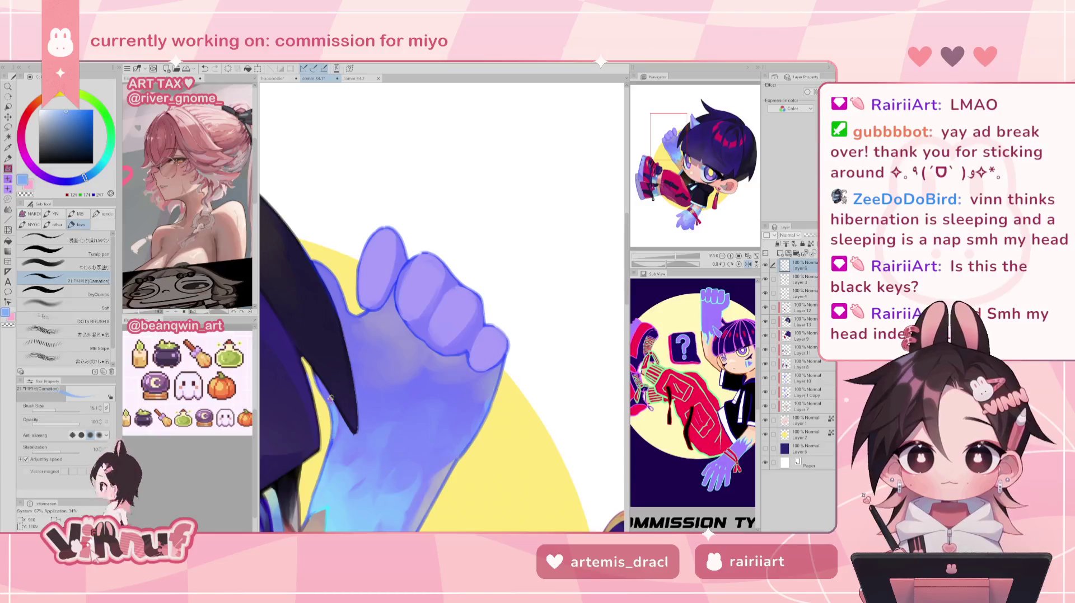
# - Paint a soft greyish-lavender highlight on the raised glove's wrist
pyautogui.keyDown('alt'); pyautogui.click(353, 303); pyautogui.keyUp('alt')
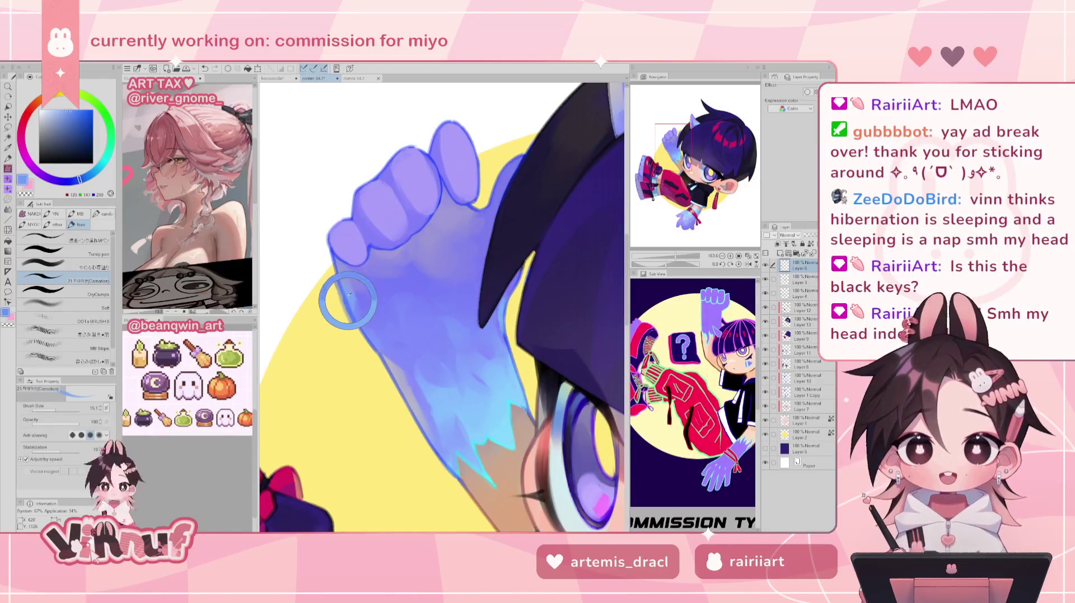
pyautogui.keyDown('alt'); pyautogui.click(347, 300); pyautogui.keyUp('alt')
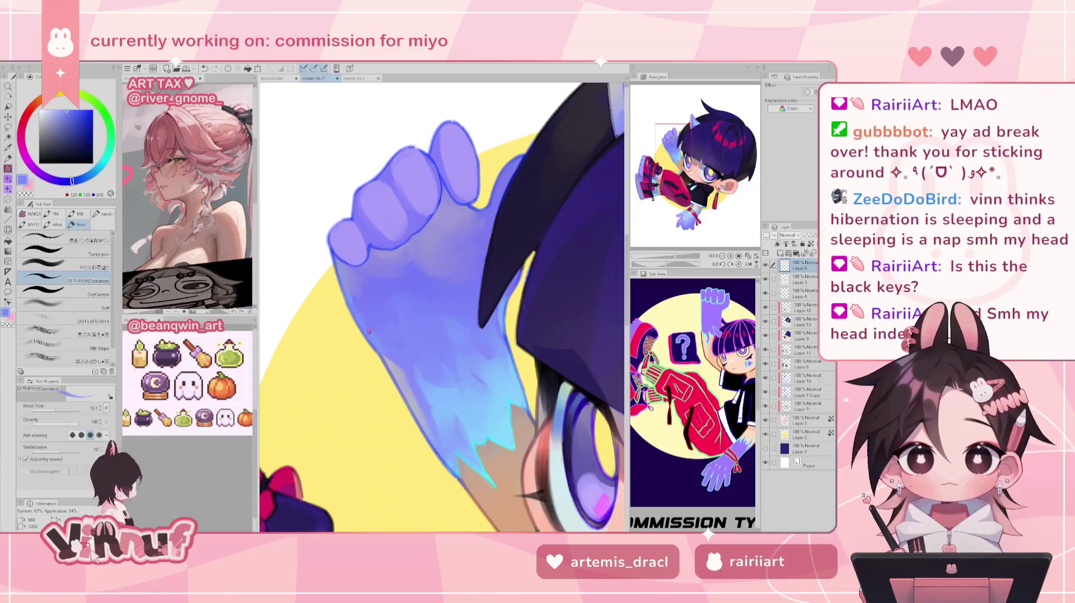
pyautogui.keyDown('alt'); pyautogui.click(377, 335); pyautogui.keyUp('alt')
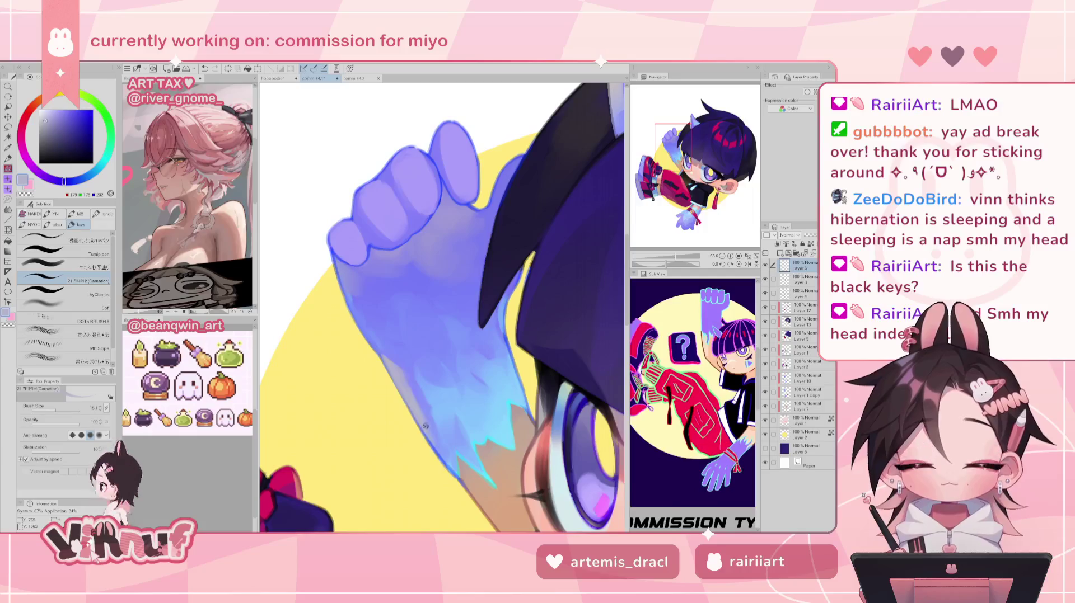
pyautogui.moveTo(433, 443); pyautogui.dragTo(438, 448)
# - Add a light blue strip along the glove edge, picking light cyan and muted purple tones
pyautogui.keyDown('alt'); pyautogui.click(438, 436); pyautogui.keyUp('alt')
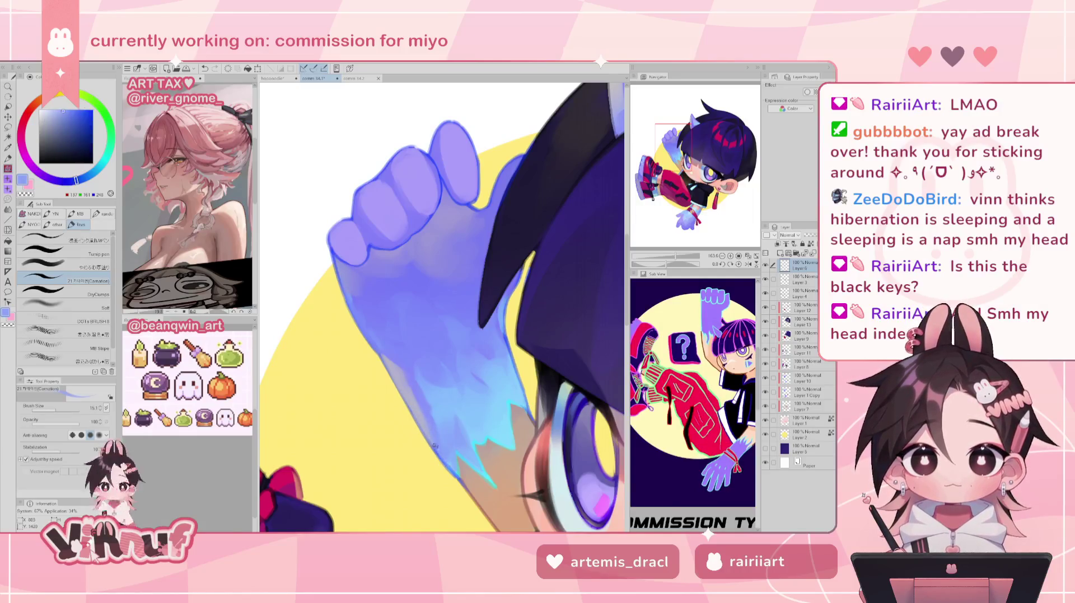
pyautogui.moveTo(500, 322); pyautogui.dragTo(510, 355)
pyautogui.keyDown('alt'); pyautogui.click(507, 347); pyautogui.keyUp('alt')
pyautogui.keyDown('alt'); pyautogui.click(518, 387); pyautogui.keyUp('alt')
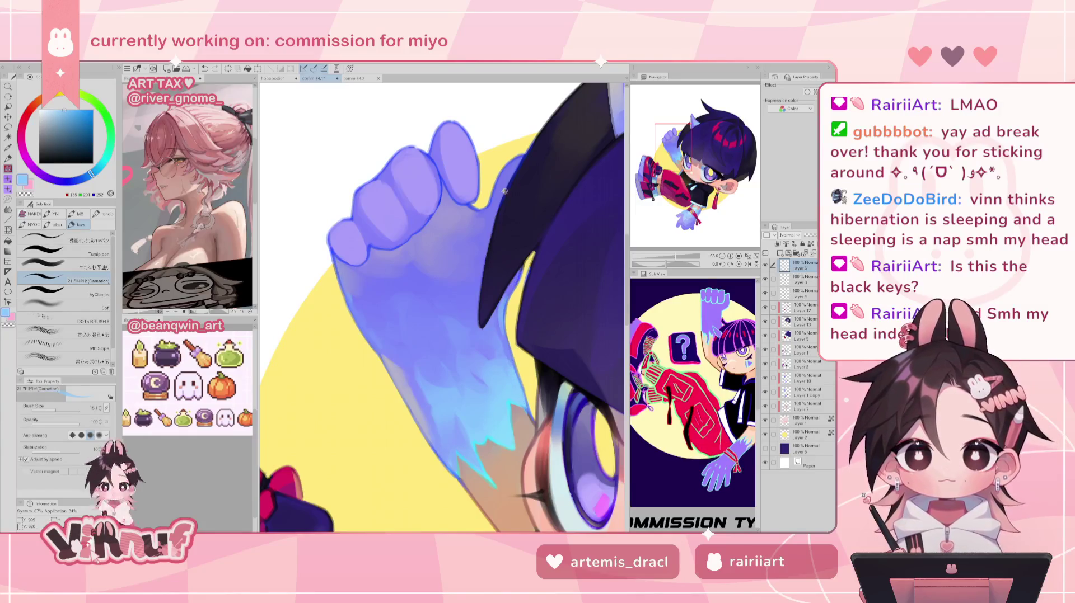
pyautogui.moveTo(504, 192); pyautogui.dragTo(540, 239)
pyautogui.keyDown('alt'); pyautogui.click(506, 256); pyautogui.keyUp('alt')
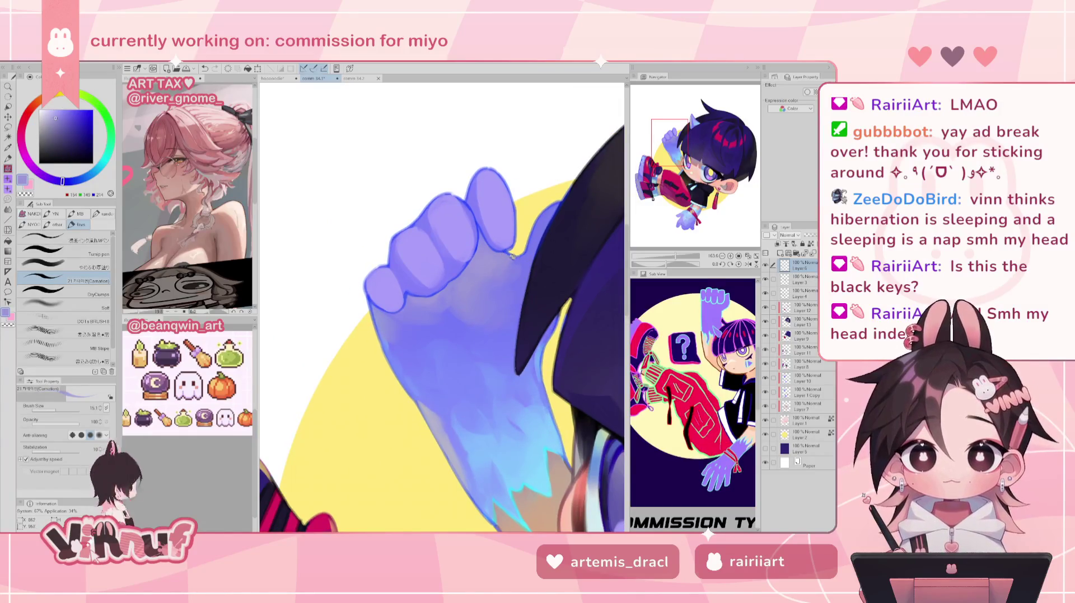
pyautogui.moveTo(675, 256); pyautogui.dragTo(664, 256)
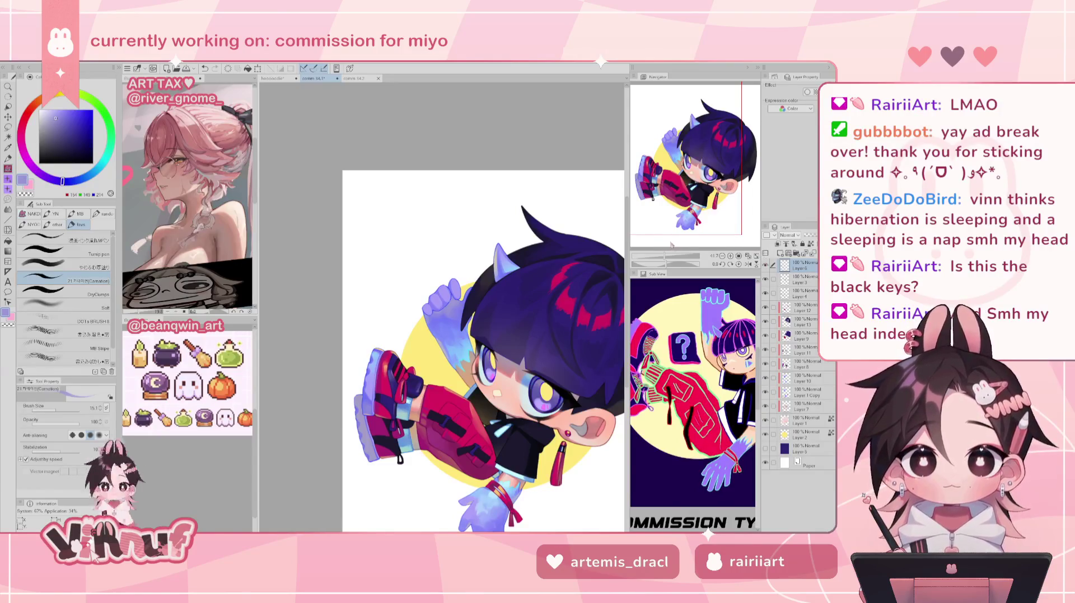
# - Zoom in on the raised hand, pick a stronger blue and check the hand mirrored
pyautogui.moveTo(672, 244); pyautogui.dragTo(675, 258)
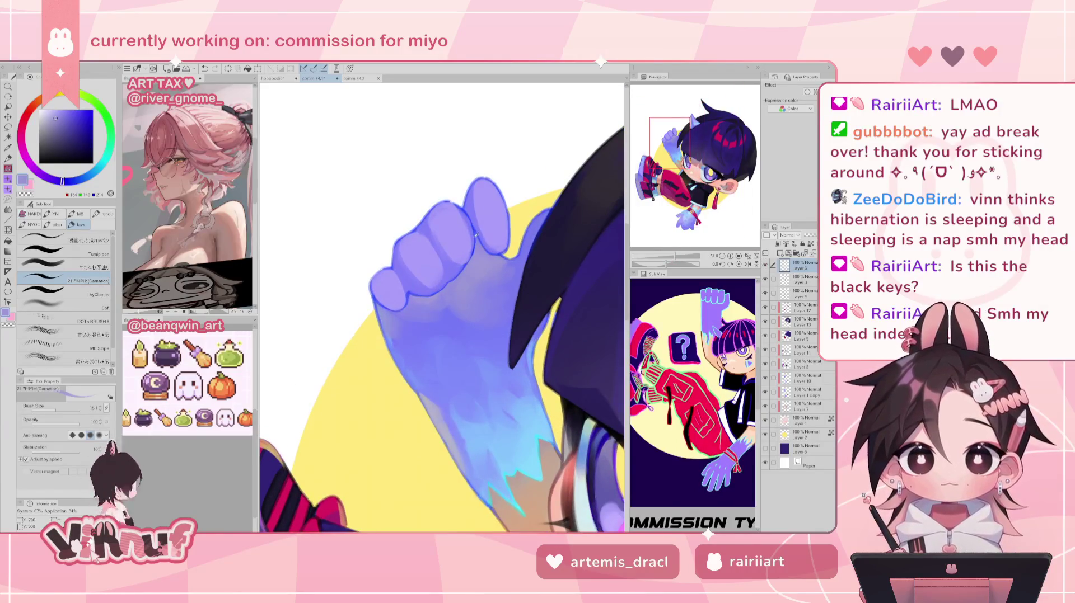
pyautogui.keyDown('alt'); pyautogui.click(435, 217); pyautogui.keyUp('alt')
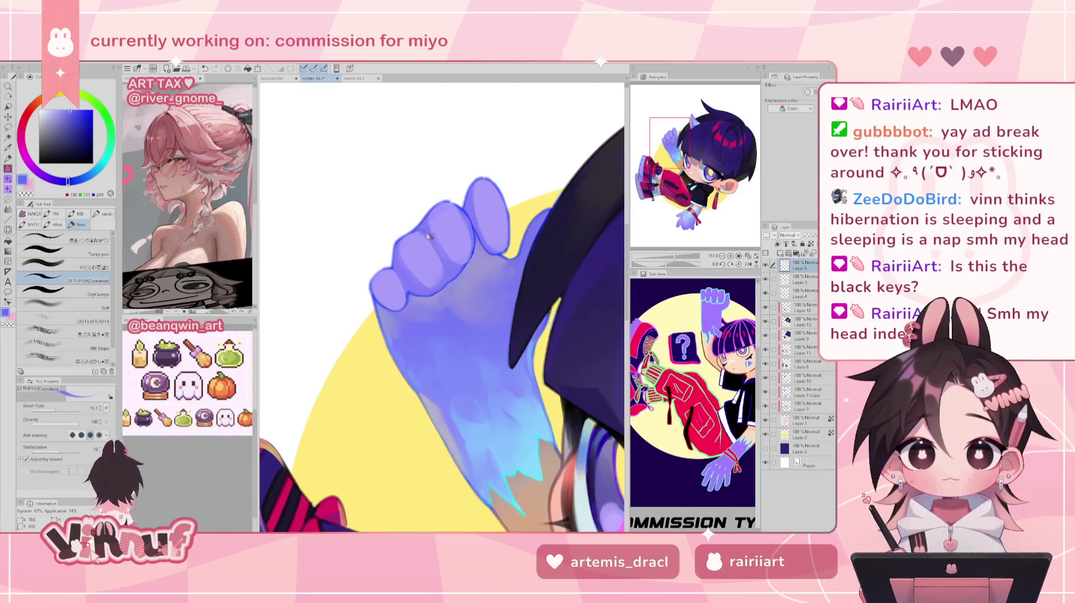
pyautogui.press('h')
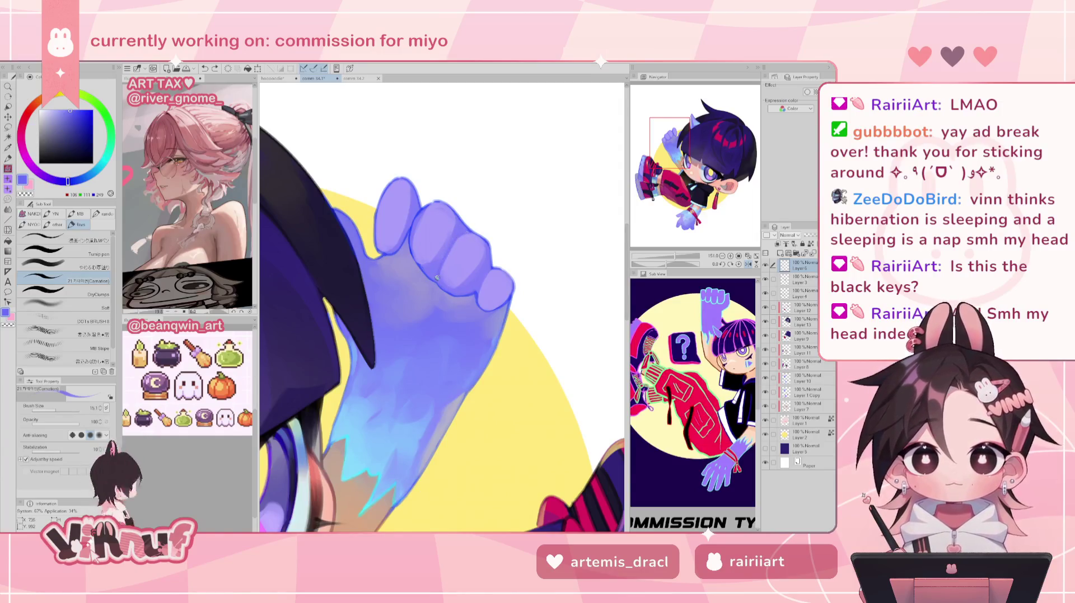
pyautogui.press('h')
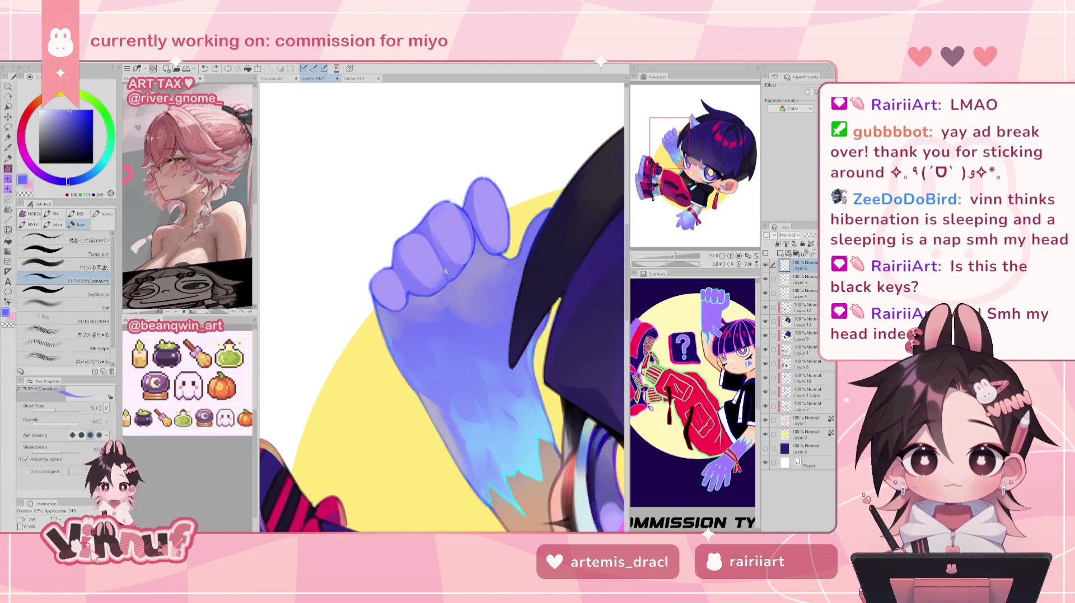
pyautogui.keyDown('alt'); pyautogui.click(451, 282); pyautogui.keyUp('alt')
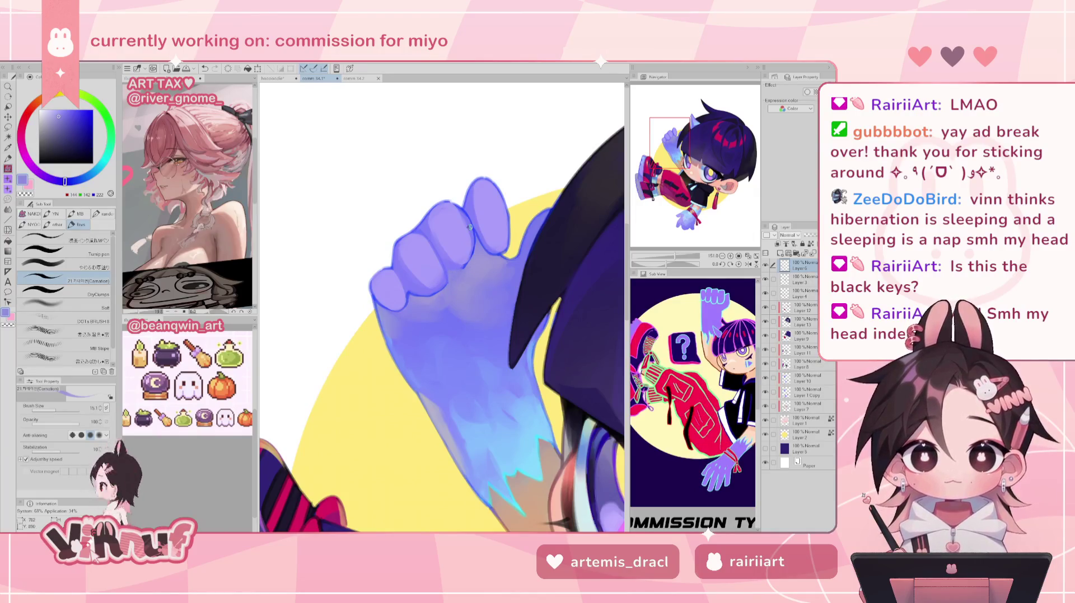
# - Outline the glove fingers in deep, vivid blue, mirroring the view to check proportions
pyautogui.keyDown('alt'); pyautogui.click(379, 296); pyautogui.keyUp('alt')
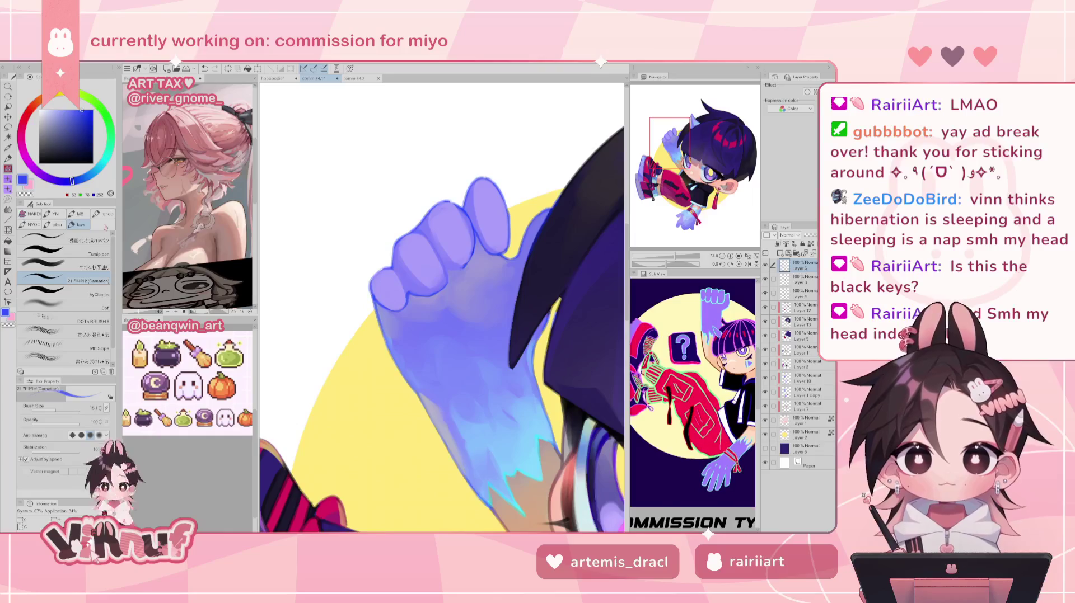
pyautogui.click(93, 110)
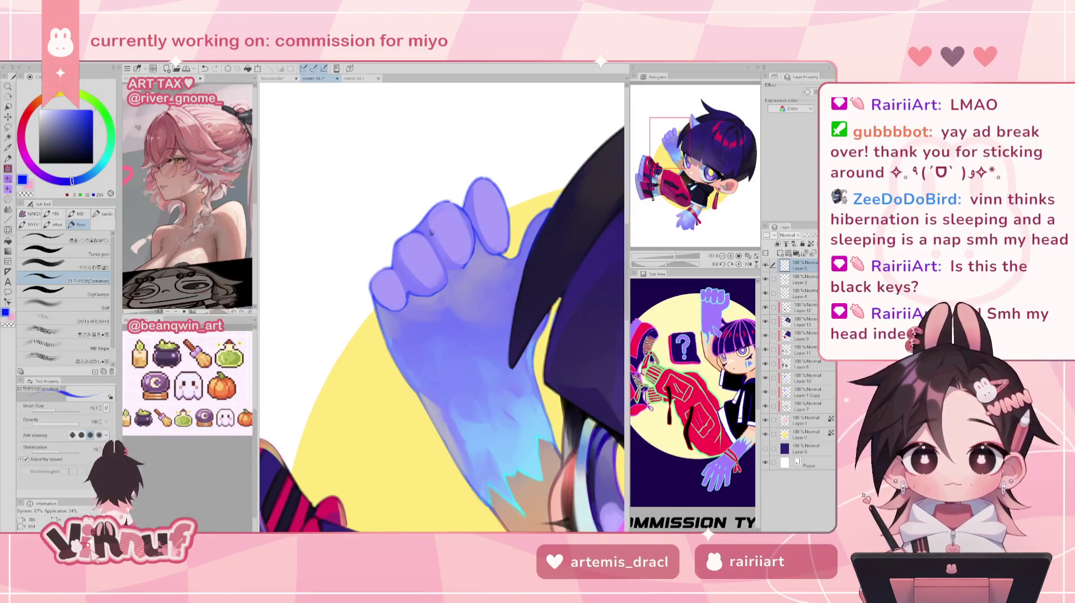
pyautogui.press('h')
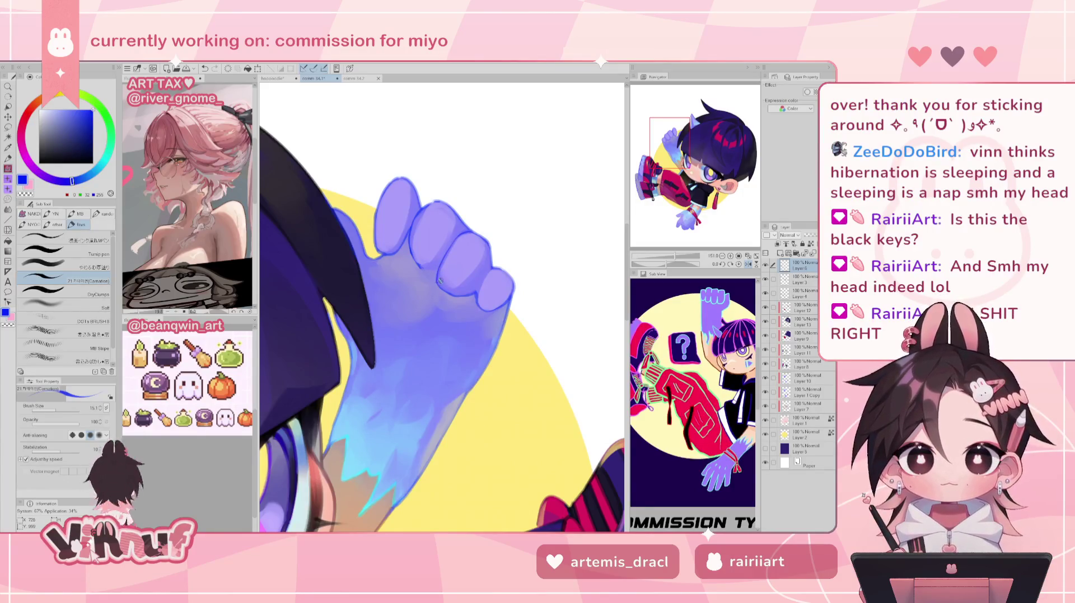
pyautogui.press('h')
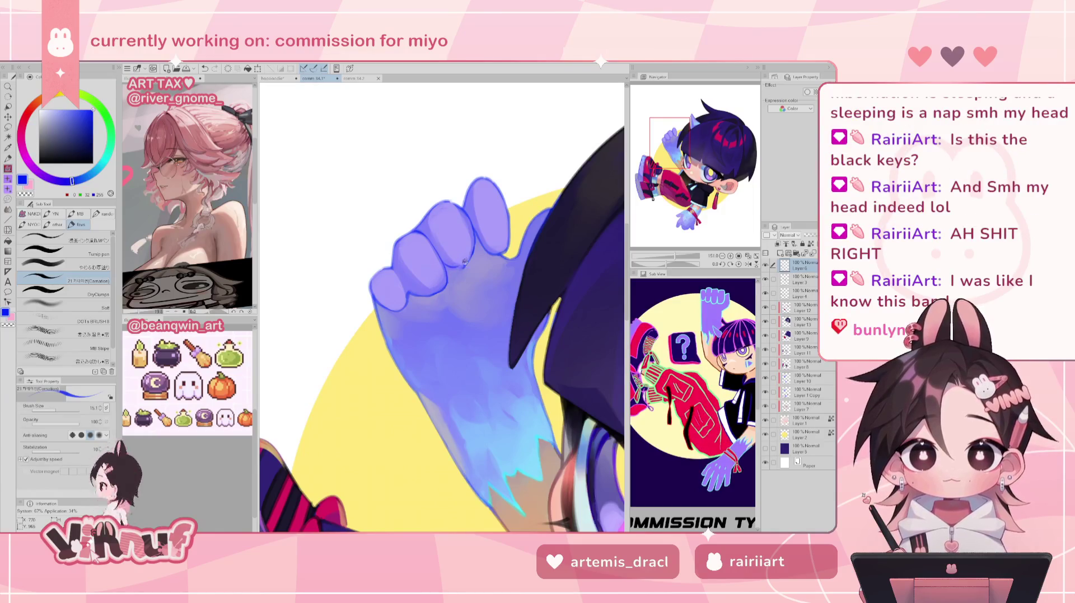
pyautogui.press('h')
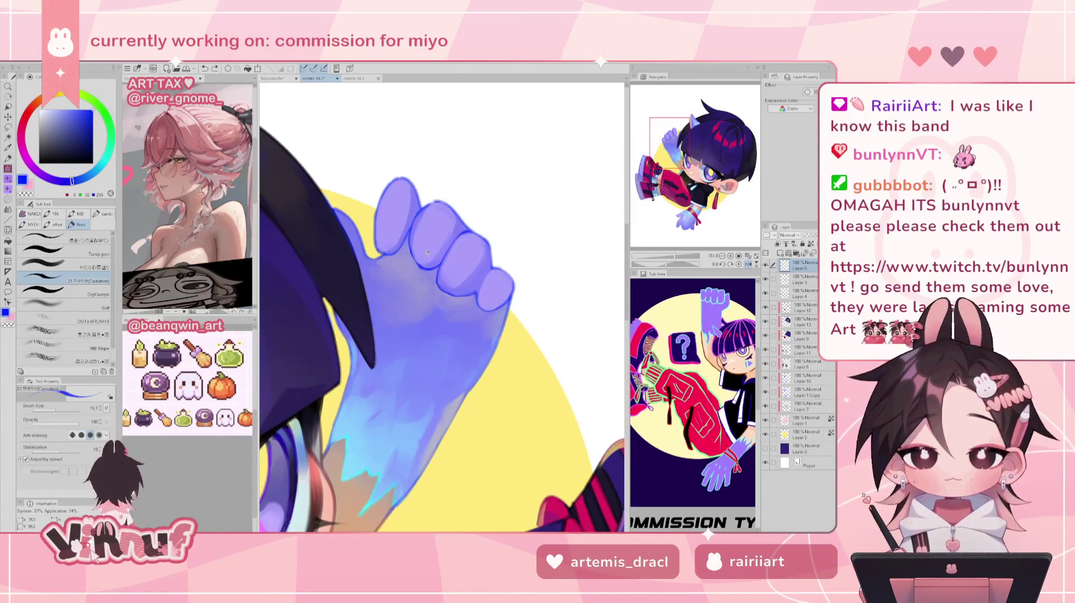
pyautogui.keyDown('alt'); pyautogui.click(411, 234); pyautogui.keyUp('alt')
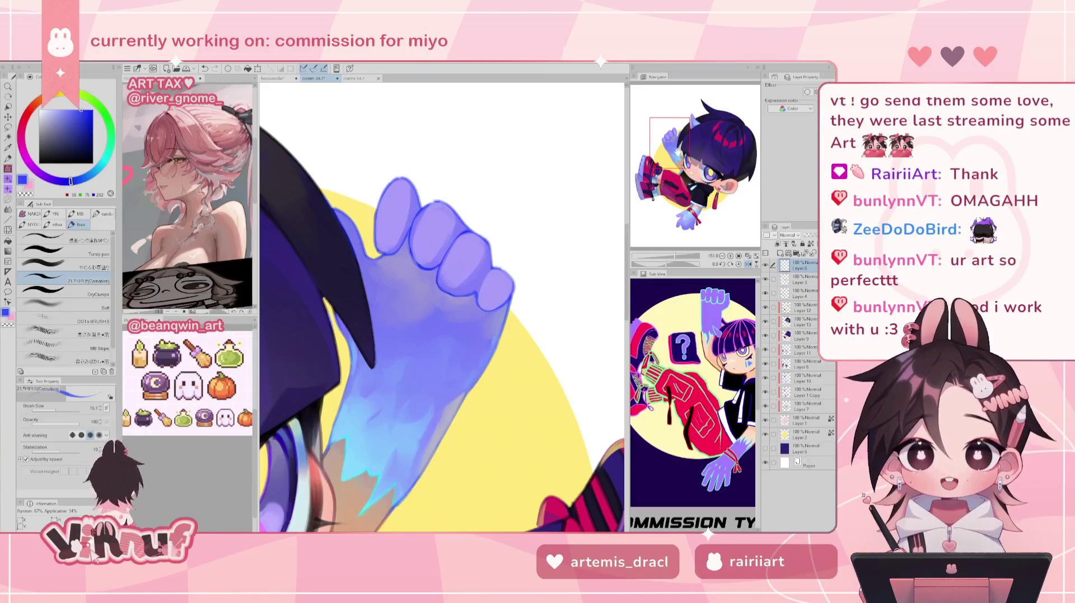
# - Shade the glove's fingers and palm in softer blue, checking with mirrored, zoomed and rotated views
pyautogui.press('h')
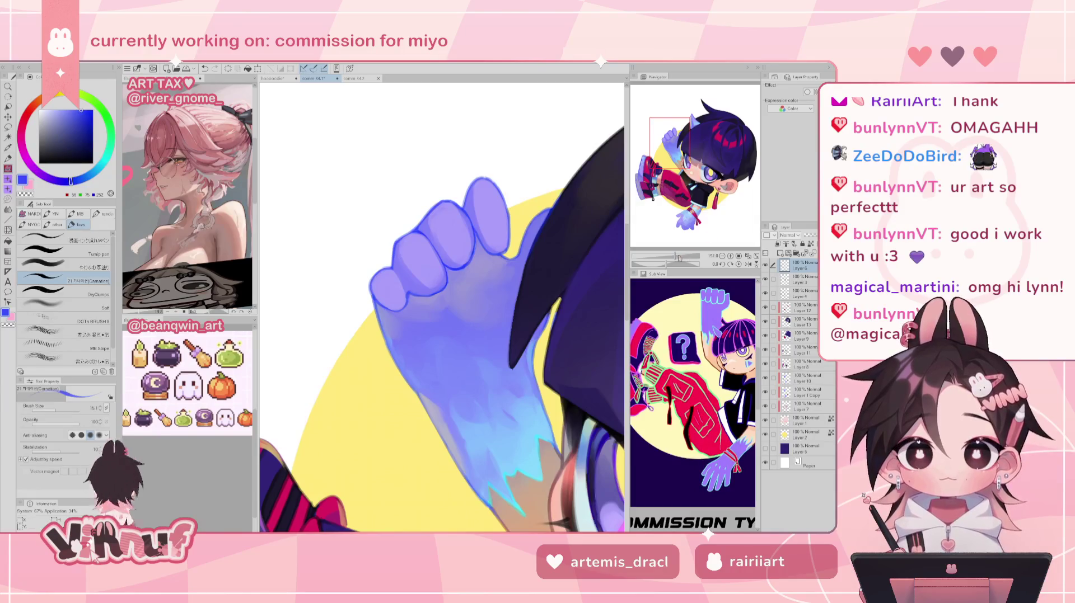
pyautogui.scroll(-3, 397, 258)
pyautogui.scroll(-2, 397, 257)
pyautogui.scroll(5, 395, 266)
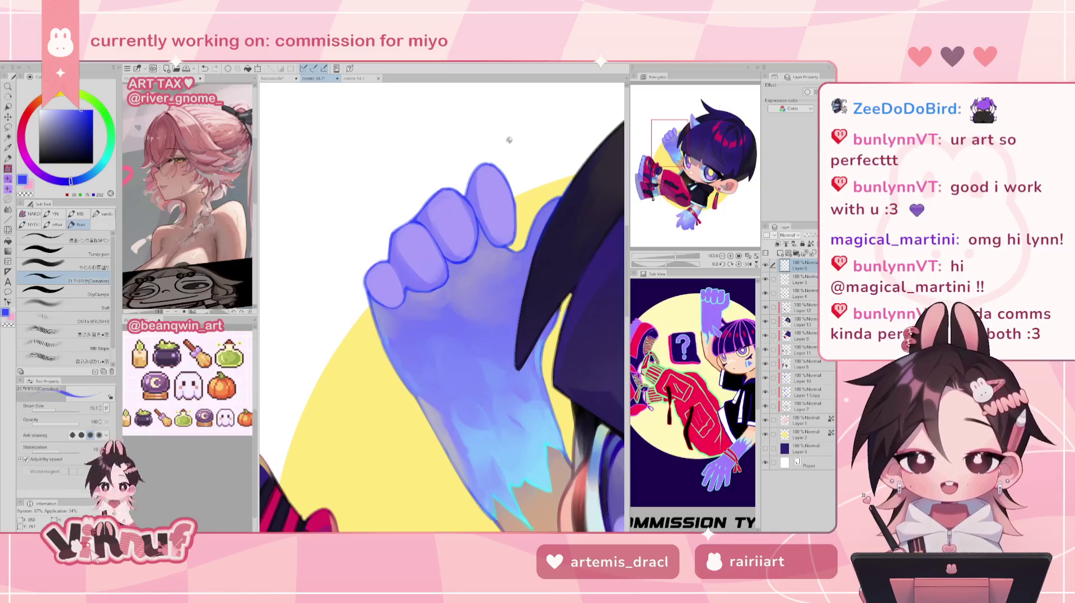
pyautogui.press('h')
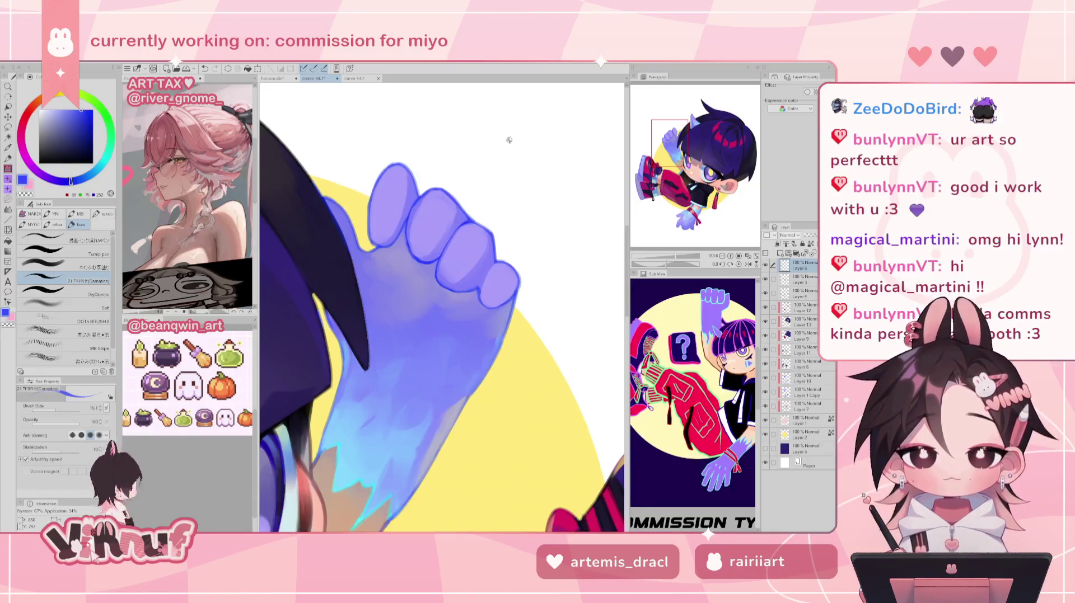
pyautogui.press('h')
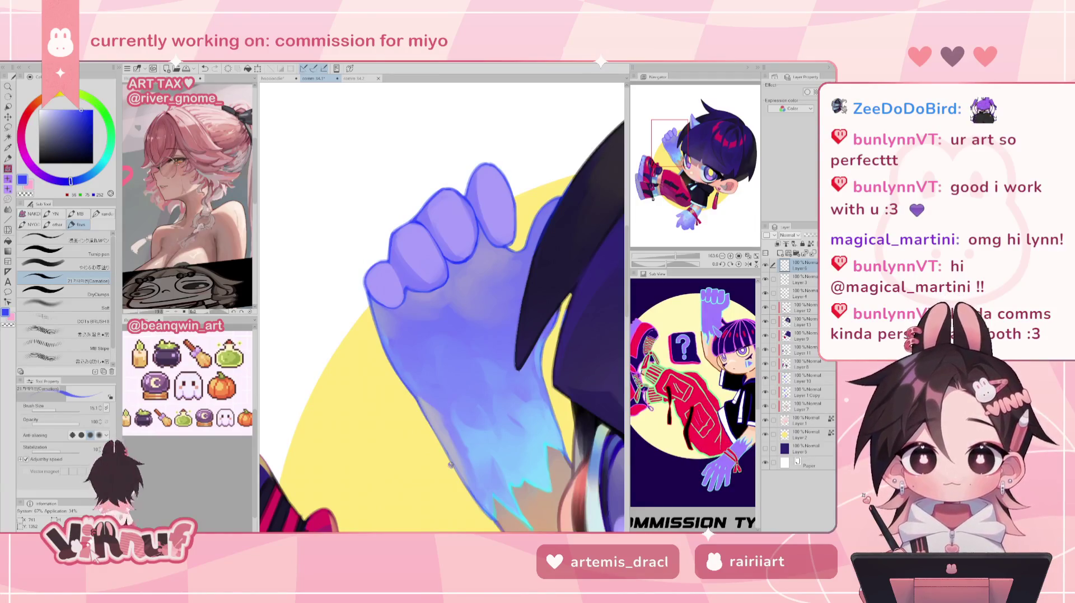
pyautogui.moveTo(450, 465); pyautogui.dragTo(357, 245)
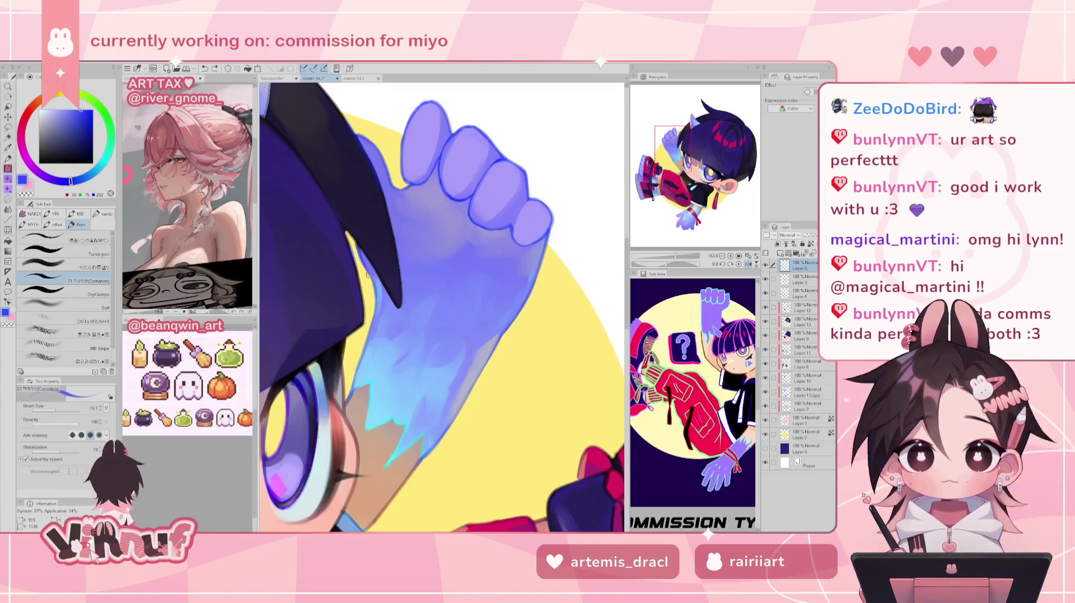
pyautogui.press('h')
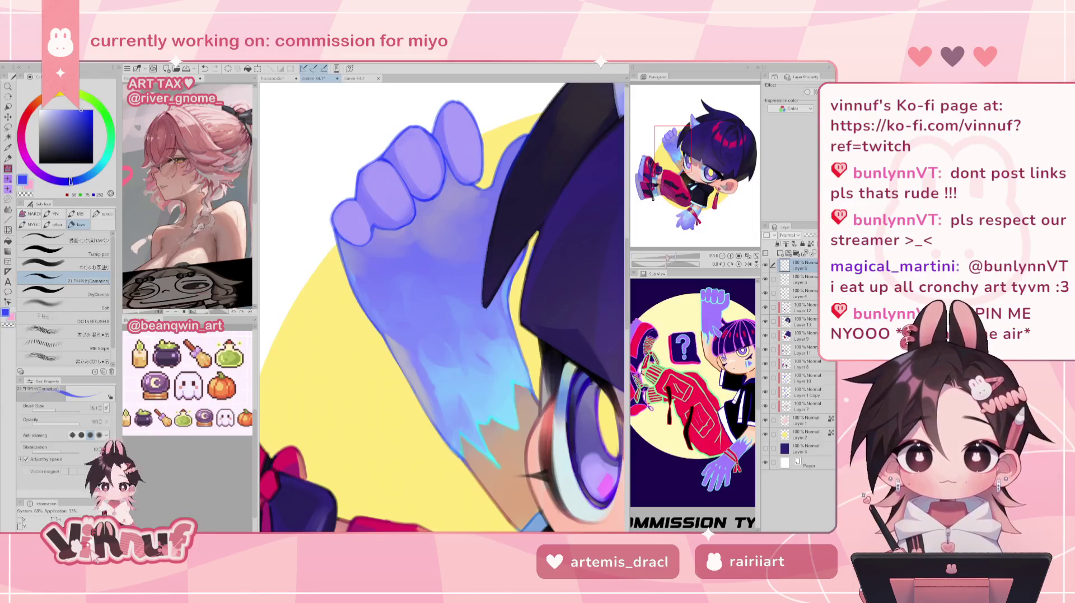
# - Nudge the view slightly across the glove after painting darker blue shading and cyan highlights
pyautogui.moveTo(672, 160); pyautogui.dragTo(673, 158)
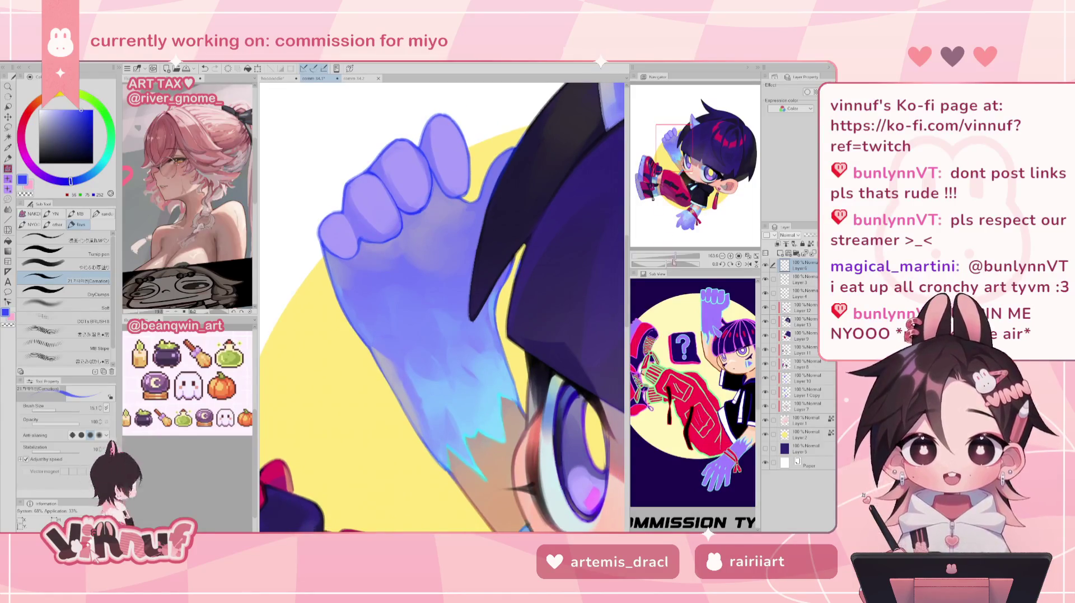
pyautogui.scroll(-5, 672, 160)
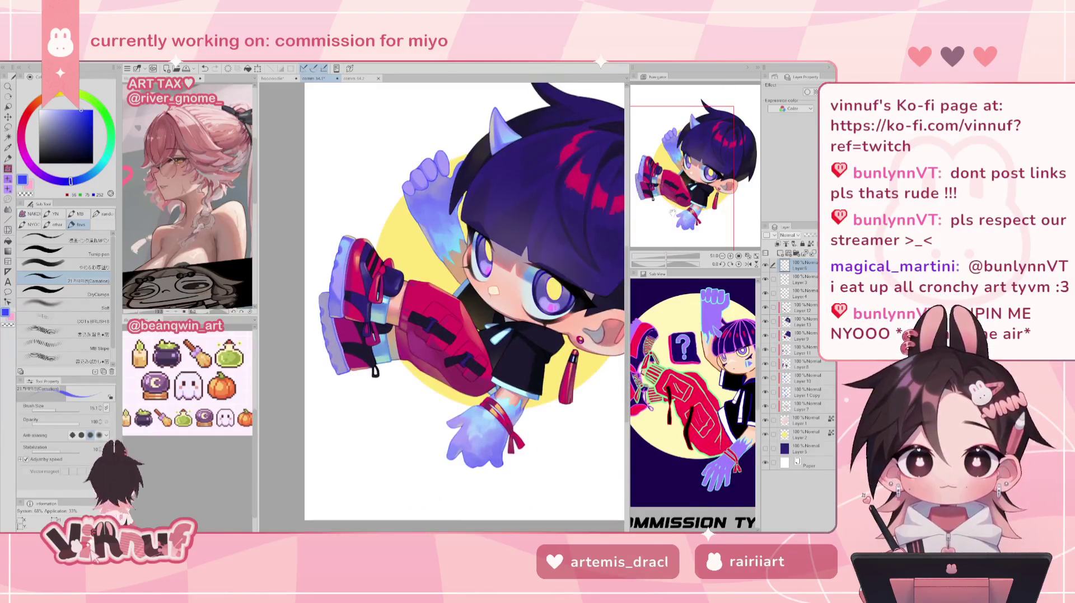
pyautogui.scroll(3, 675, 246)
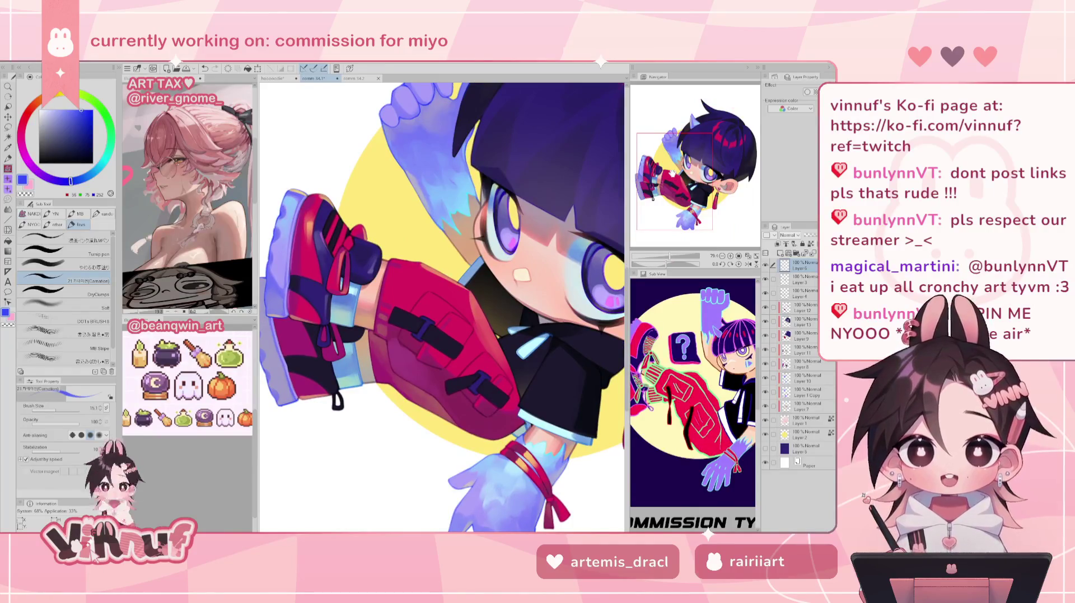
pyautogui.scroll(-2, 668, 257)
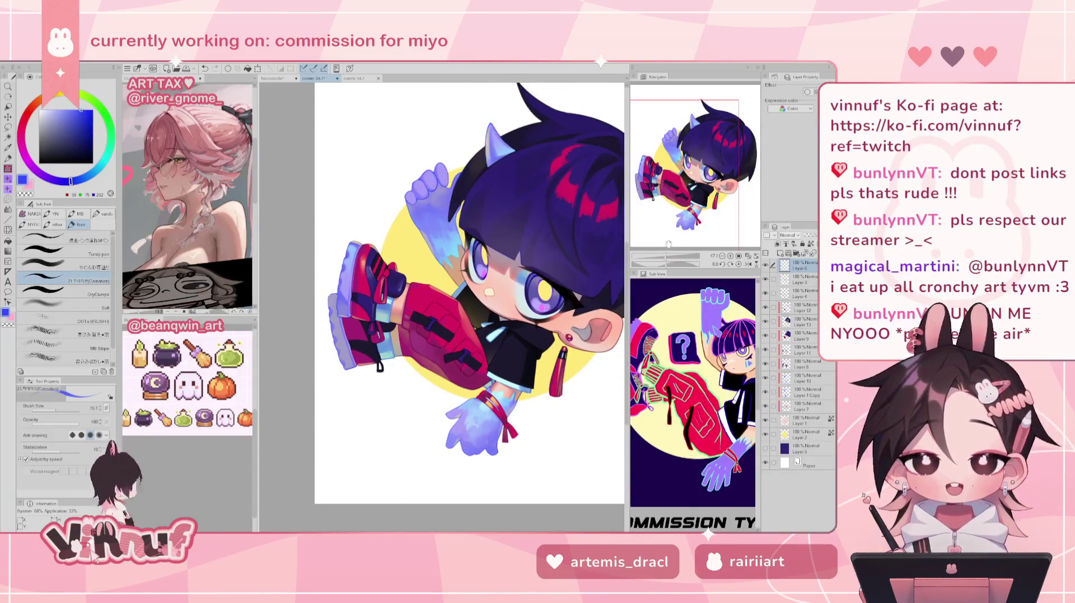
pyautogui.scroll(1, 697, 147)
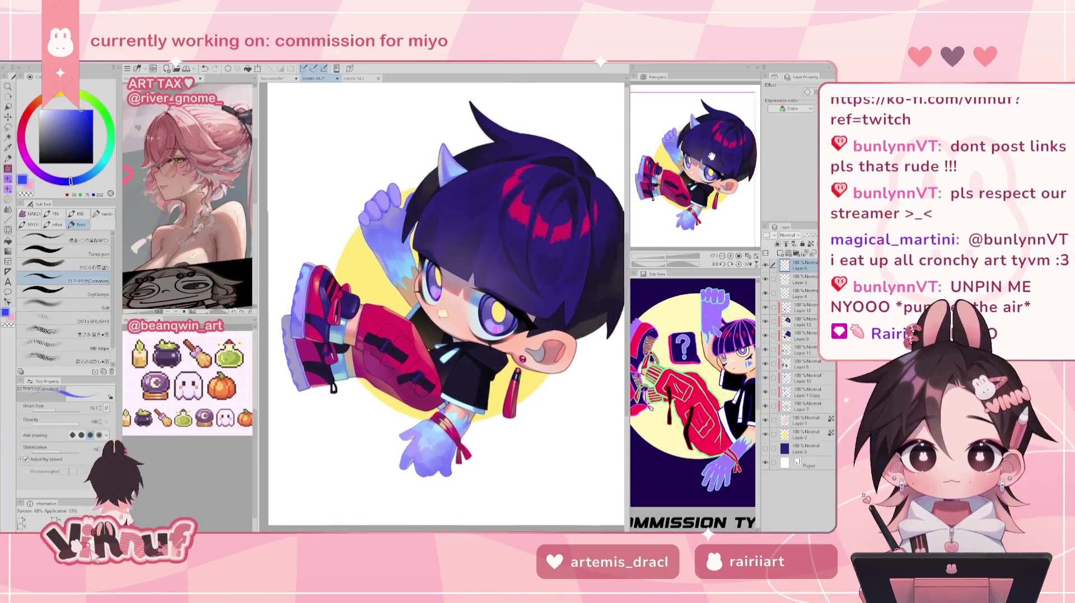
pyautogui.scroll(2, 671, 256)
pyautogui.moveTo(692, 173); pyautogui.dragTo(715, 155)
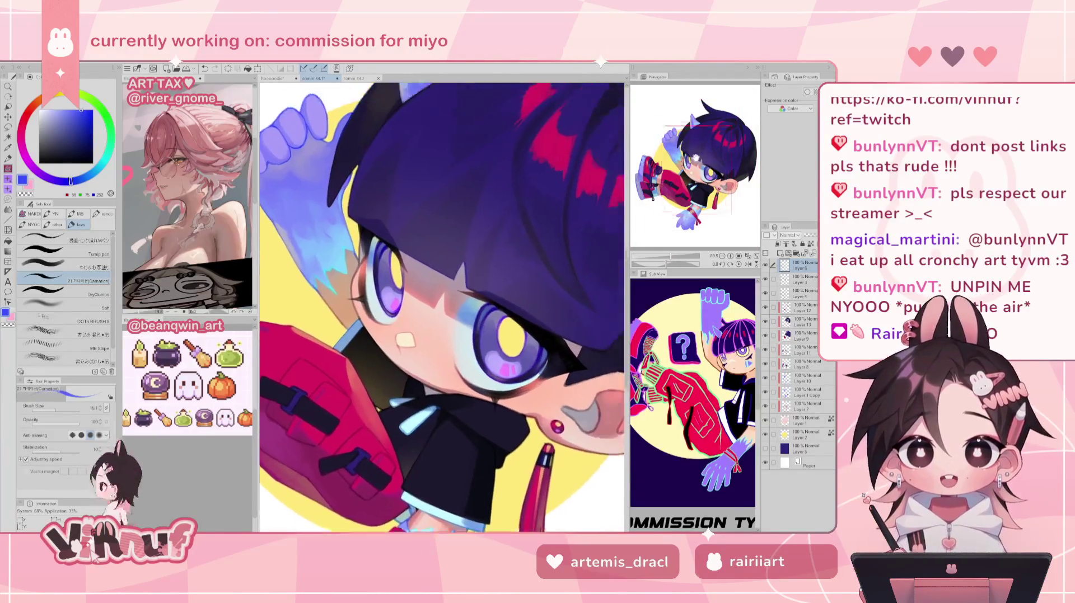
# - Sample navy shades from the hair and blend them near the horn with a 64.2 brush
pyautogui.keyDown('alt'); pyautogui.click(442, 288); pyautogui.keyUp('alt')
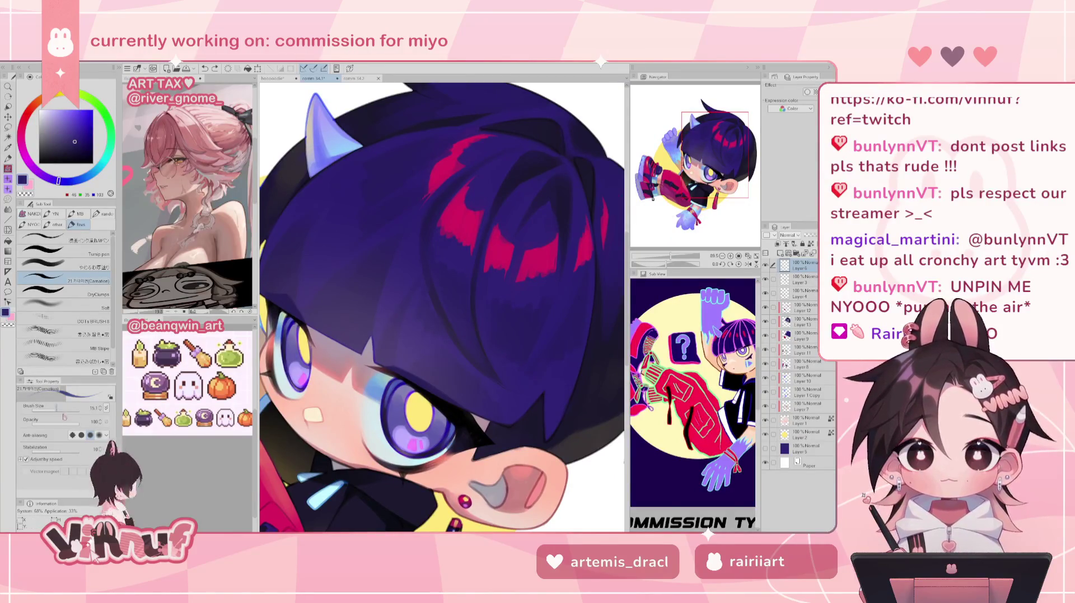
pyautogui.moveTo(435, 315); pyautogui.dragTo(441, 317)
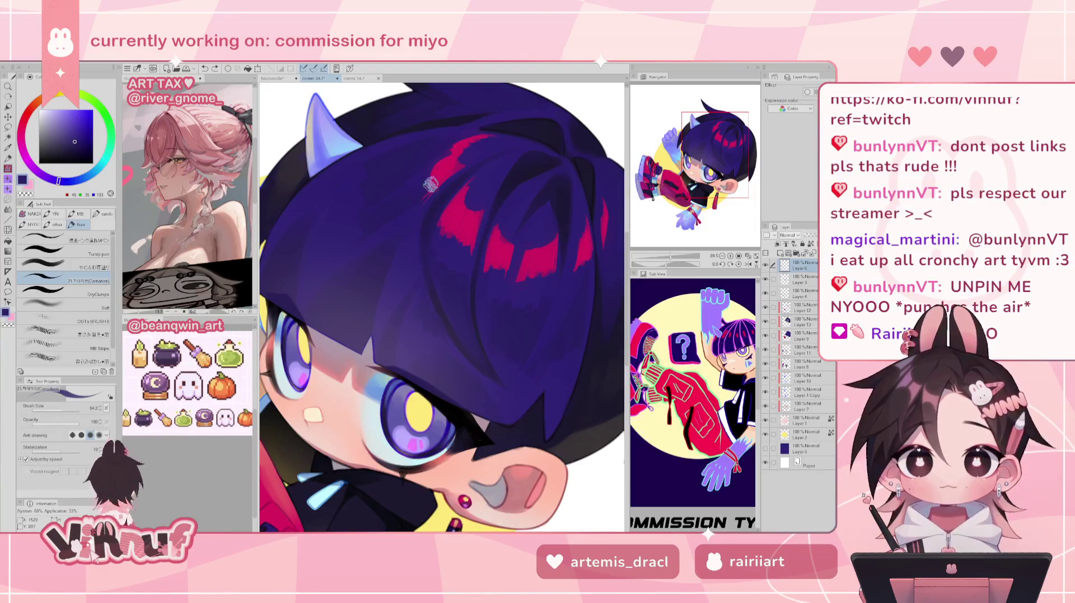
pyautogui.keyDown('alt'); pyautogui.click(430, 215); pyautogui.keyUp('alt')
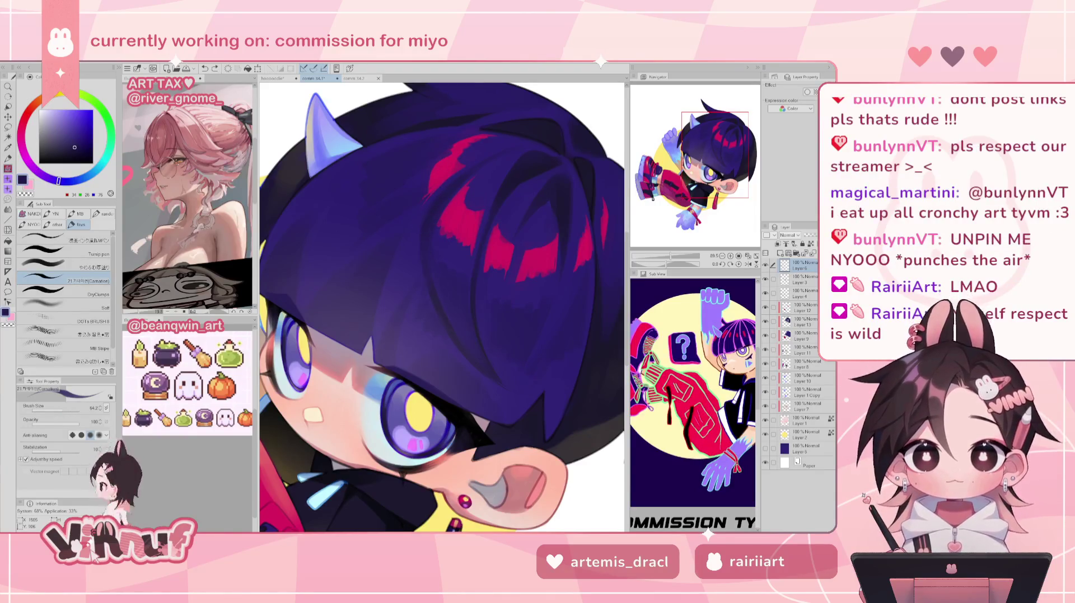
pyautogui.keyDown('alt'); pyautogui.click(450, 325); pyautogui.keyUp('alt')
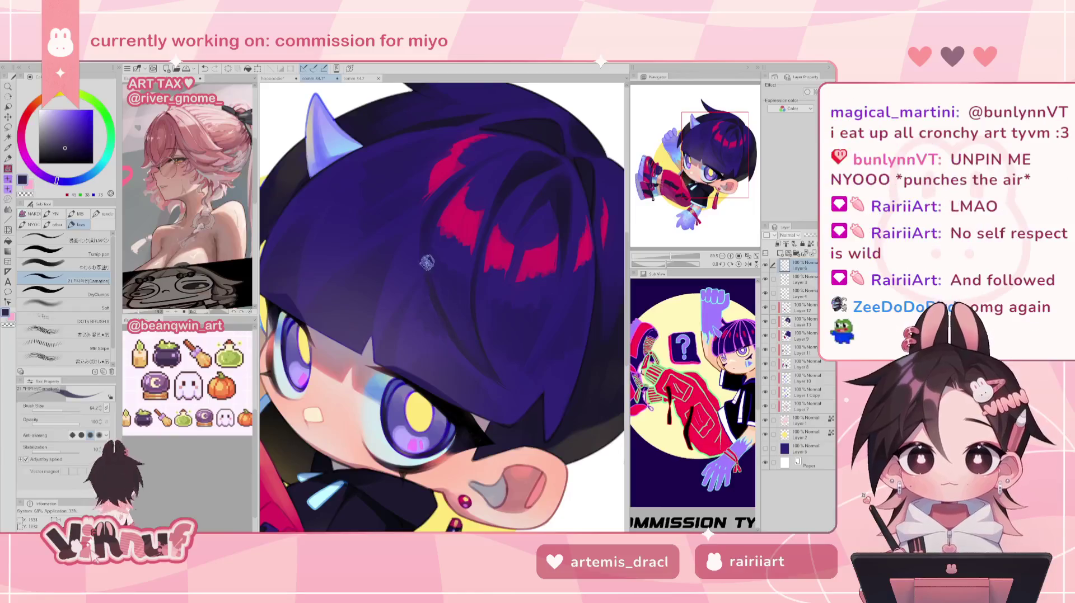
pyautogui.keyDown('alt'); pyautogui.click(436, 280); pyautogui.keyUp('alt')
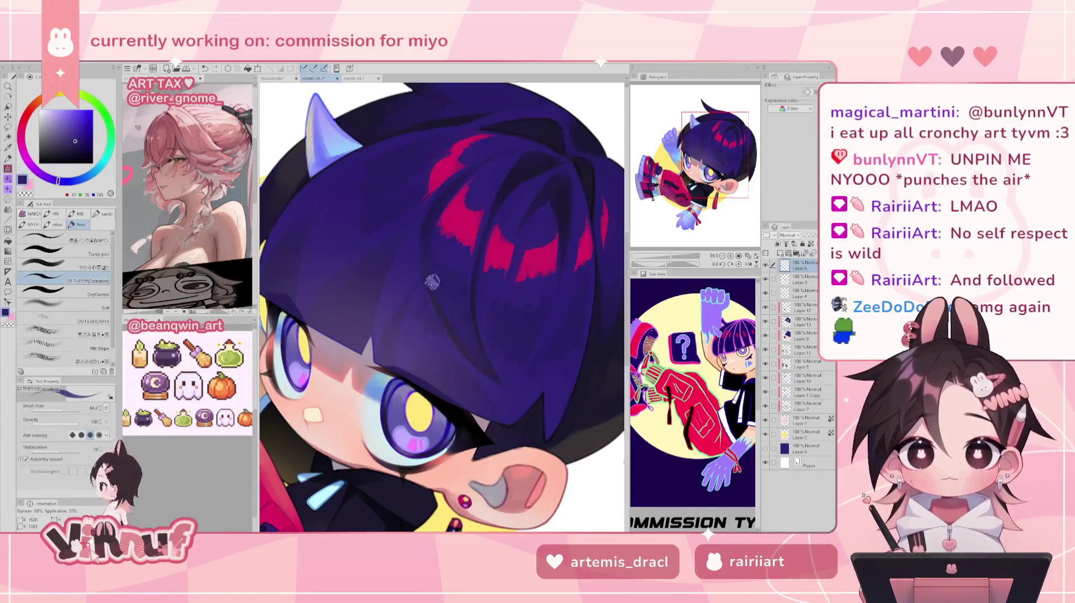
pyautogui.keyDown('alt'); pyautogui.click(484, 357); pyautogui.keyUp('alt')
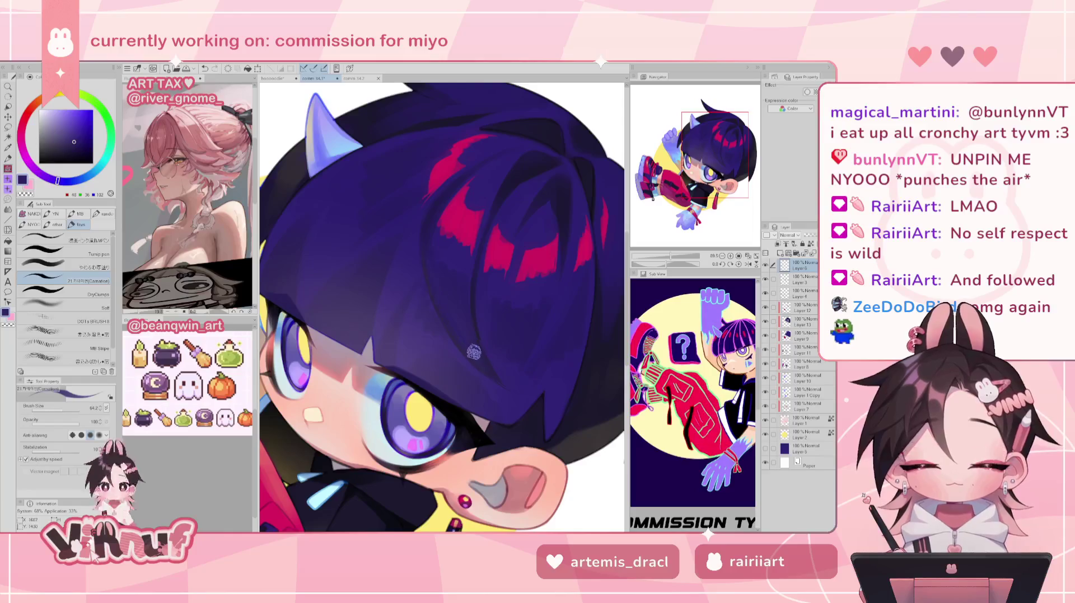
pyautogui.keyDown('alt'); pyautogui.click(442, 277); pyautogui.keyUp('alt')
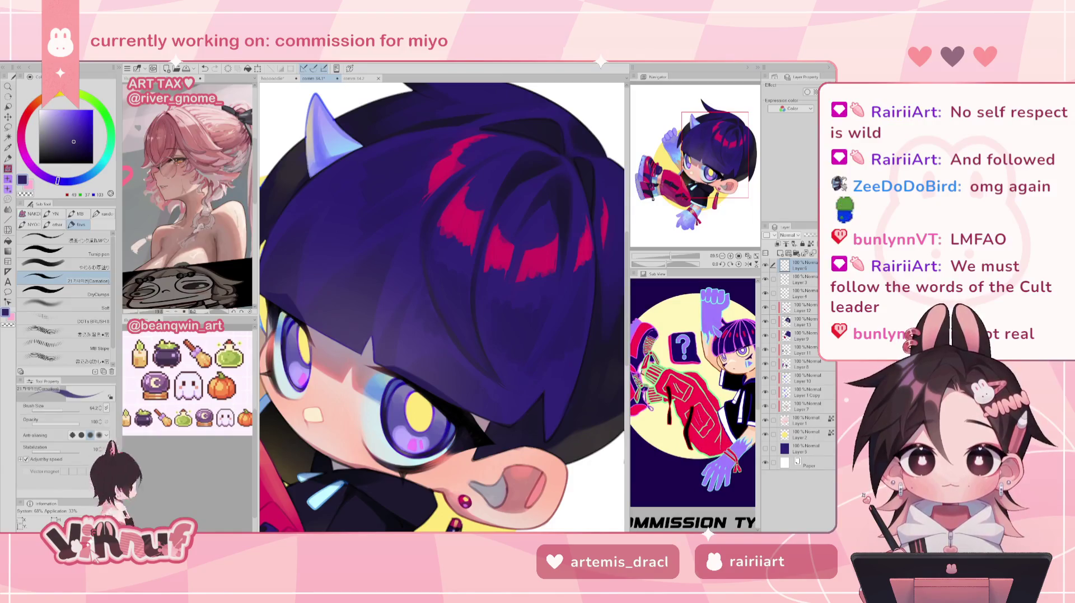
pyautogui.moveTo(672, 256); pyautogui.dragTo(672, 256)
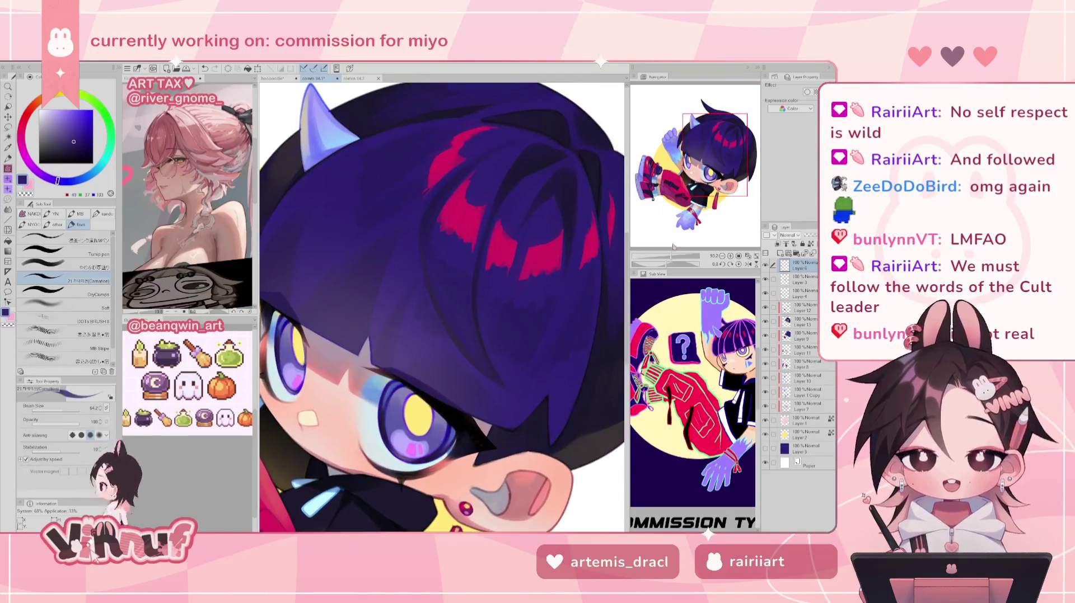
pyautogui.moveTo(684, 175); pyautogui.dragTo(696, 167)
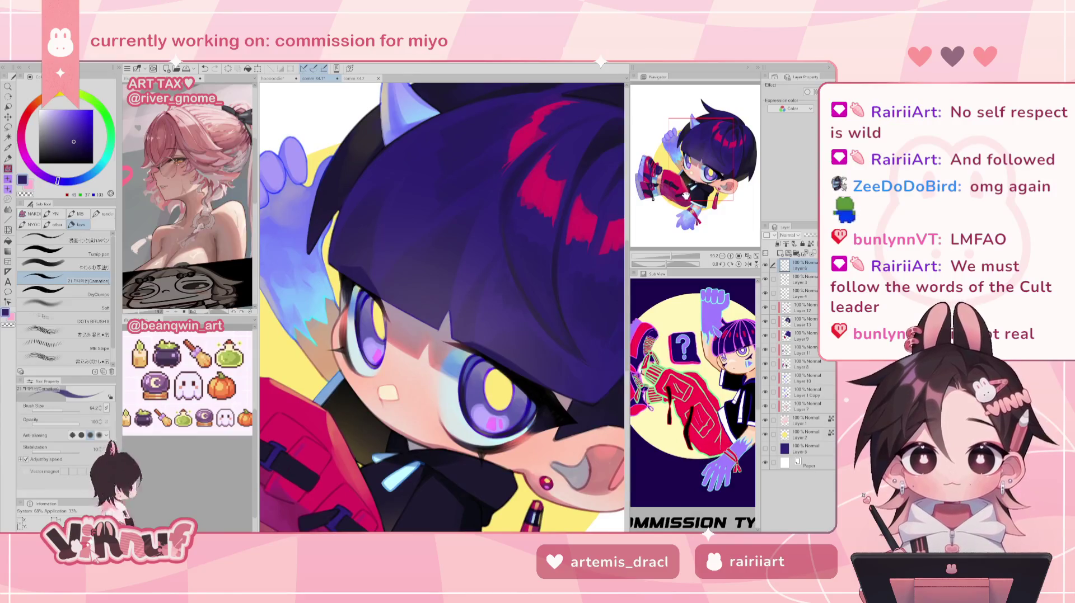
pyautogui.moveTo(672, 256); pyautogui.dragTo(668, 257)
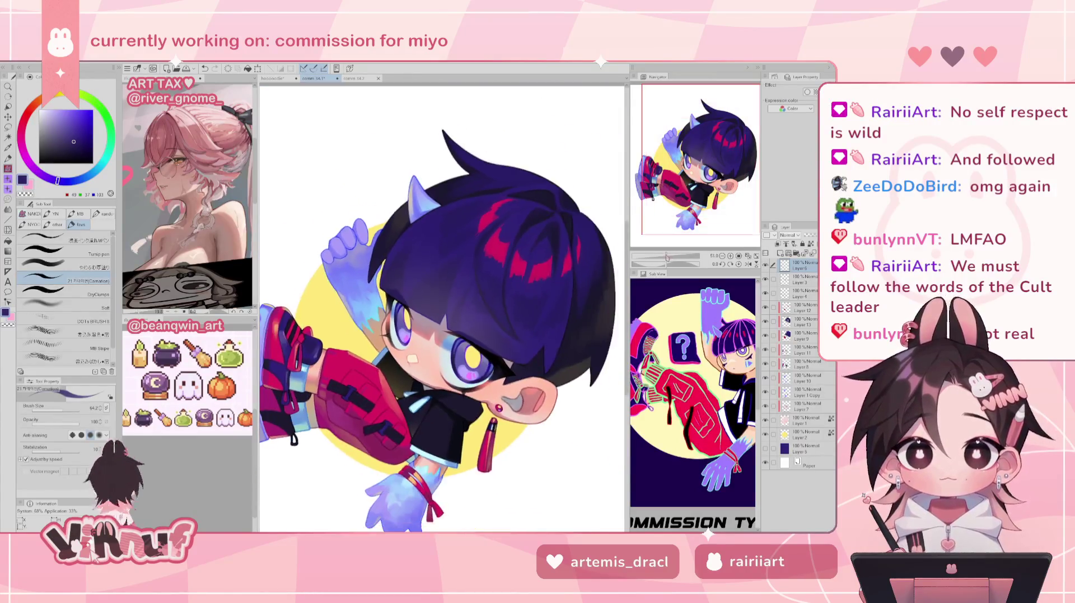
# - Pick a dark red on Layer 4, then return to Layer 6
pyautogui.scroll(2, 465, 362)
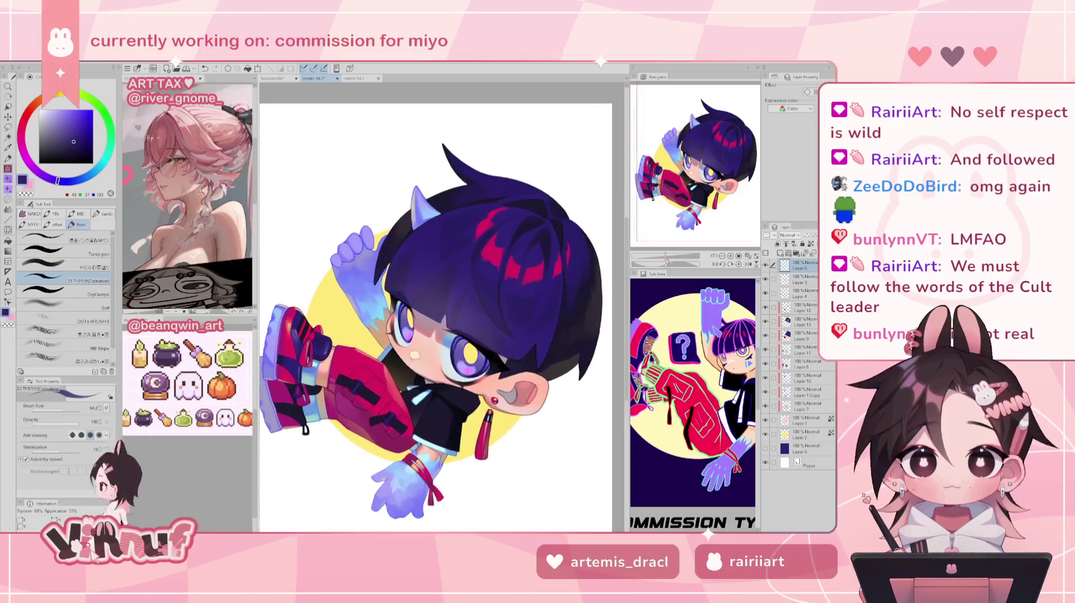
pyautogui.scroll(3, 464, 363)
pyautogui.scroll(1, 464, 362)
pyautogui.moveTo(690, 190); pyautogui.dragTo(677, 191)
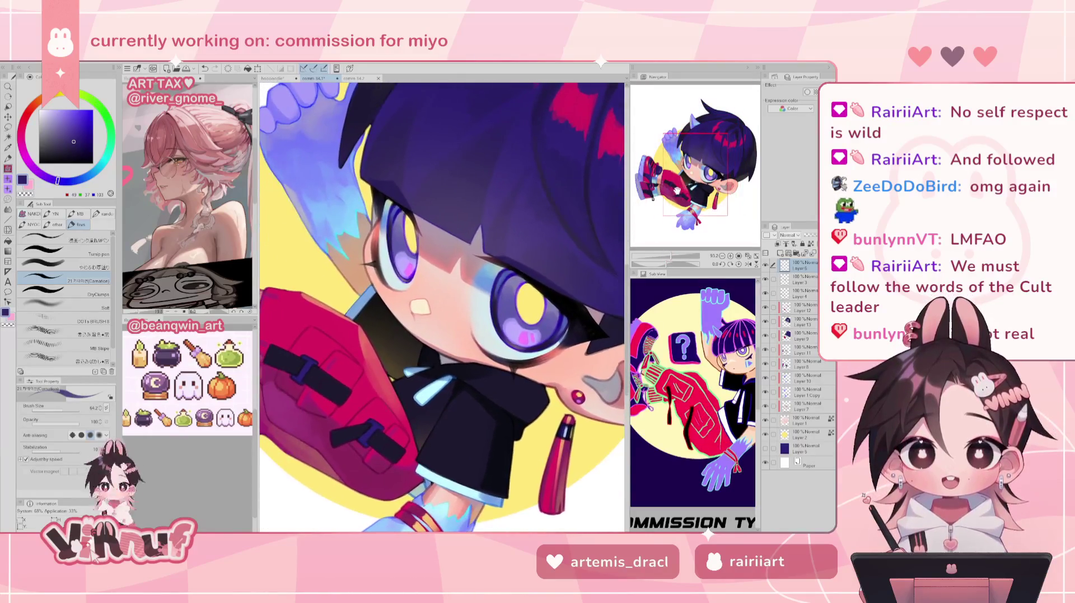
pyautogui.click(800, 294)
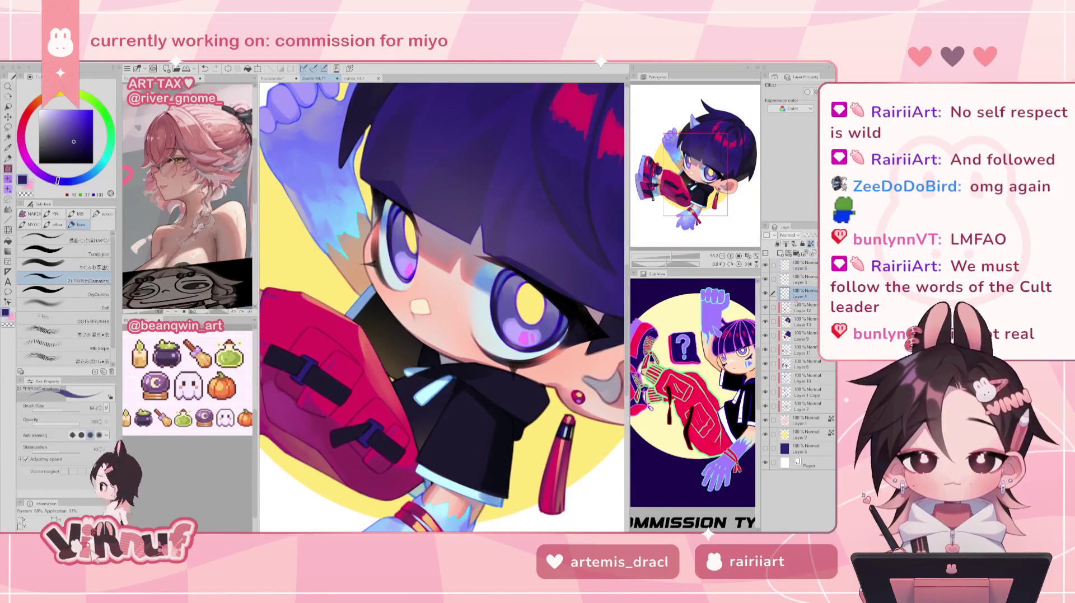
pyautogui.keyDown('alt'); pyautogui.click(557, 376); pyautogui.keyUp('alt')
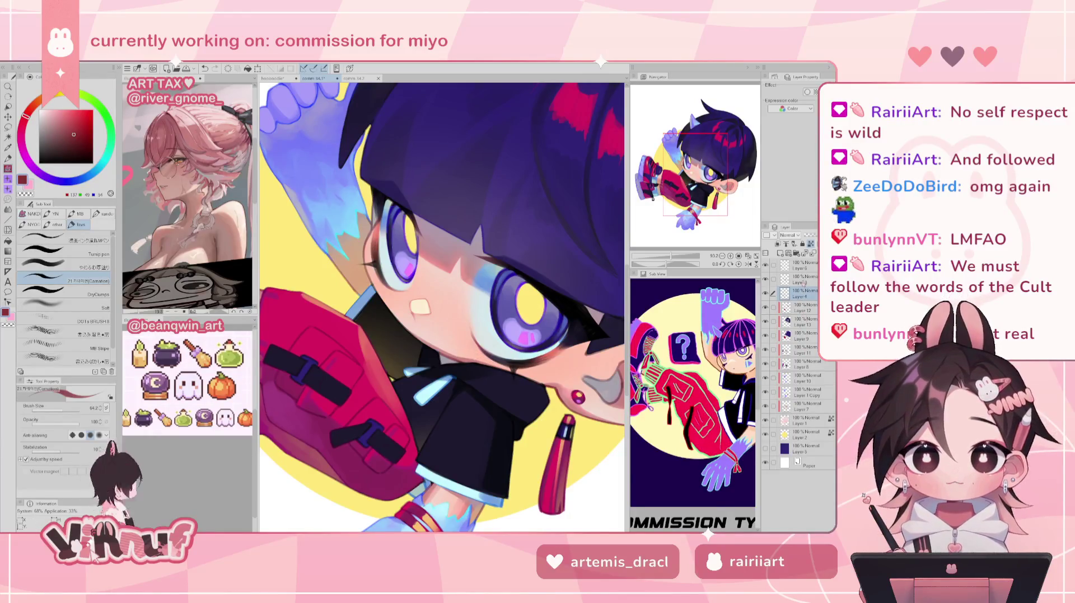
pyautogui.click(803, 264)
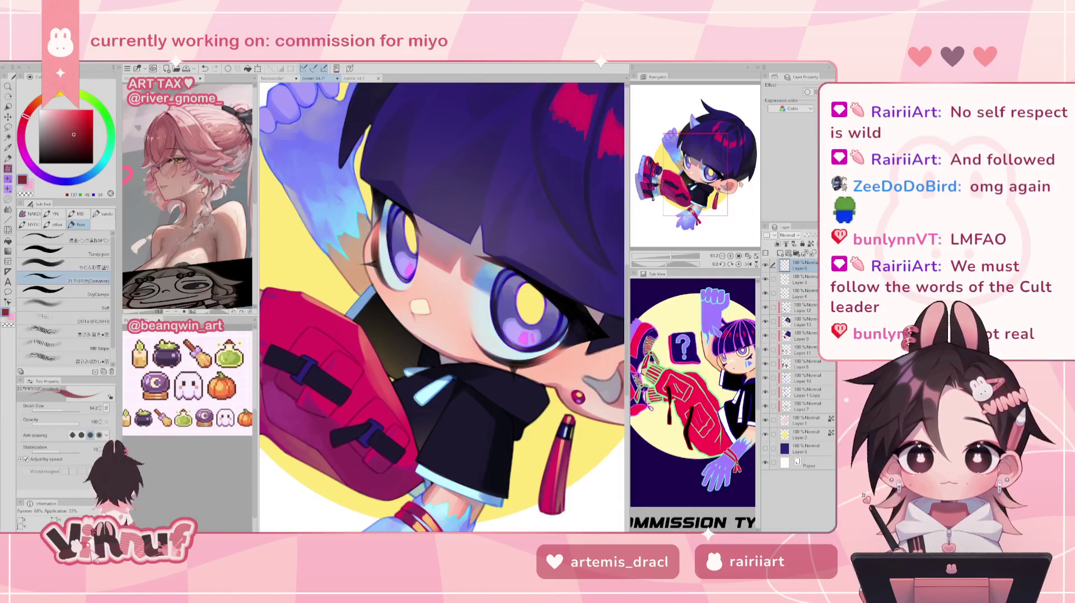
# - Reset the canvas rotation upright and sample light and darker pink skin tones near the eye
pyautogui.moveTo(420, 305); pyautogui.dragTo(507, 333)
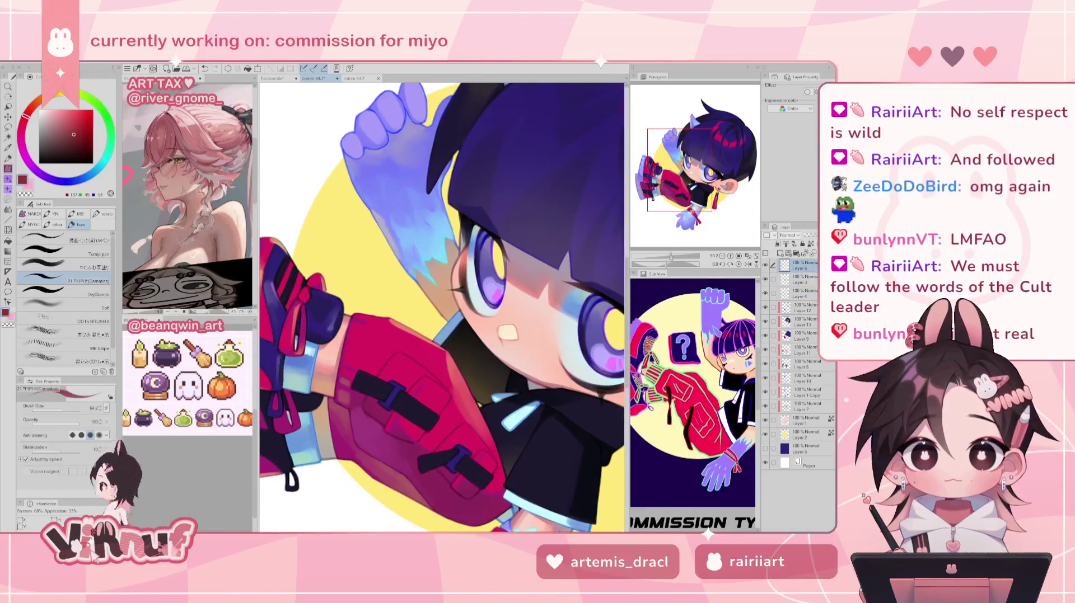
pyautogui.moveTo(667, 264); pyautogui.dragTo(677, 264)
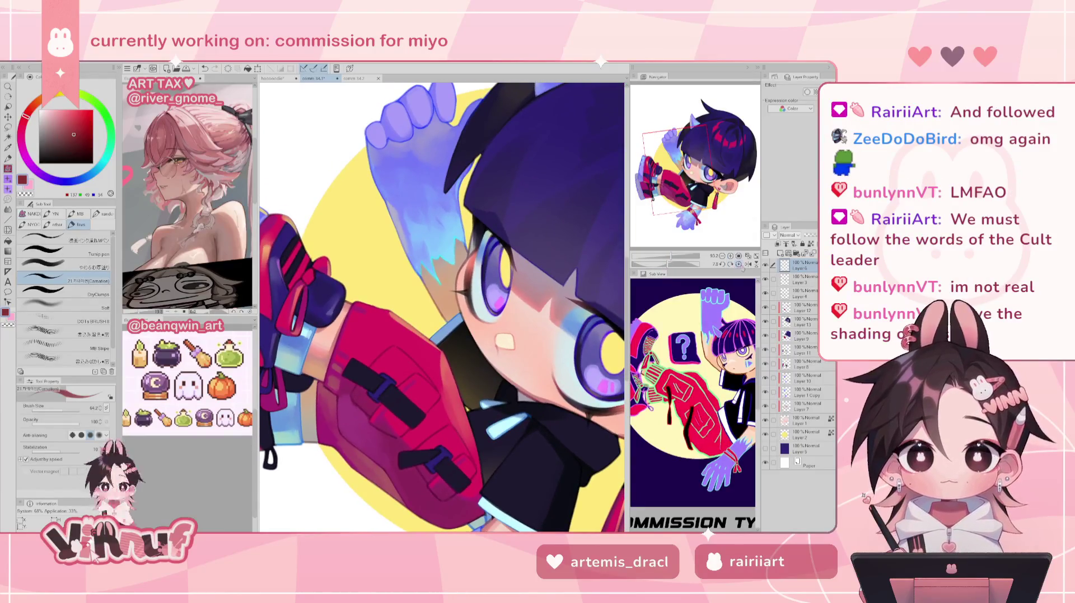
pyautogui.click(738, 264)
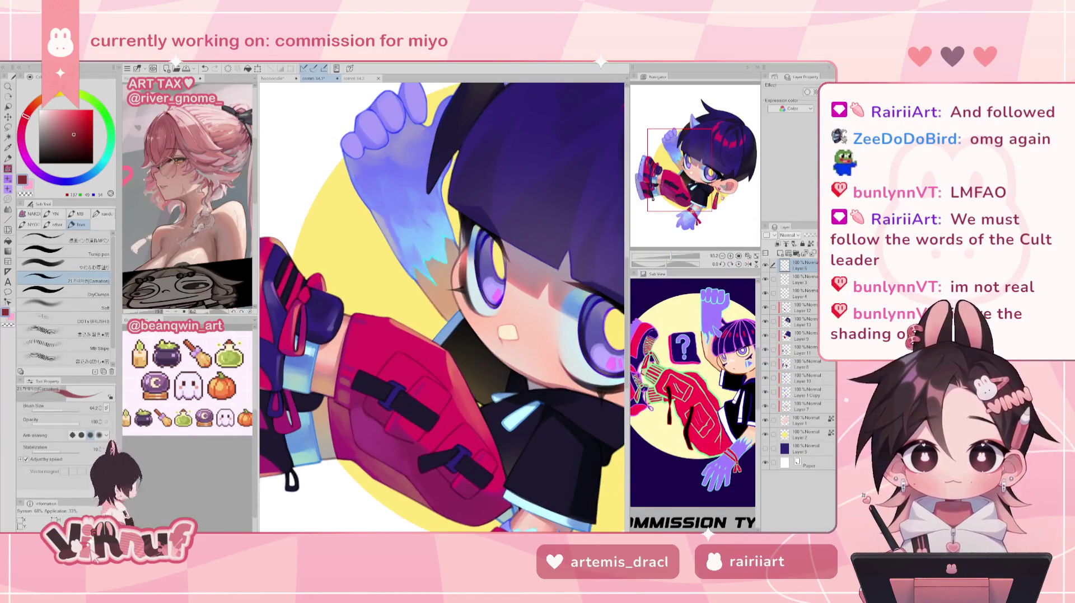
pyautogui.keyDown('alt'); pyautogui.click(453, 275); pyautogui.keyUp('alt')
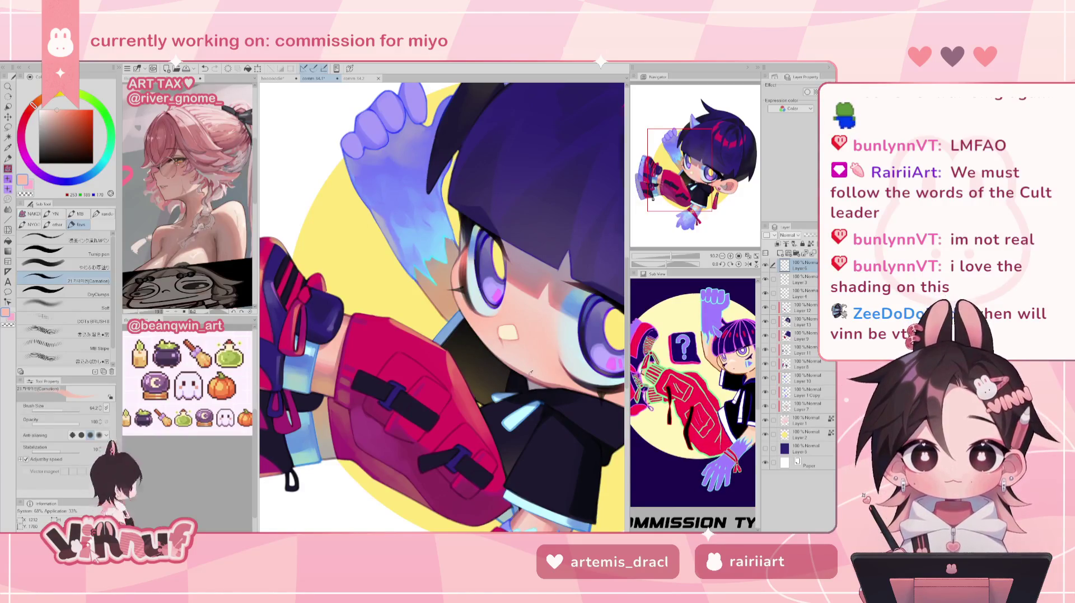
pyautogui.keyDown('alt'); pyautogui.click(527, 372); pyautogui.keyUp('alt')
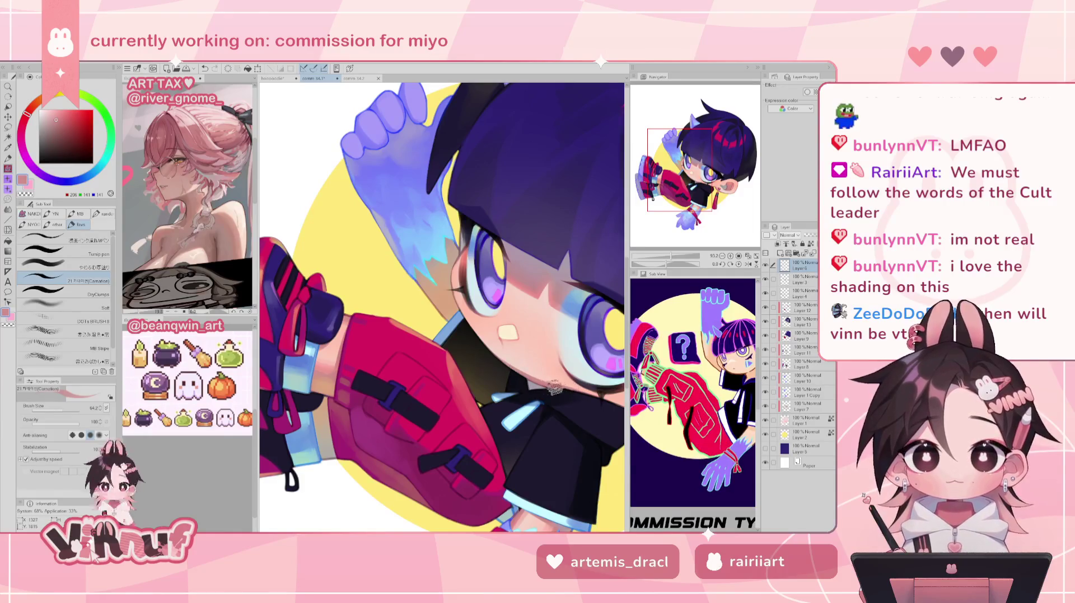
# - Sample the shirt's dark navy and the face's pink skin to paint the cheek
pyautogui.moveTo(518, 334); pyautogui.dragTo(443, 232)
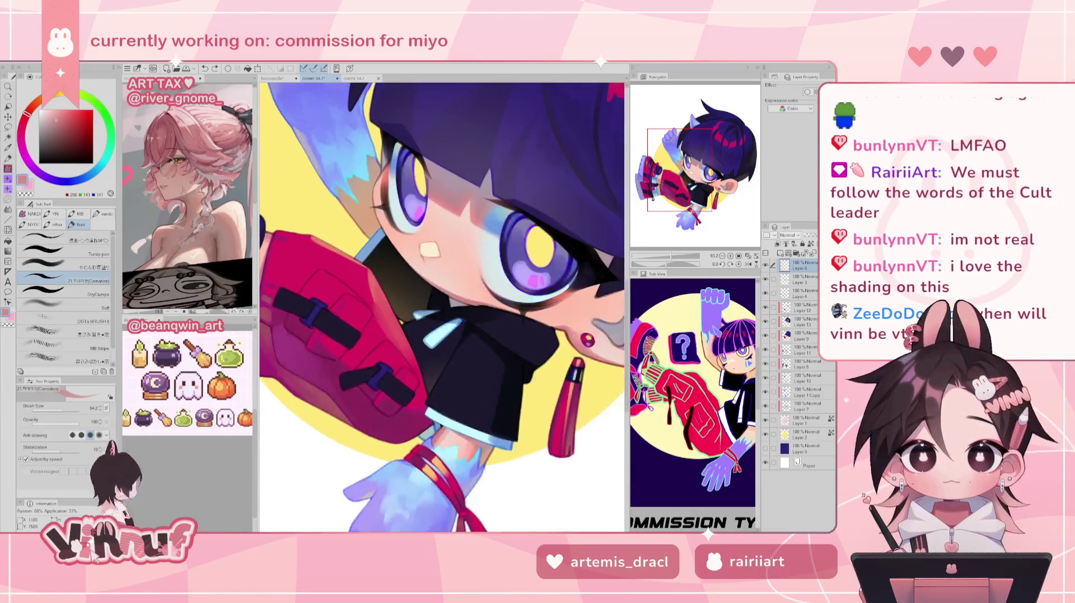
pyautogui.keyDown('alt'); pyautogui.click(493, 309); pyautogui.keyUp('alt')
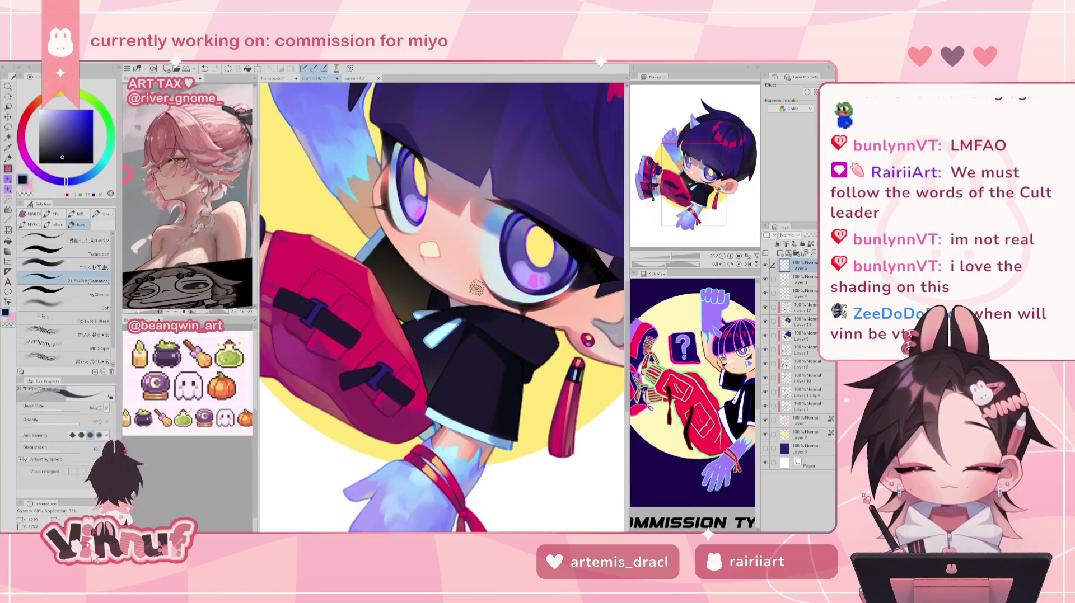
pyautogui.moveTo(569, 297); pyautogui.dragTo(500, 268)
pyautogui.keyDown('alt'); pyautogui.click(491, 302); pyautogui.keyUp('alt')
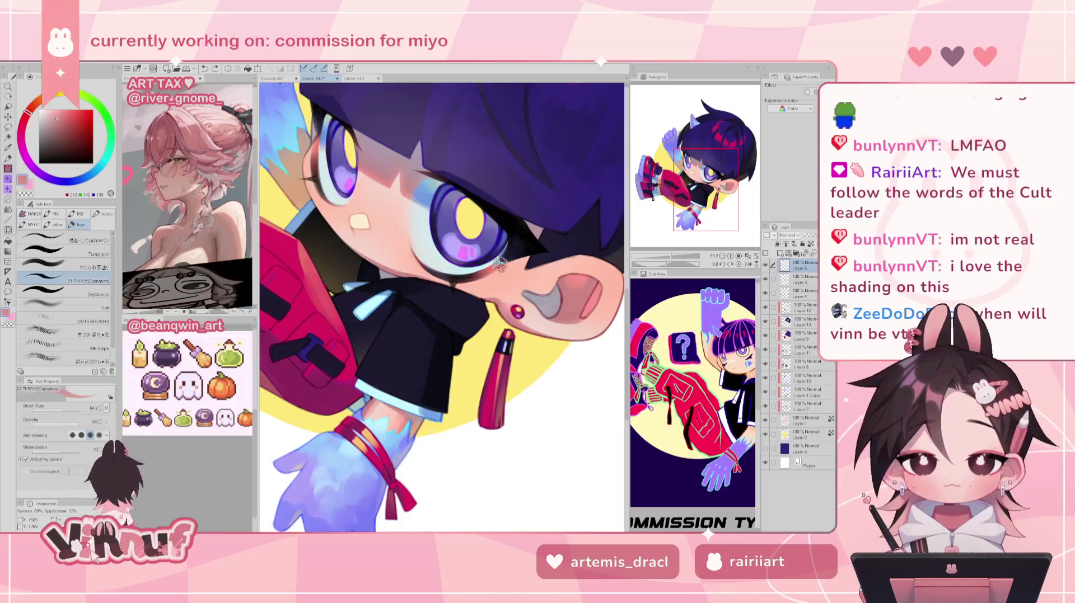
# - Zoom to the pointed ear and shade it with sampled light skin pinks
pyautogui.scroll(-2, 442, 307)
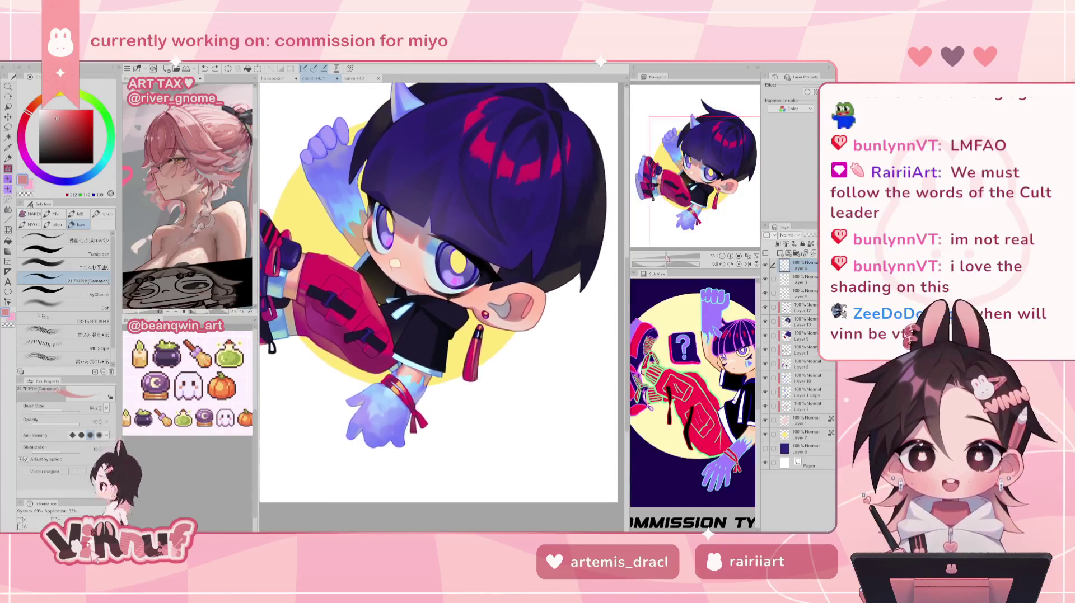
pyautogui.scroll(-2, 442, 307)
pyautogui.scroll(1, 565, 350)
pyautogui.scroll(2, 565, 350)
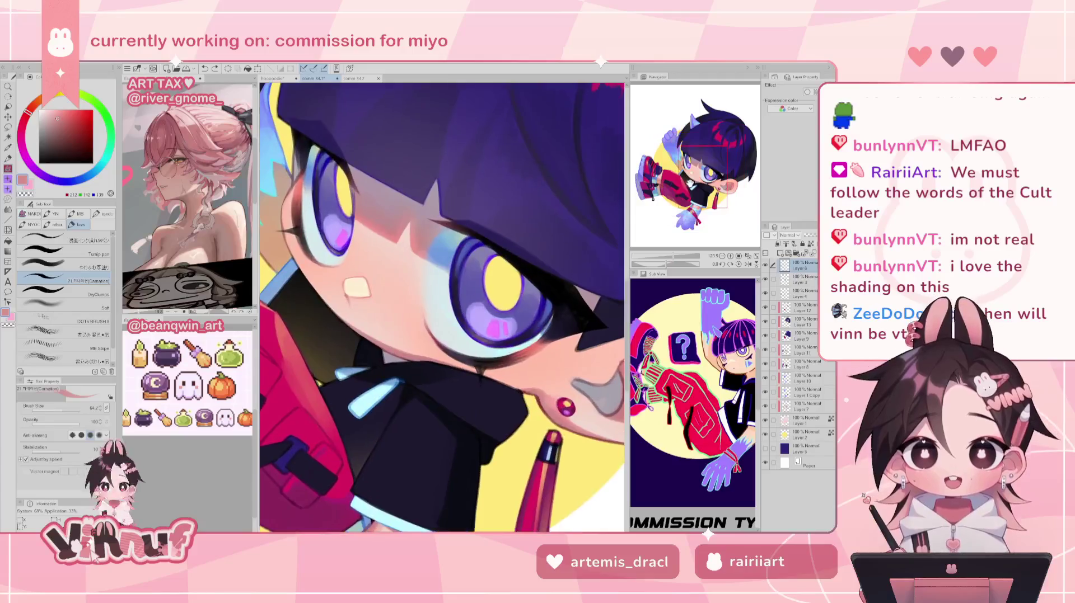
pyautogui.scroll(1, 565, 349)
pyautogui.moveTo(387, 335); pyautogui.dragTo(470, 299)
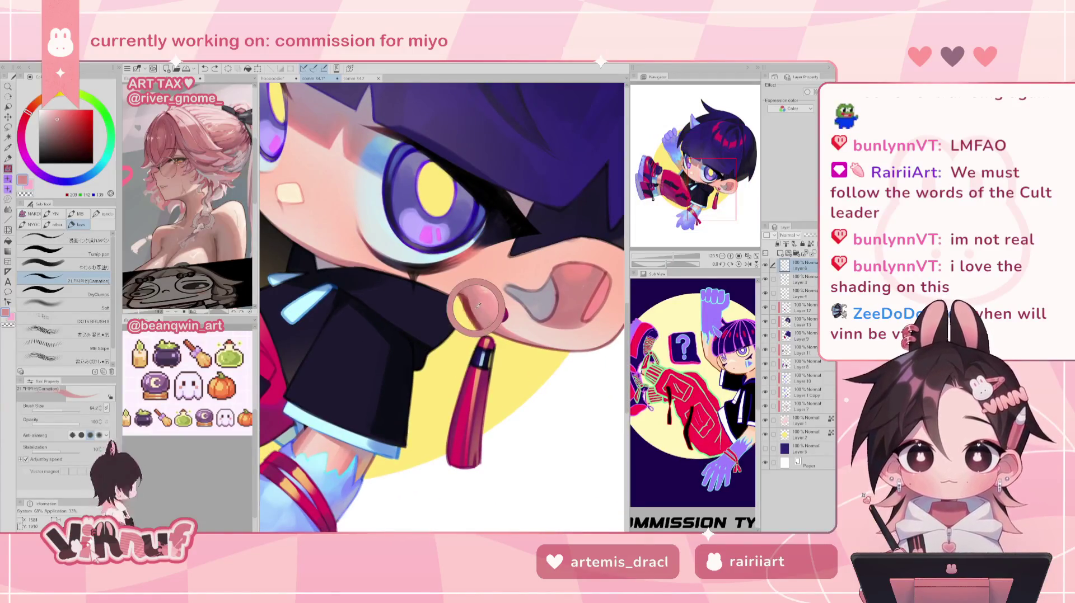
pyautogui.keyDown('alt'); pyautogui.click(507, 326); pyautogui.keyUp('alt')
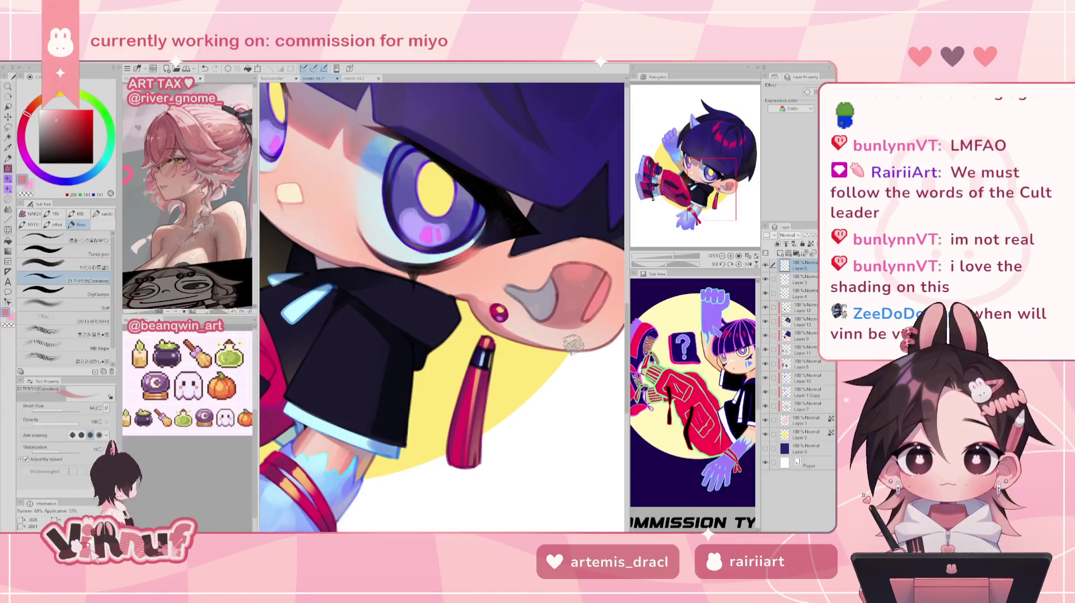
pyautogui.scroll(3, 532, 263)
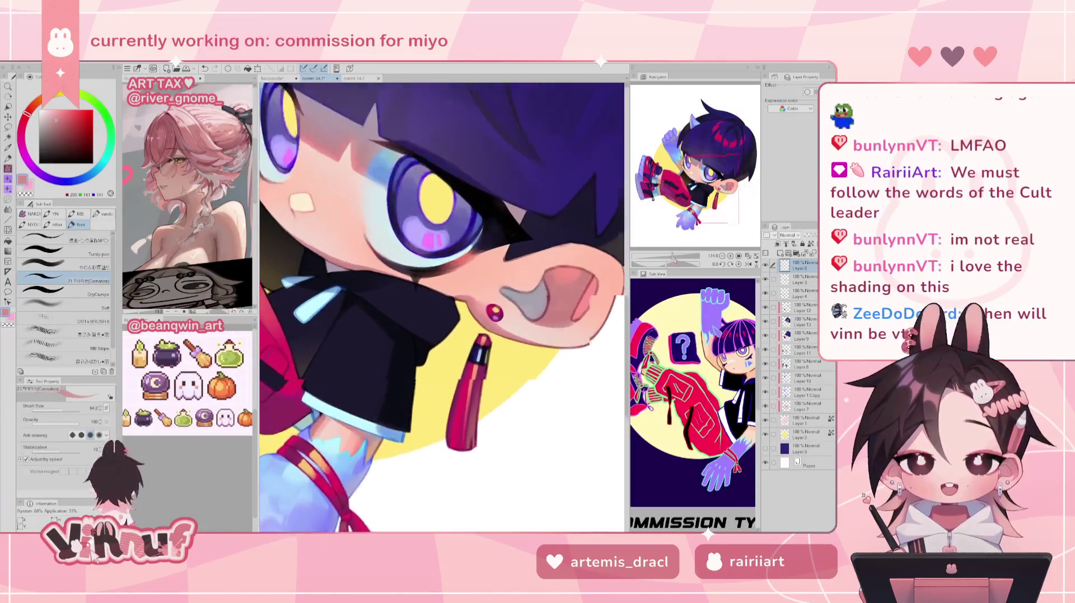
pyautogui.keyDown('alt'); pyautogui.click(531, 263); pyautogui.keyUp('alt')
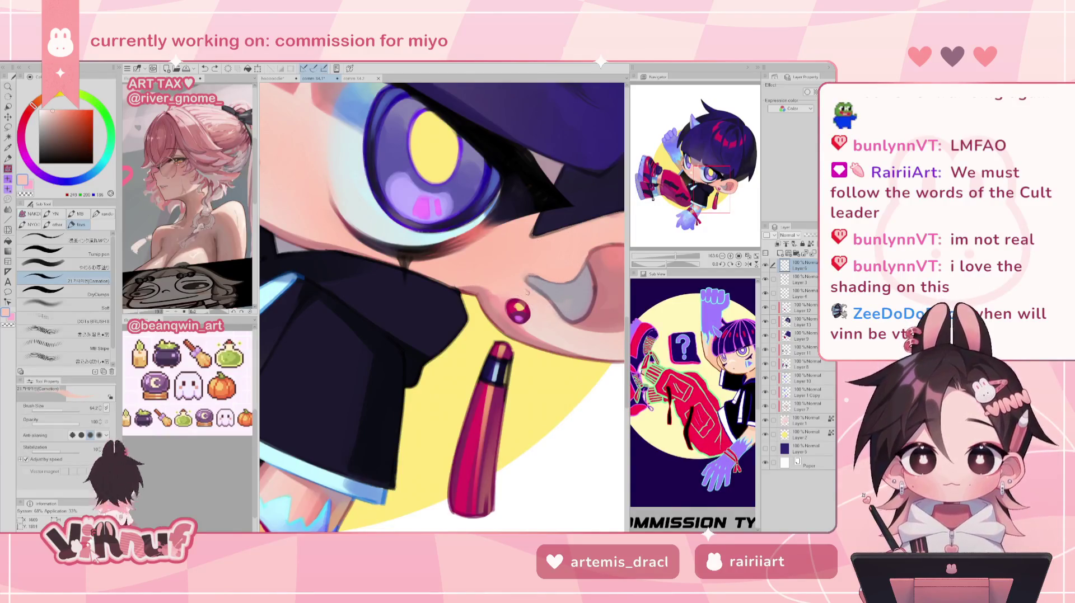
# - Shade the ear with warmer, lighter and paler skin tones, rotating the view to centre it
pyautogui.keyDown('alt'); pyautogui.click(533, 263); pyautogui.keyUp('alt')
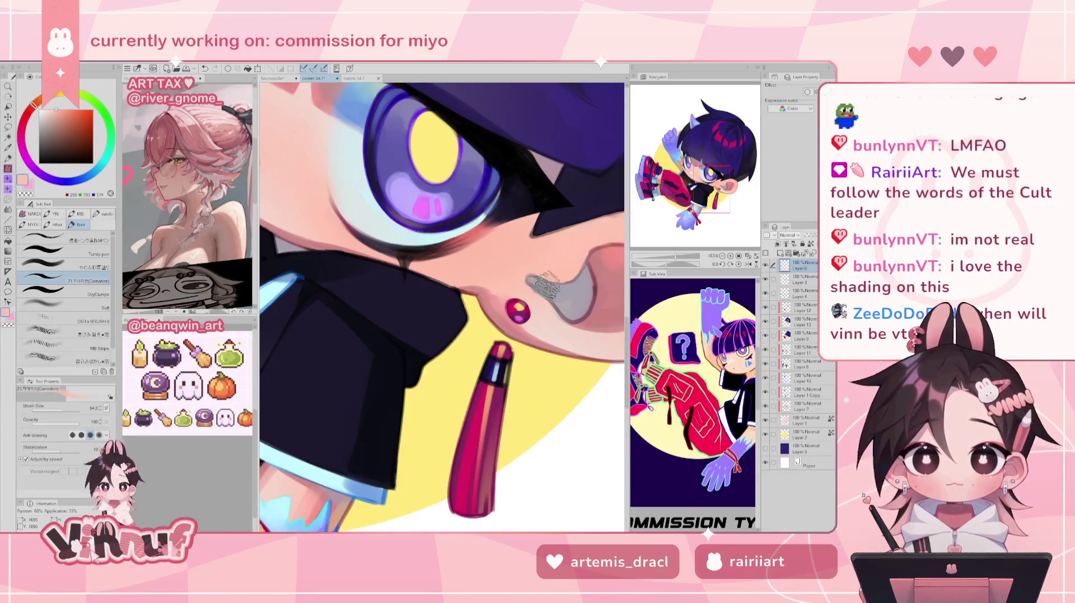
pyautogui.keyDown('alt'); pyautogui.click(542, 301); pyautogui.keyUp('alt')
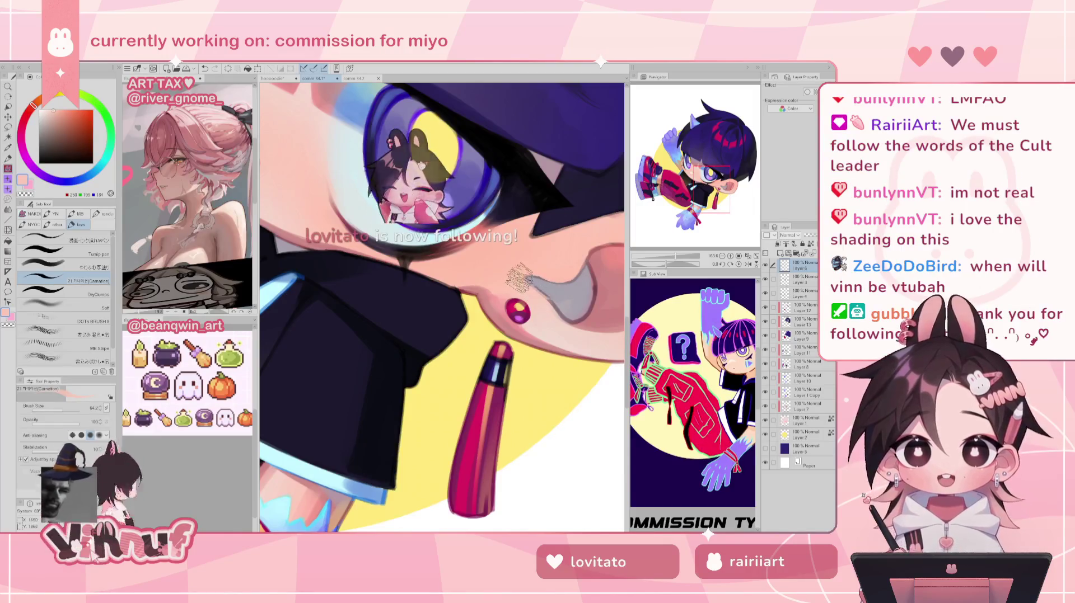
pyautogui.keyDown('alt'); pyautogui.click(553, 324); pyautogui.keyUp('alt')
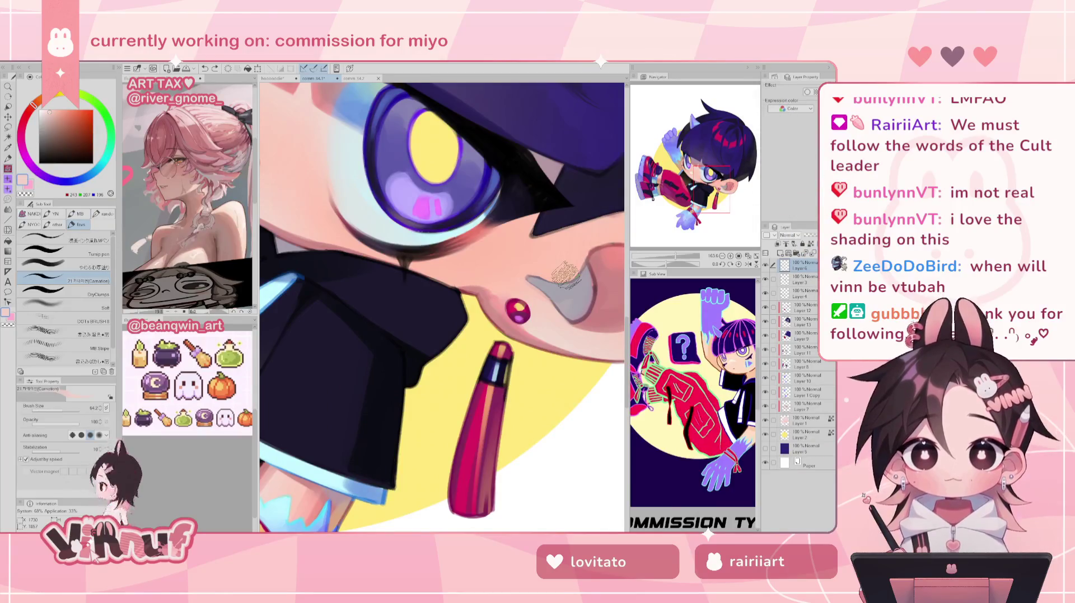
pyautogui.moveTo(442, 251); pyautogui.dragTo(503, 336)
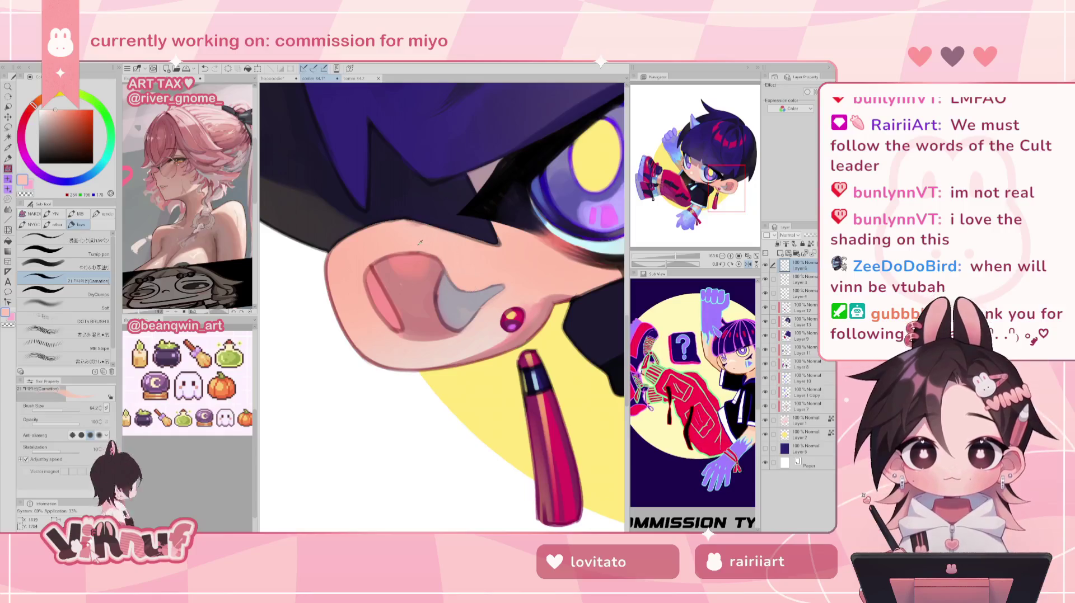
# - Paint the inner ear in dark and light pinks and shade the grey earring lighter
pyautogui.keyDown('alt'); pyautogui.click(420, 300); pyautogui.keyUp('alt')
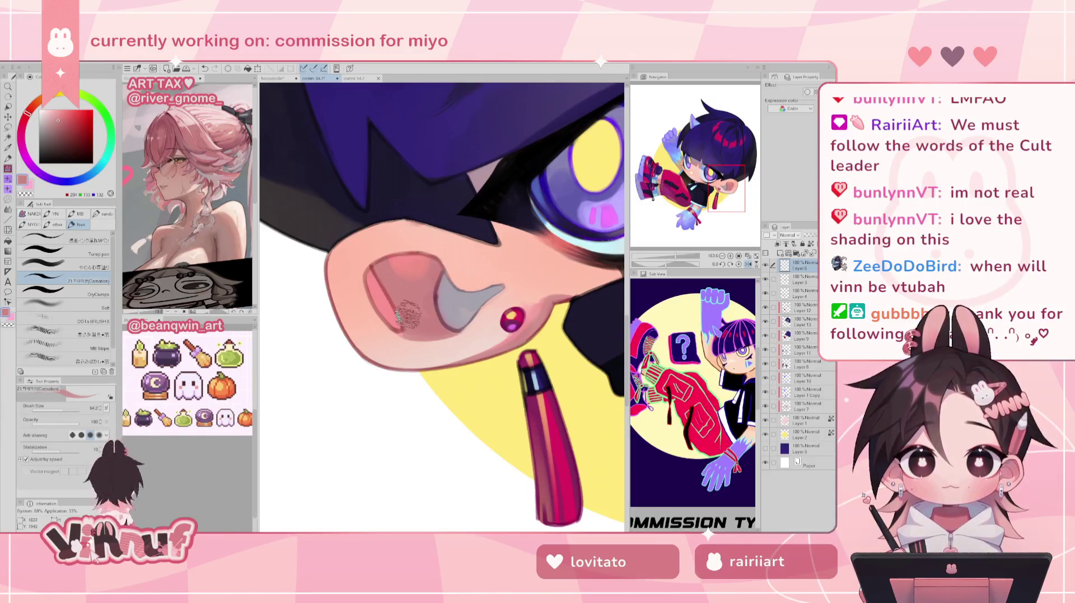
pyautogui.keyDown('alt'); pyautogui.click(395, 316); pyautogui.keyUp('alt')
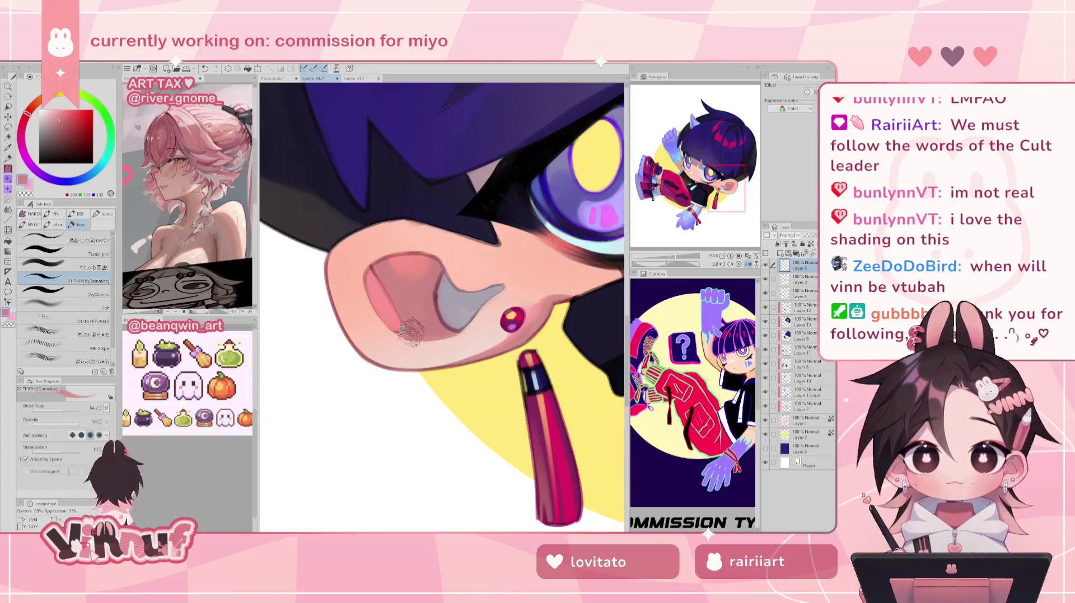
pyautogui.keyDown('alt'); pyautogui.click(387, 267); pyautogui.keyUp('alt')
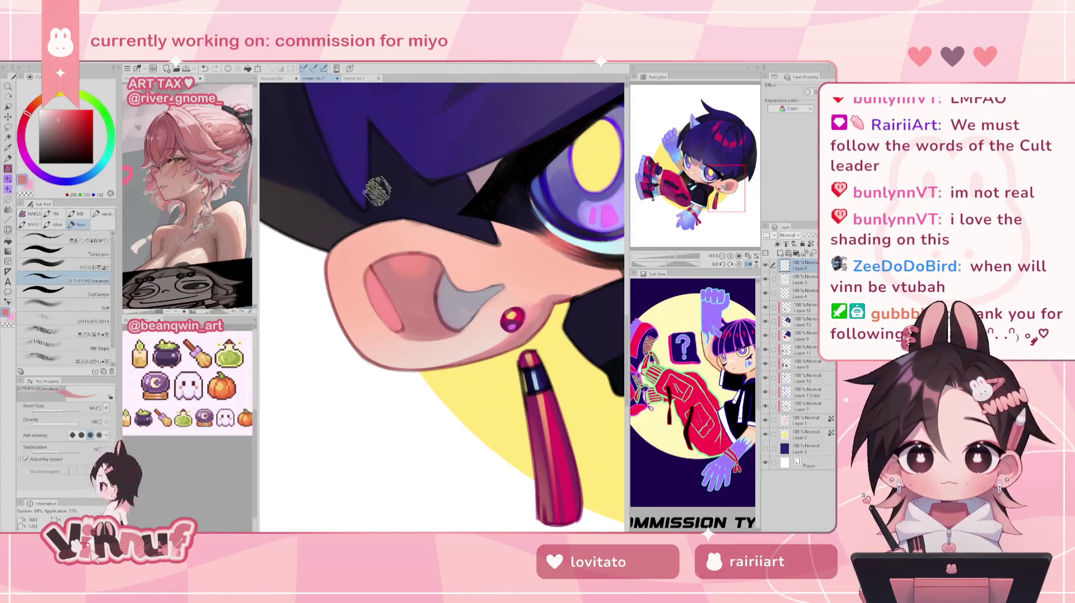
pyautogui.keyDown('alt'); pyautogui.click(392, 247); pyautogui.keyUp('alt')
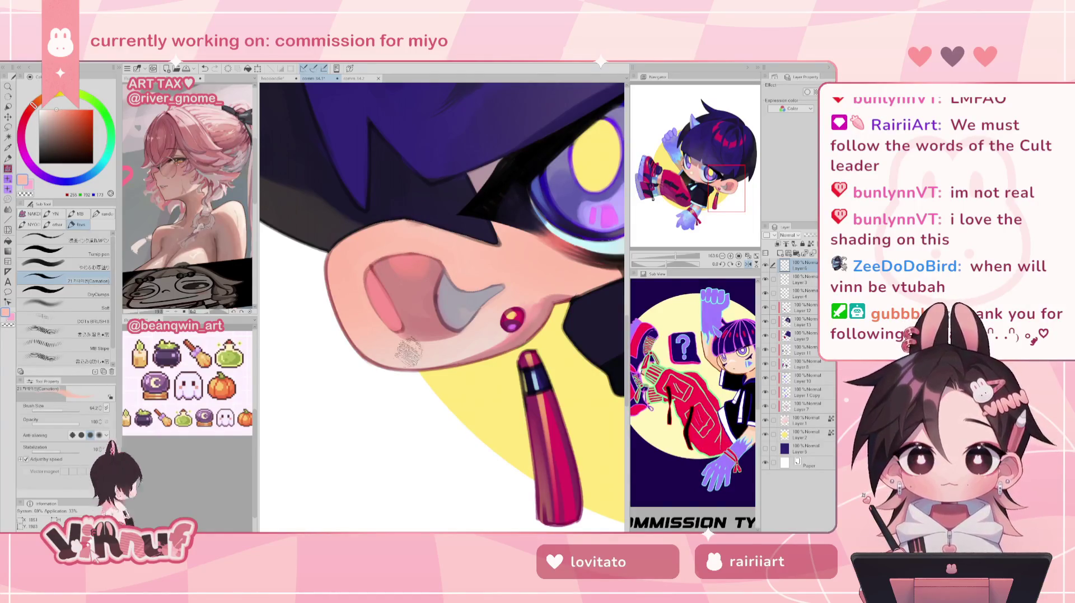
pyautogui.keyDown('alt'); pyautogui.click(442, 289); pyautogui.keyUp('alt')
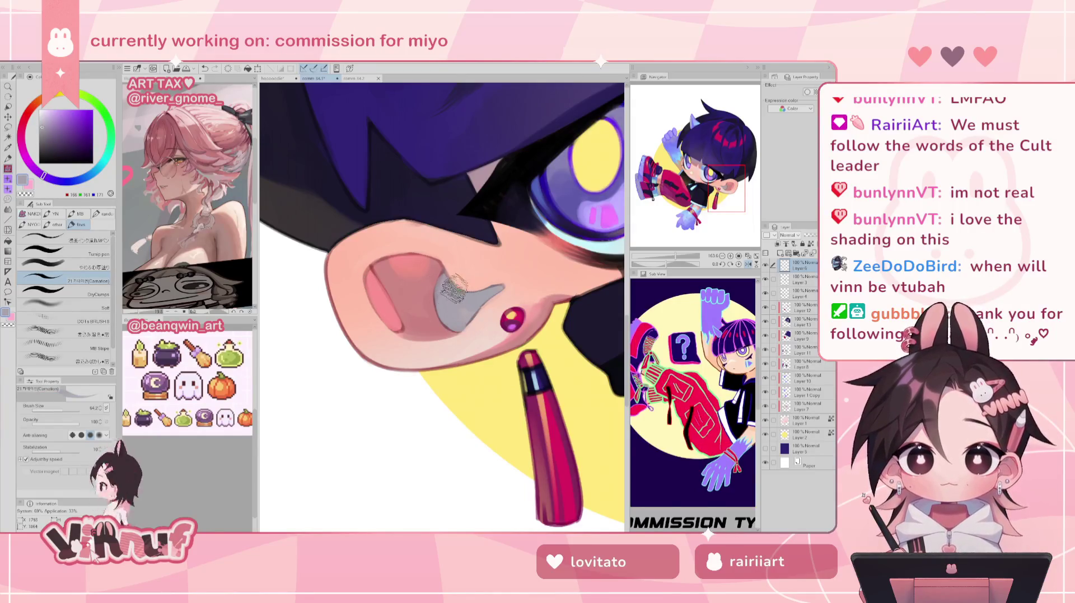
pyautogui.moveTo(676, 256)
pyautogui.mouseDown()
pyautogui.moveTo(668, 261)
pyautogui.moveTo(676, 256)
pyautogui.mouseUp()
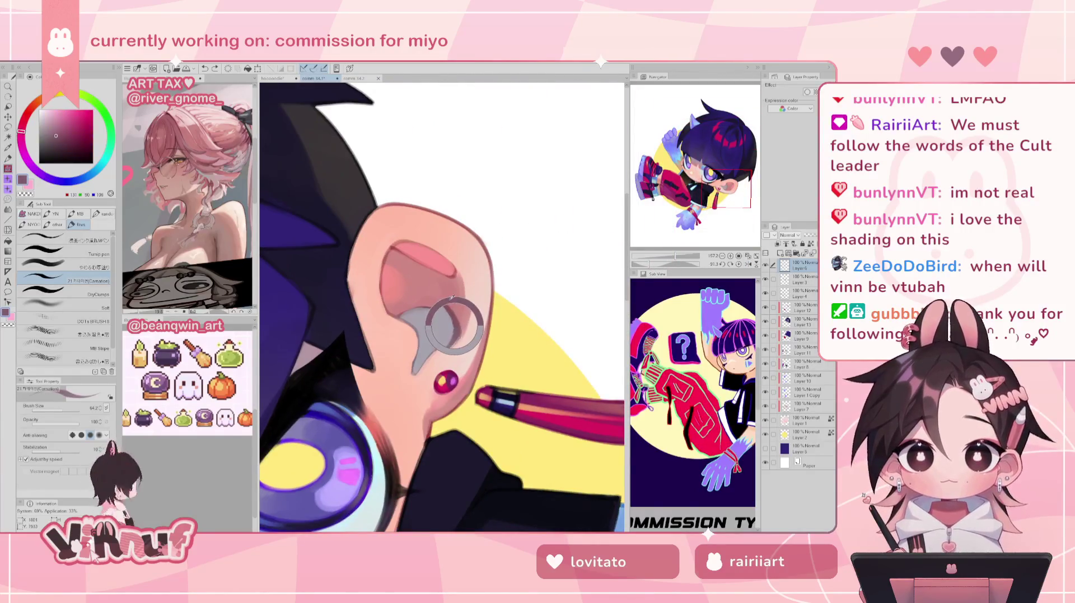
# - Darken the top of the inner ear with dark red and reset the view rotation
pyautogui.keyDown('alt'); pyautogui.click(399, 246); pyautogui.keyUp('alt')
pyautogui.moveTo(399, 241); pyautogui.dragTo(417, 249)
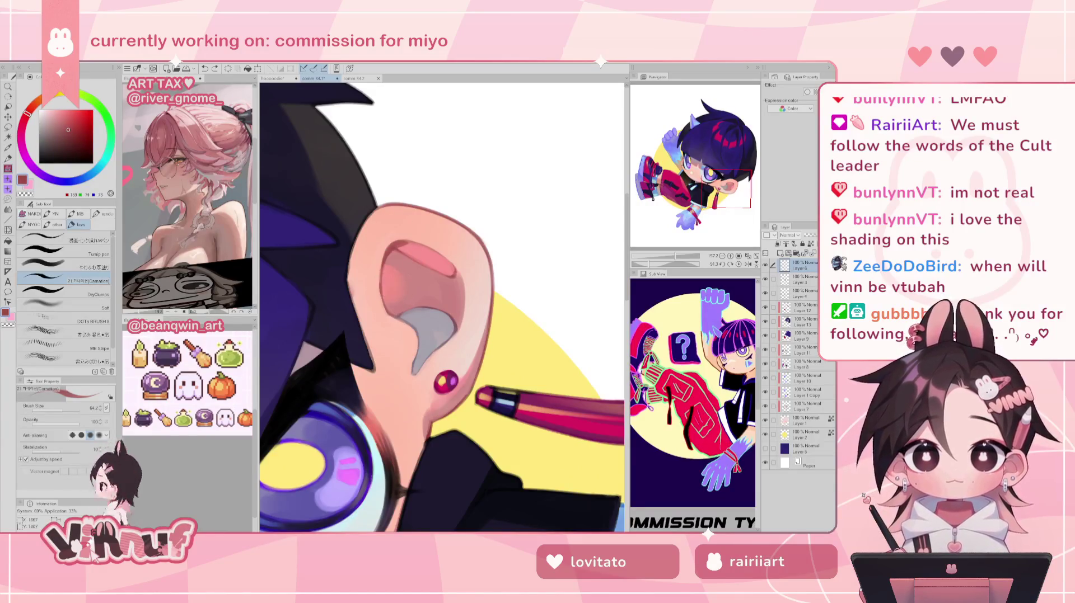
pyautogui.moveTo(399, 252)
pyautogui.mouseDown()
pyautogui.moveTo(415, 243)
pyautogui.moveTo(439, 254)
pyautogui.moveTo(423, 244)
pyautogui.moveTo(461, 276)
pyautogui.mouseUp()
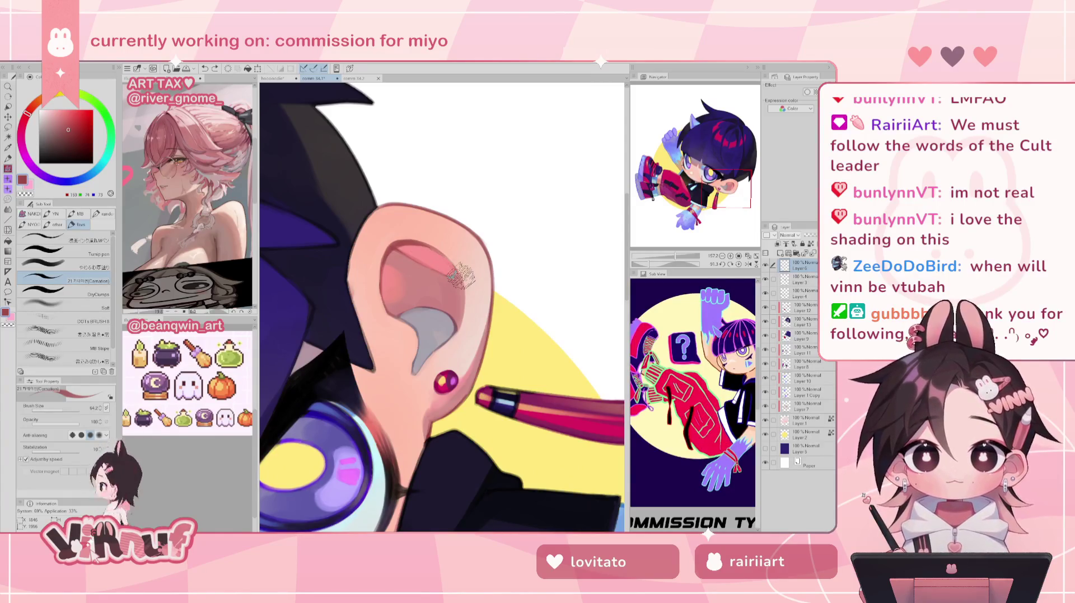
pyautogui.click(739, 265)
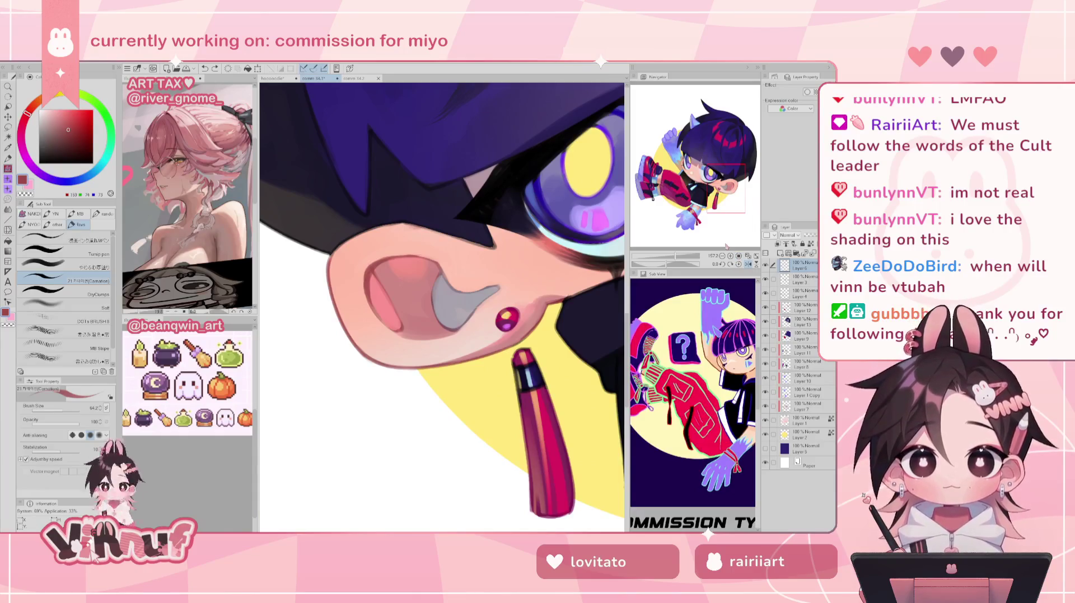
# - Tidy the grey earring's upper edge in muted purple-grey, undoing one stroke, then mirror to check
pyautogui.keyDown('alt'); pyautogui.click(451, 330); pyautogui.keyUp('alt')
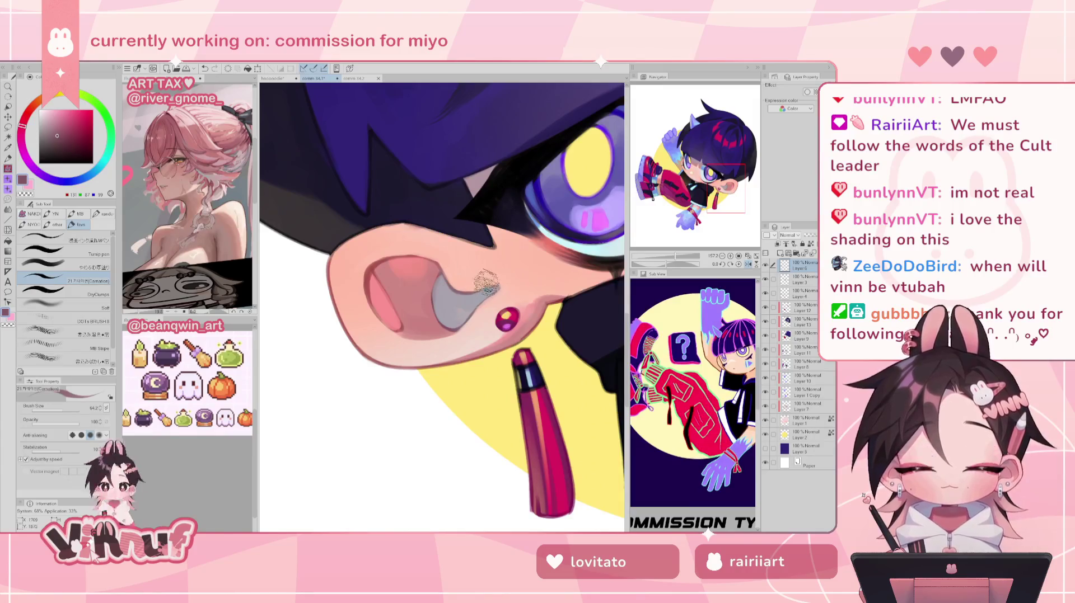
pyautogui.moveTo(453, 278)
pyautogui.mouseDown()
pyautogui.moveTo(477, 270)
pyautogui.moveTo(487, 294)
pyautogui.mouseUp()
pyautogui.hotkey('ctrl', 'z')
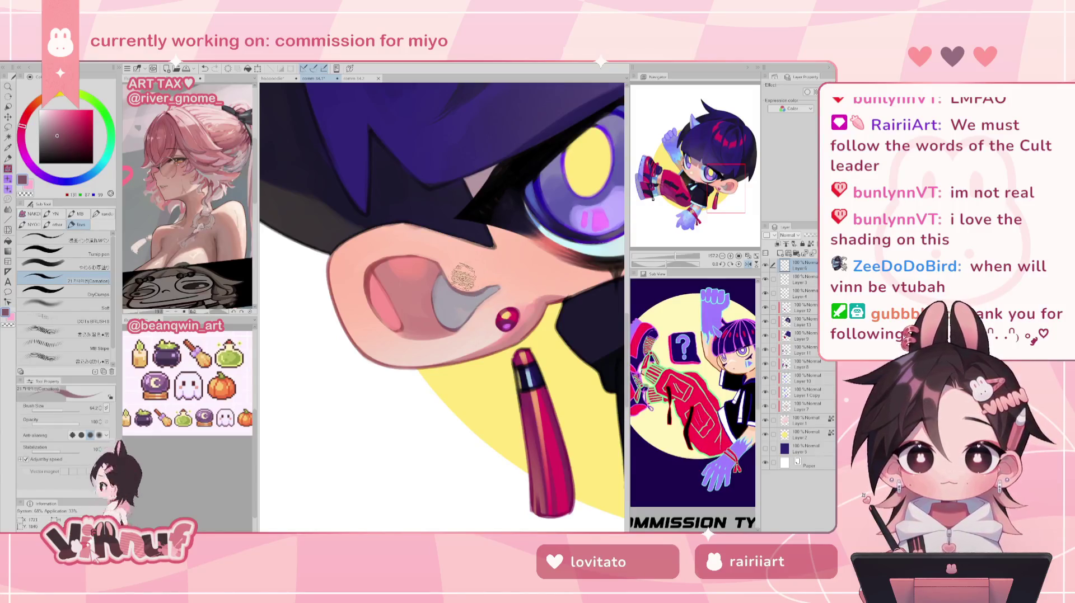
pyautogui.moveTo(448, 283); pyautogui.dragTo(491, 281)
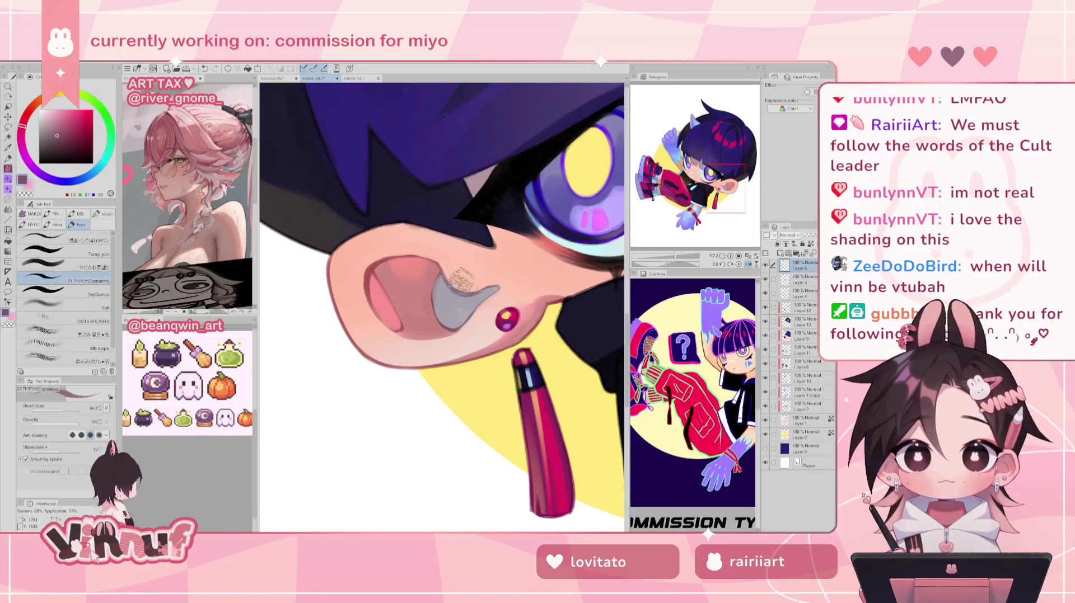
pyautogui.press('h')
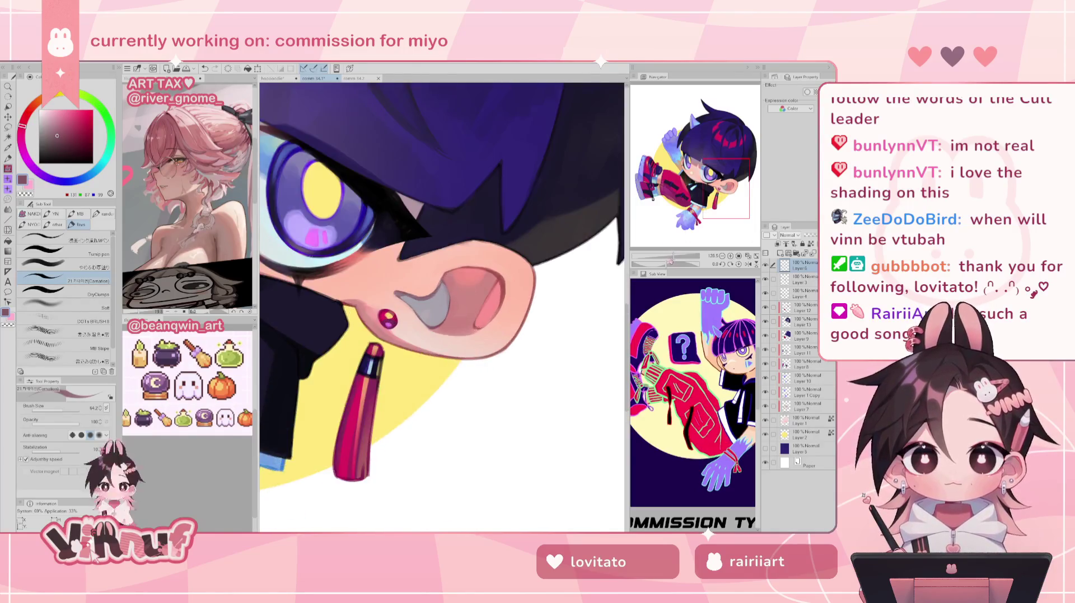
# - Zoom in and smooth the grey shading inside the ear with soft strokes
pyautogui.scroll(-5, 442, 306)
pyautogui.scroll(3, 441, 307)
pyautogui.scroll(1, 442, 306)
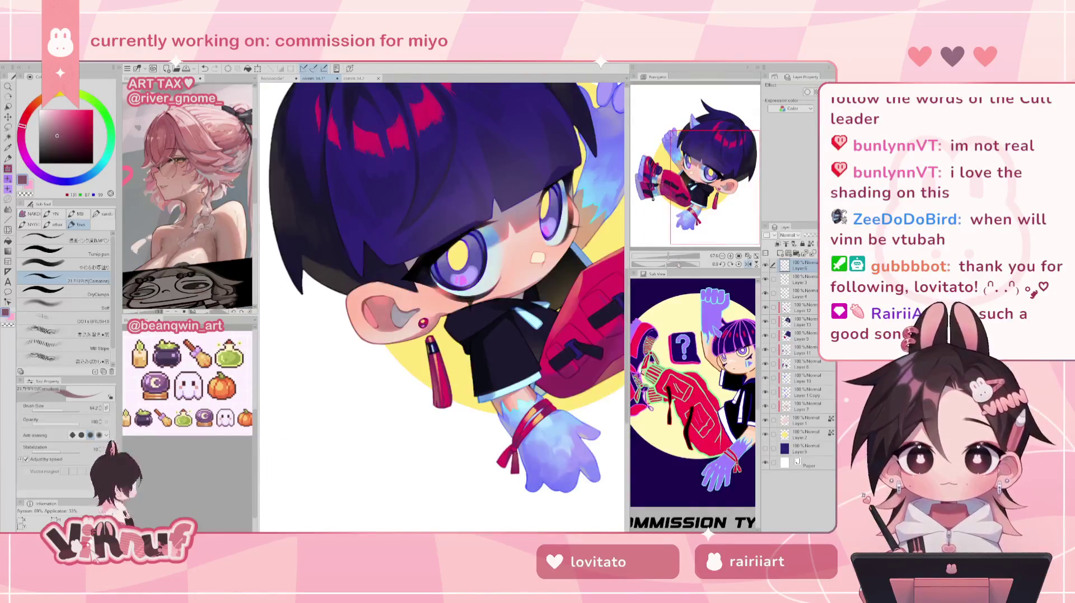
pyautogui.scroll(1, 441, 307)
pyautogui.scroll(1, 442, 307)
pyautogui.keyDown('alt'); pyautogui.click(374, 303); pyautogui.keyUp('alt')
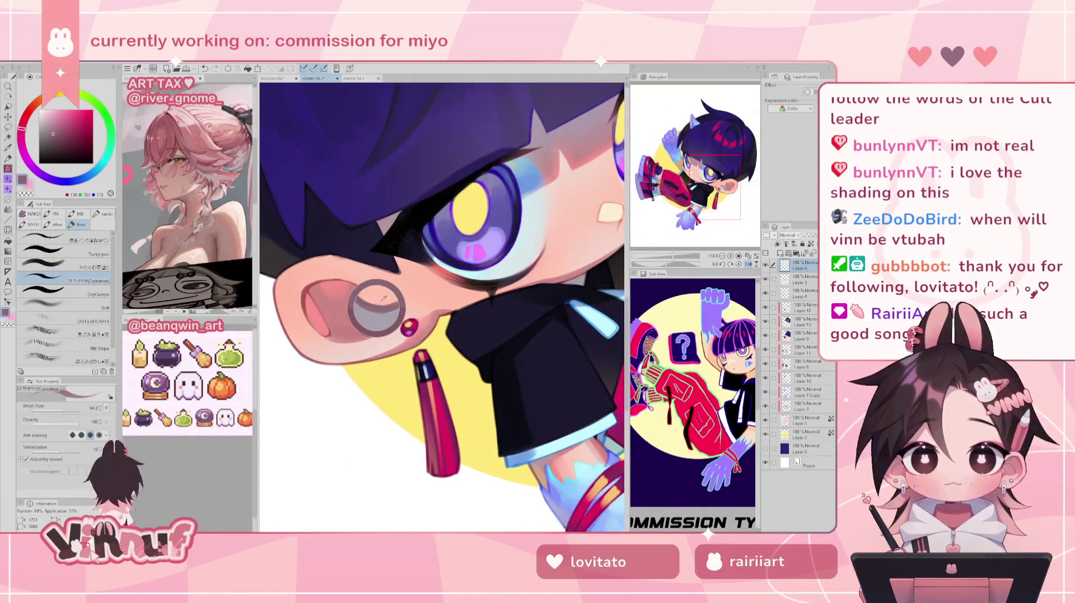
pyautogui.moveTo(380, 301)
pyautogui.mouseDown()
pyautogui.moveTo(397, 305)
pyautogui.moveTo(350, 318)
pyautogui.moveTo(361, 316)
pyautogui.moveTo(361, 331)
pyautogui.mouseUp()
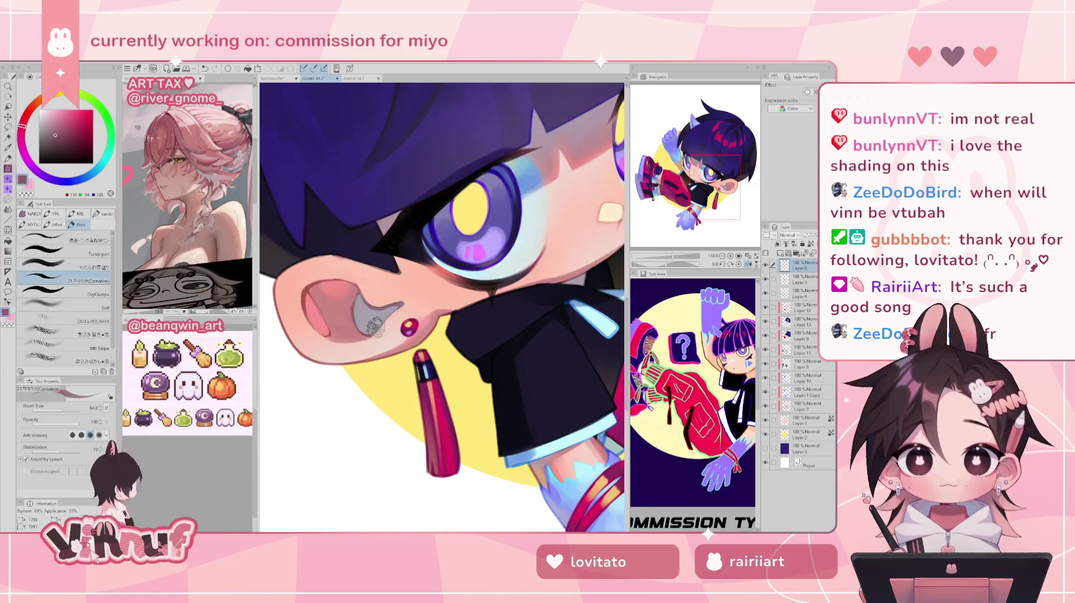
pyautogui.moveTo(359, 283)
pyautogui.mouseDown()
pyautogui.moveTo(372, 327)
pyautogui.moveTo(351, 309)
pyautogui.moveTo(361, 327)
pyautogui.moveTo(364, 319)
pyautogui.mouseUp()
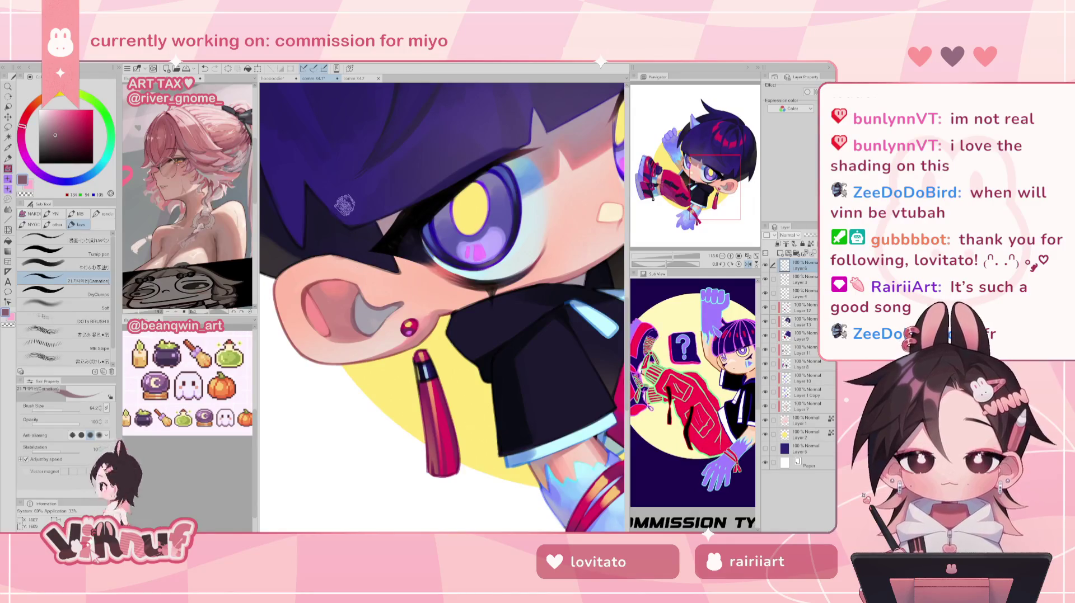
# - Repaint the inner ear's reddish-pink shading and flip the view back
pyautogui.keyDown('alt'); pyautogui.click(314, 294); pyautogui.keyUp('alt')
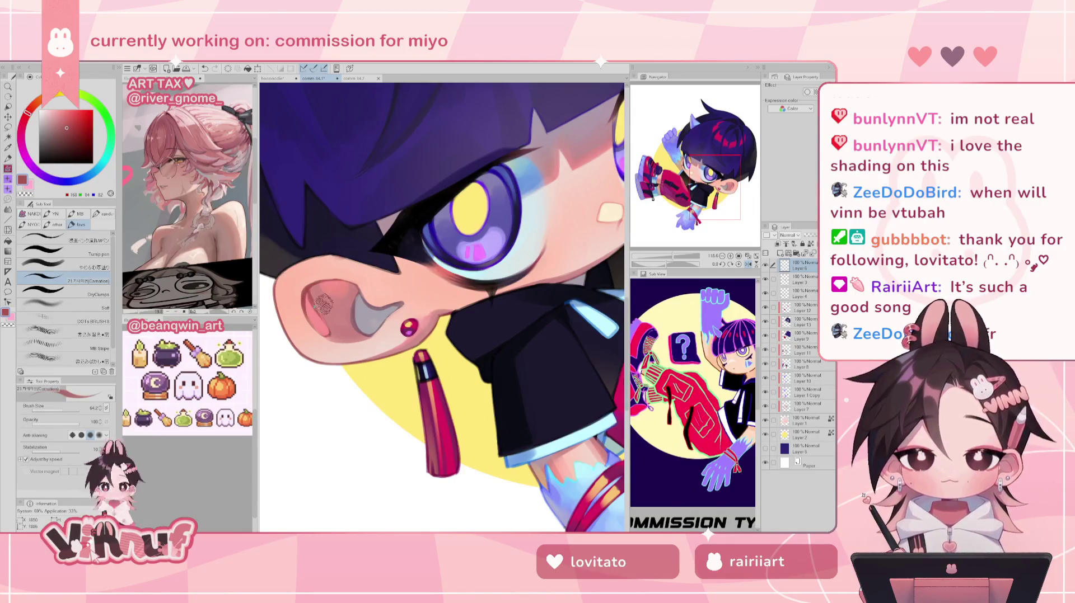
pyautogui.moveTo(323, 304); pyautogui.dragTo(317, 306)
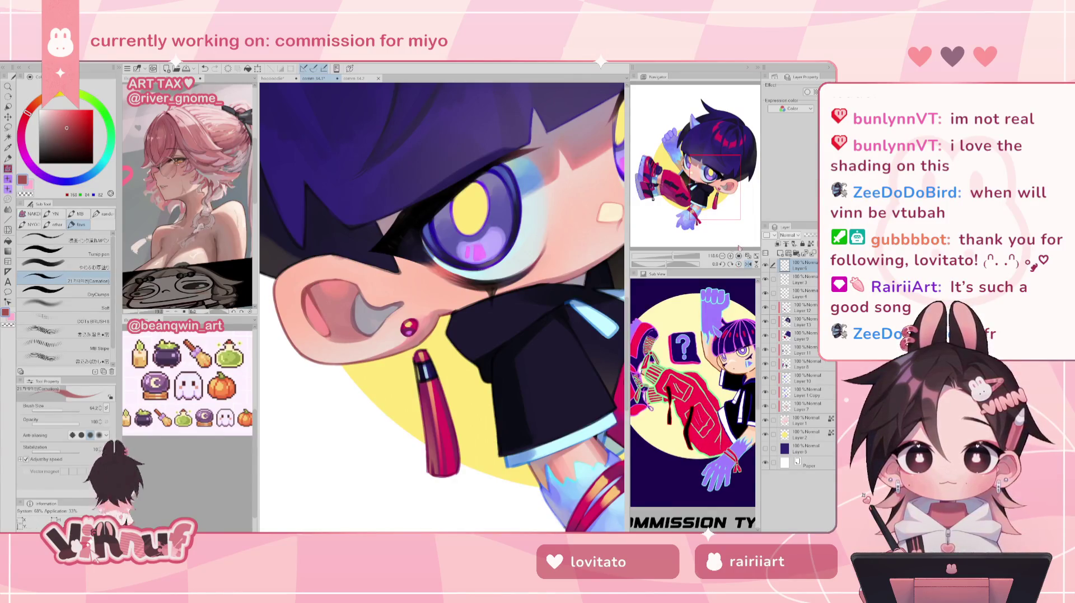
pyautogui.press('h')
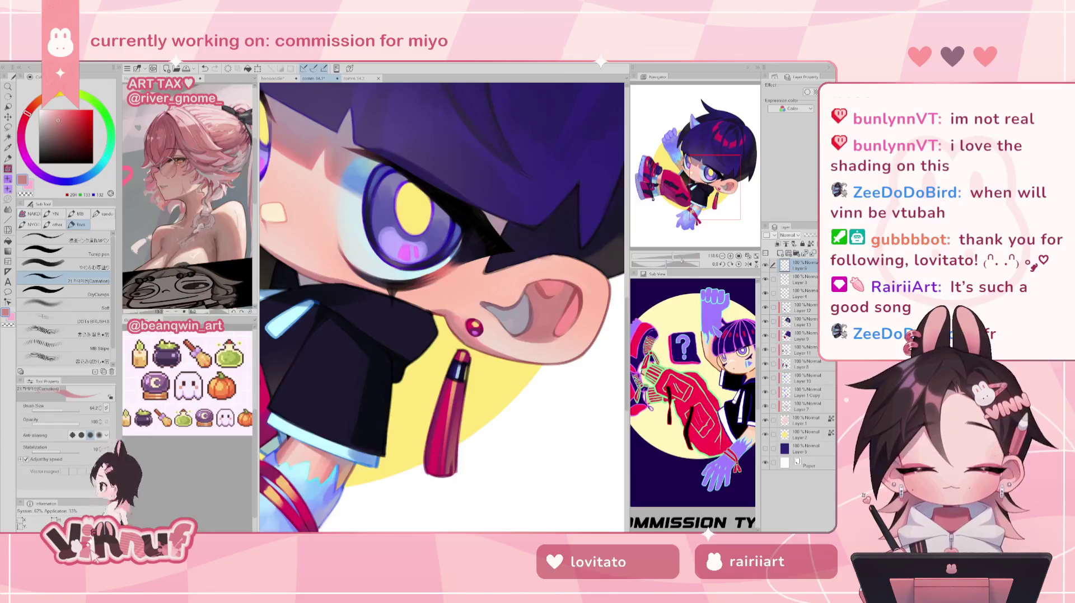
# - Zoom in on the face and repaint the inner ear a deeper pink over the highlight
pyautogui.scroll(-4, 442, 305)
pyautogui.scroll(2, 443, 305)
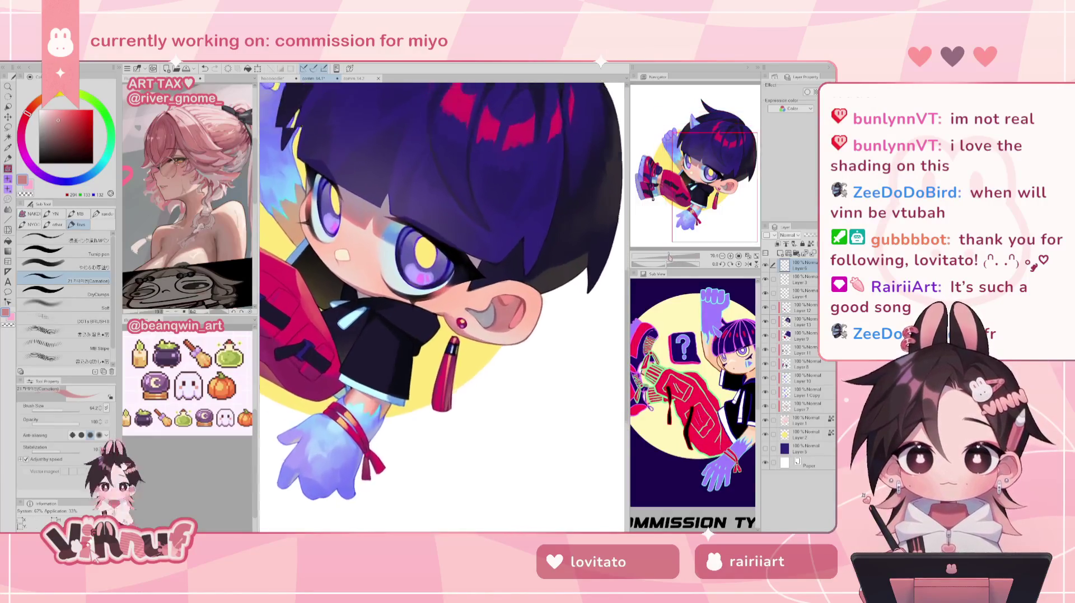
pyautogui.moveTo(669, 257); pyautogui.dragTo(674, 250)
pyautogui.keyDown('alt'); pyautogui.click(535, 302); pyautogui.keyUp('alt')
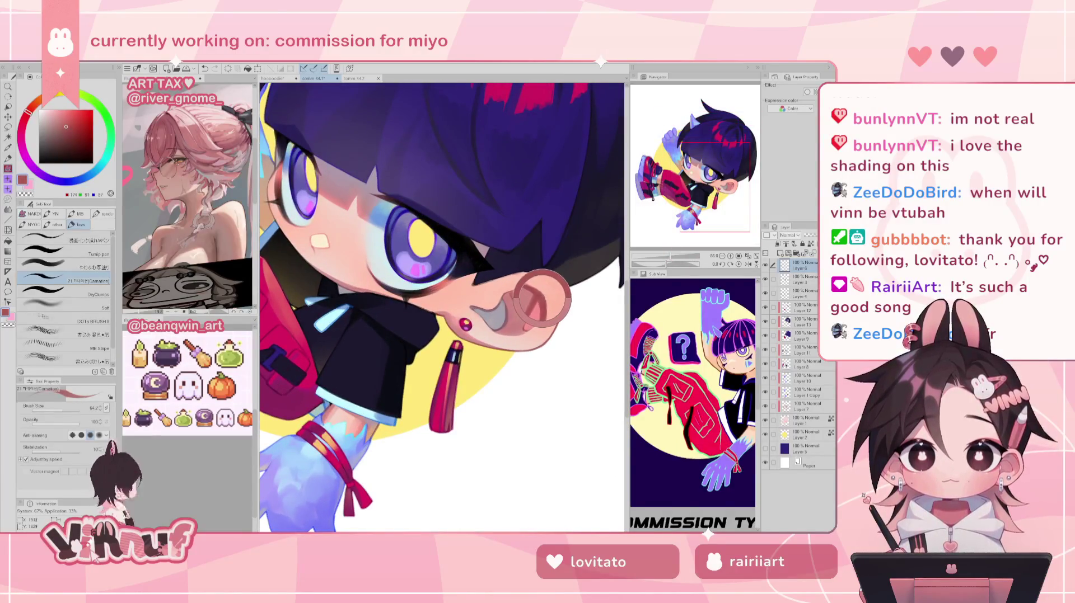
pyautogui.moveTo(540, 300); pyautogui.dragTo(520, 305)
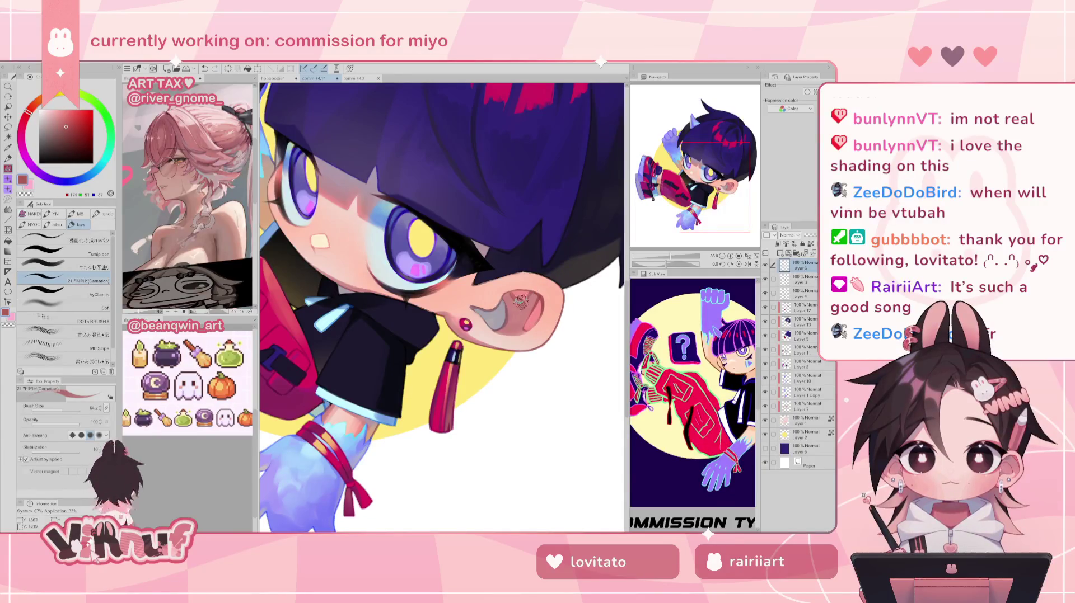
# - Sample a muted rose, then a warm skin tone from the face, and switch to soft pink
pyautogui.scroll(-2, 443, 306)
pyautogui.scroll(-2, 442, 305)
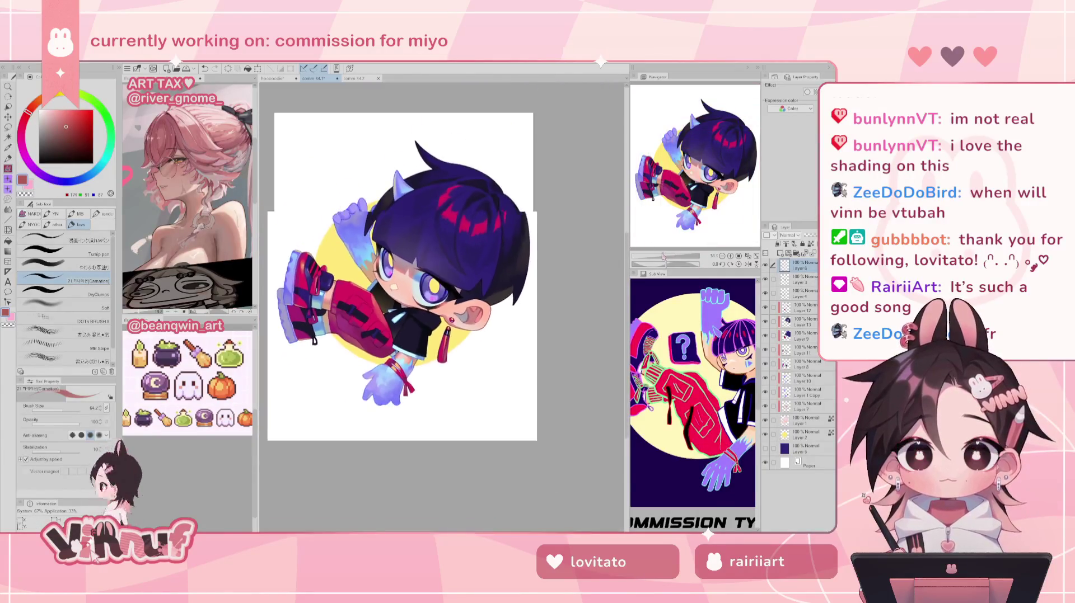
pyautogui.scroll(2, 443, 305)
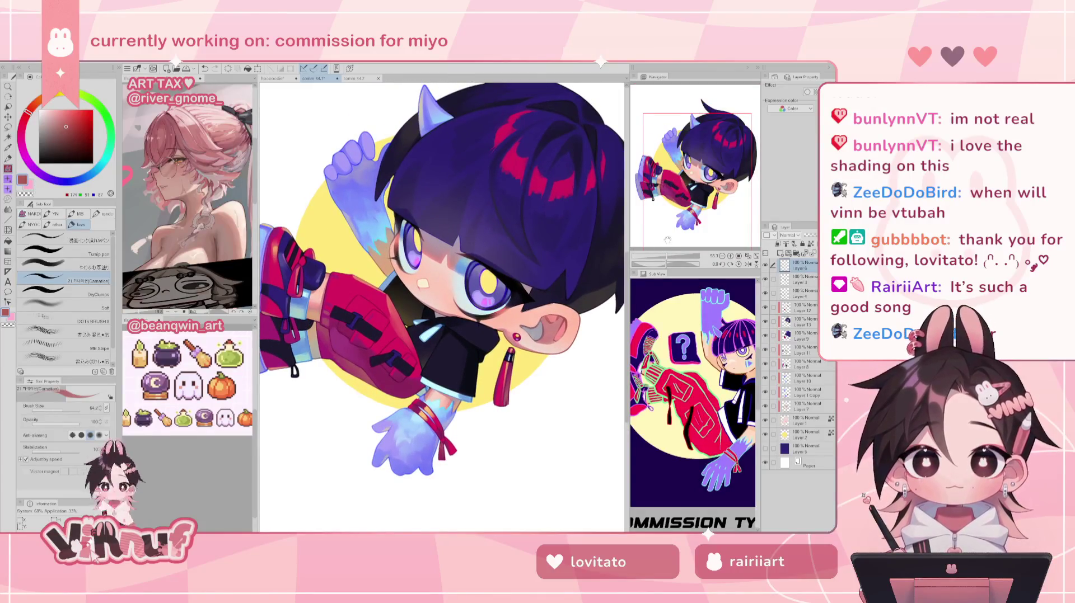
pyautogui.moveTo(667, 239); pyautogui.dragTo(676, 236)
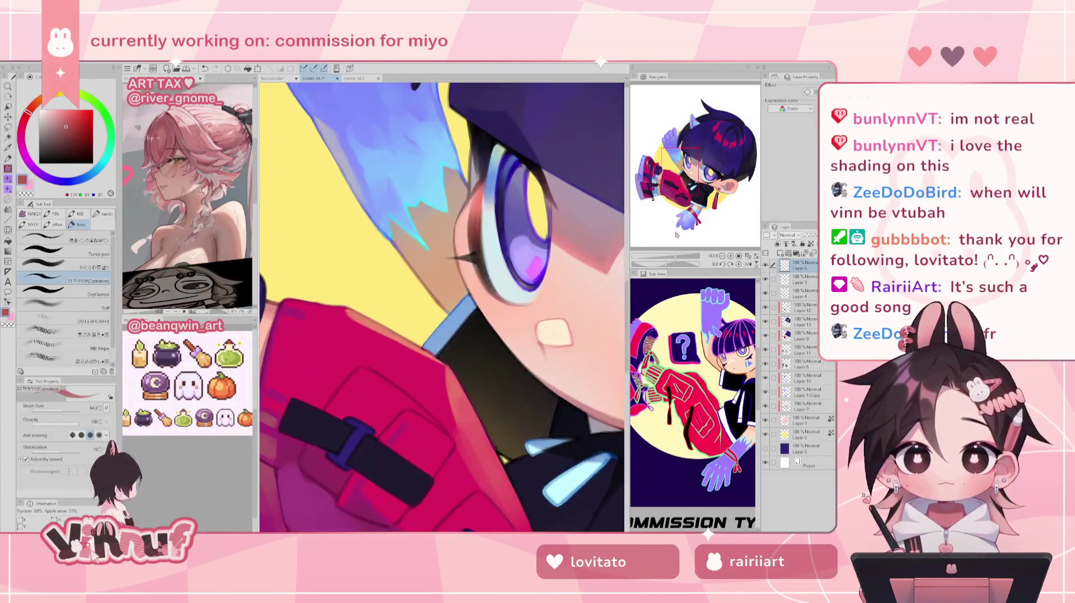
pyautogui.keyDown('alt'); pyautogui.click(464, 207); pyautogui.keyUp('alt')
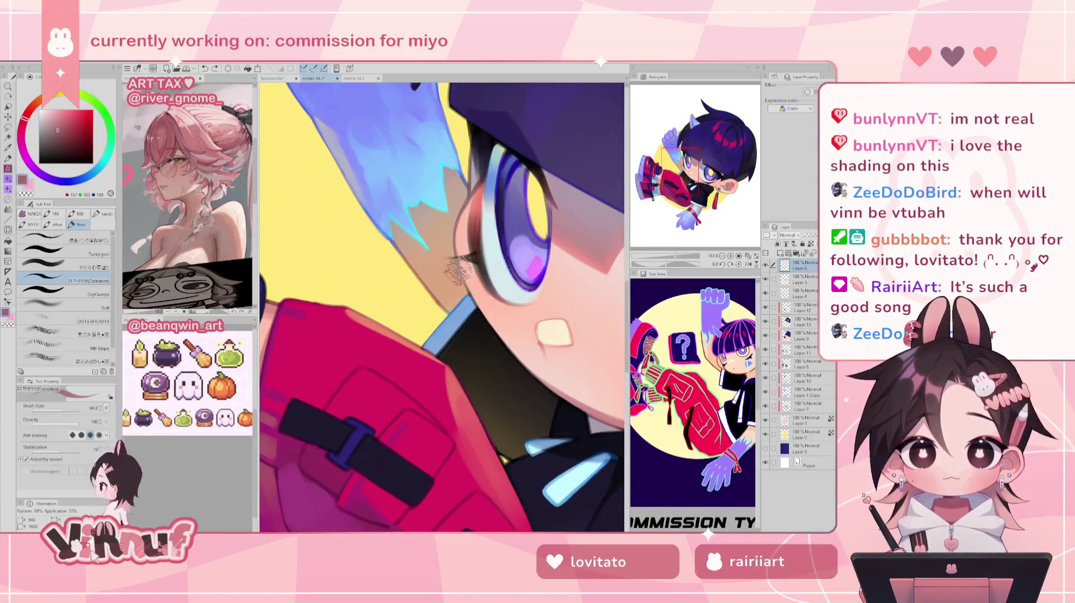
pyautogui.keyDown('alt'); pyautogui.click(415, 266); pyautogui.keyUp('alt')
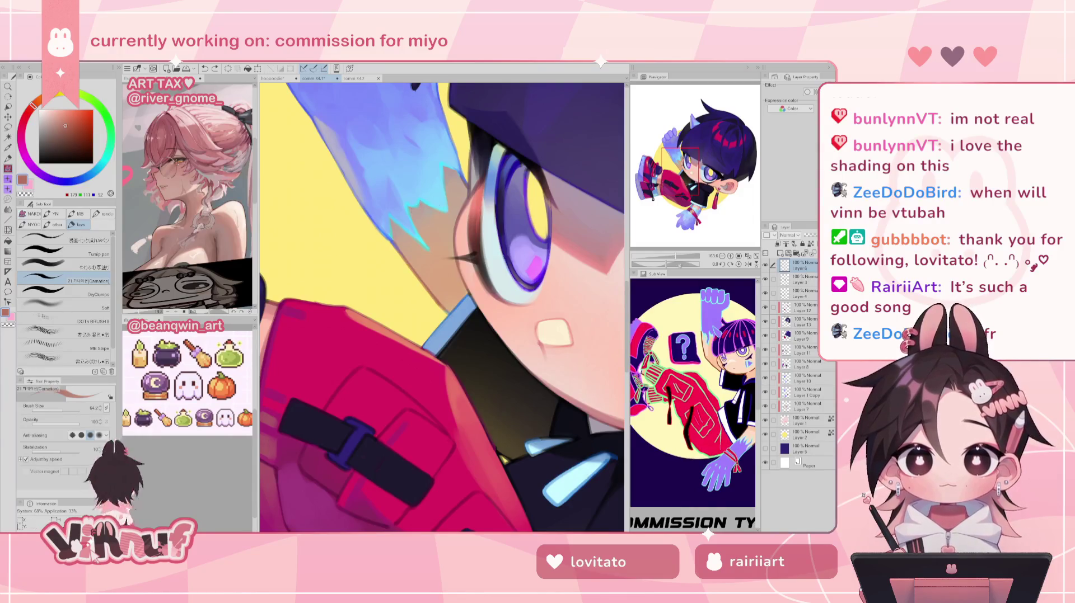
pyautogui.scroll(-5, 426, 210)
pyautogui.scroll(5, 504, 314)
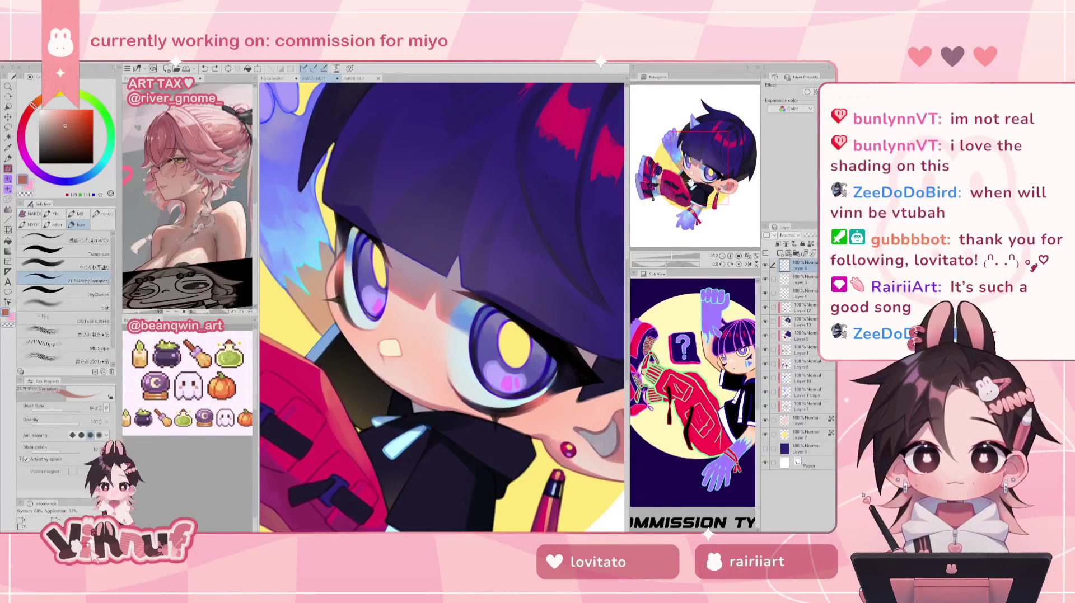
pyautogui.keyDown('alt'); pyautogui.click(403, 302); pyautogui.keyUp('alt')
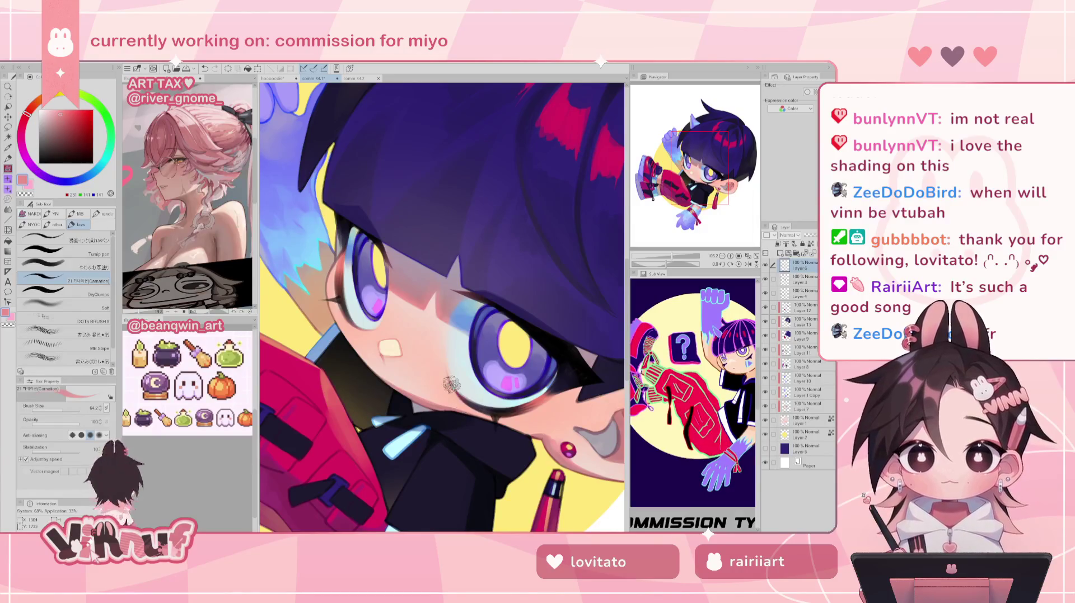
# - Fit the whole illustration in the window to review the face shading
pyautogui.hotkey('ctrl', '0')
pyautogui.scroll(4, 448, 307)
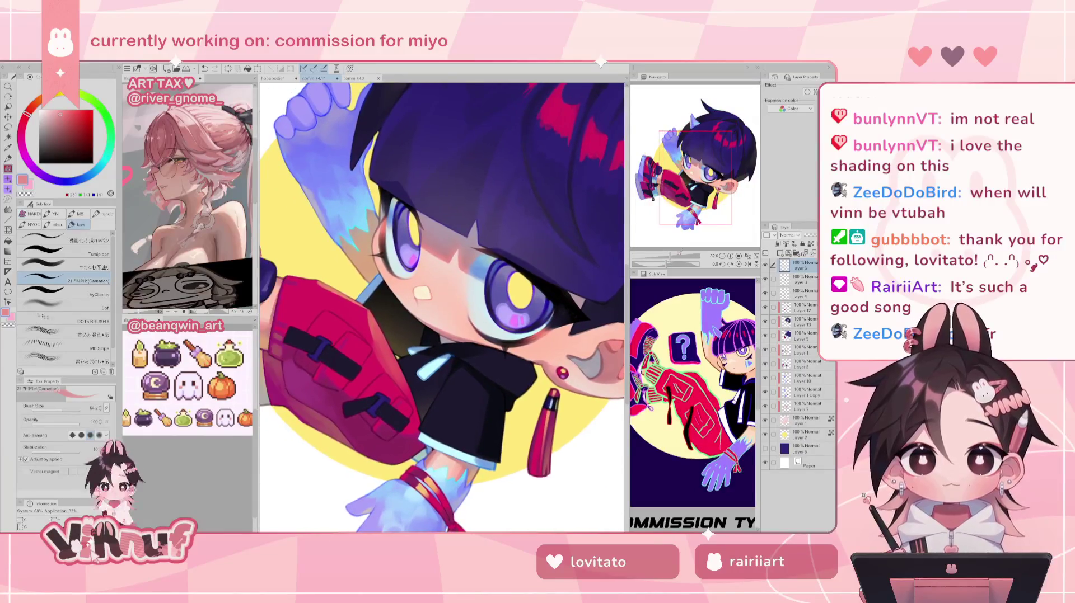
pyautogui.hotkey('ctrl', '0')
pyautogui.moveTo(664, 257); pyautogui.dragTo(671, 258)
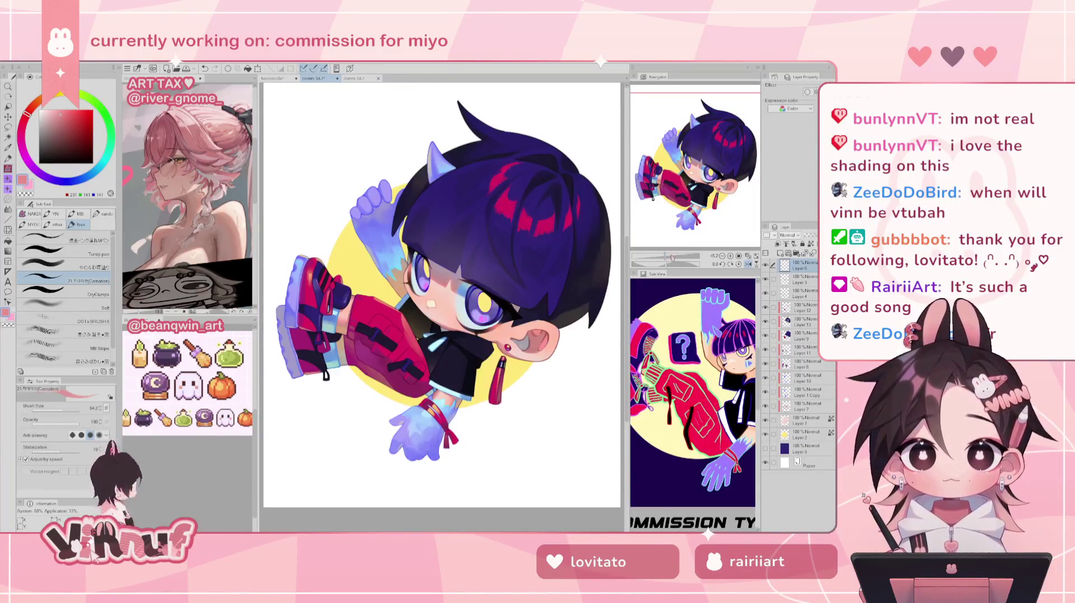
# - Paint lighter pink into the inner ear
pyautogui.scroll(2, 571, 336)
pyautogui.scroll(2, 571, 335)
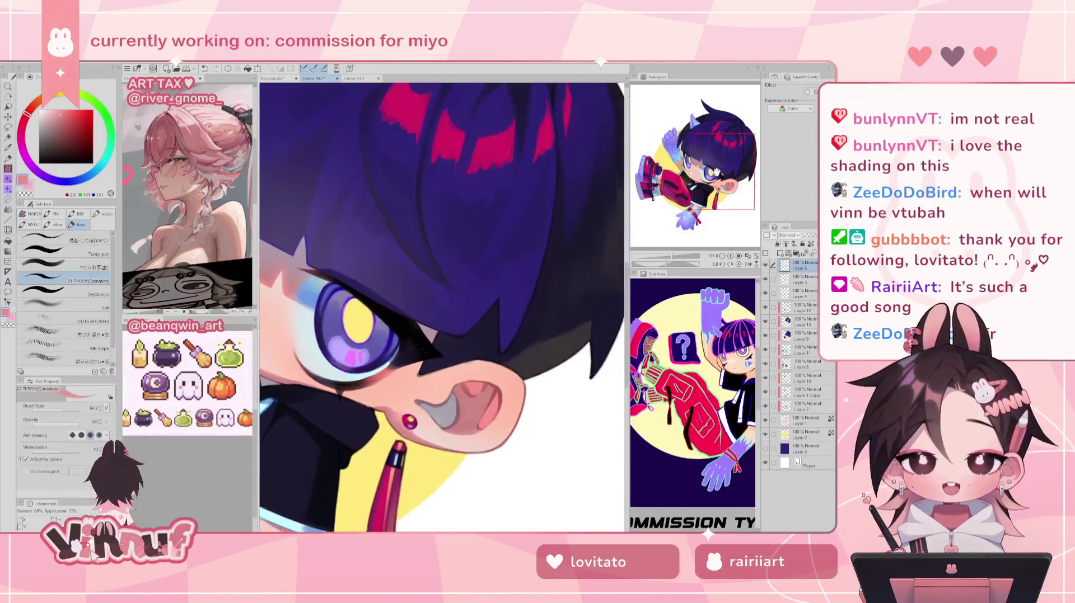
pyautogui.scroll(1, 571, 336)
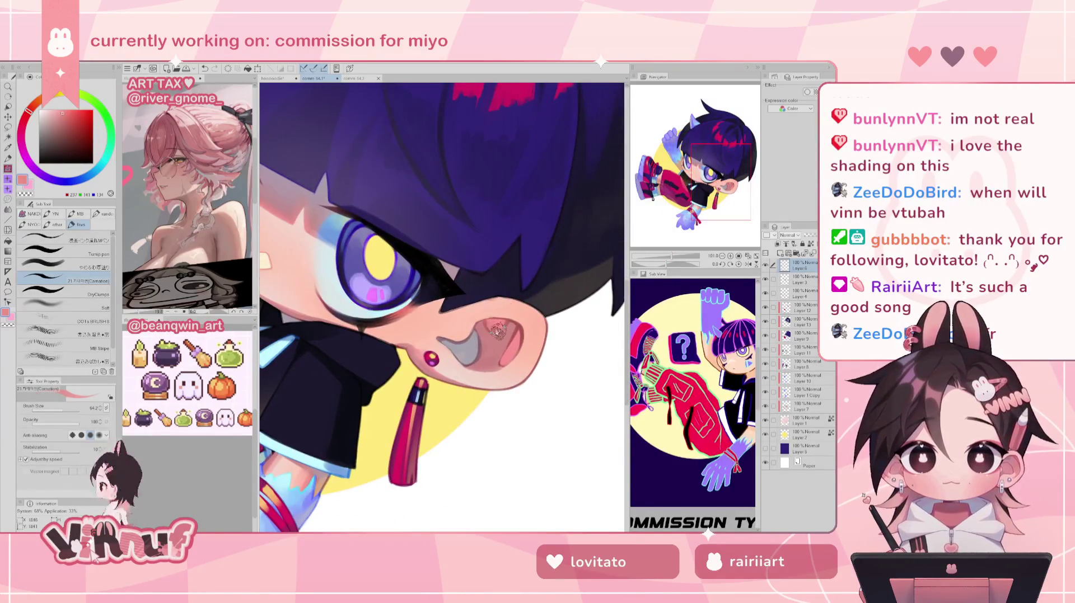
pyautogui.moveTo(492, 322)
pyautogui.mouseDown()
pyautogui.moveTo(518, 336)
pyautogui.moveTo(515, 328)
pyautogui.mouseUp()
# - With the canvas mirrored, sample the ear's grey and darken its inner shading, then unflip
pyautogui.press('h')
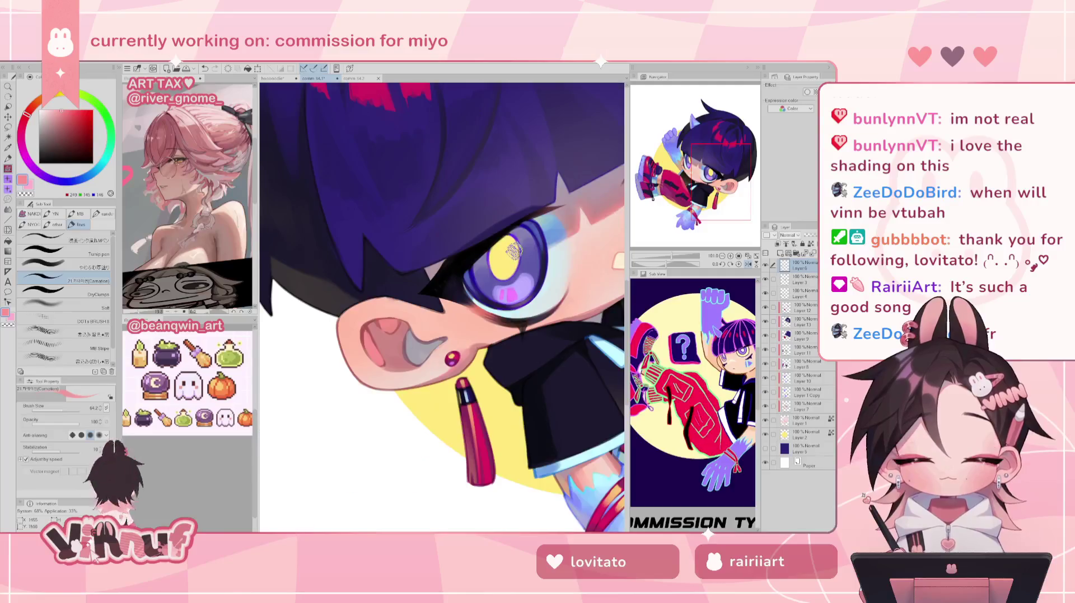
pyautogui.keyDown('alt'); pyautogui.click(414, 355); pyautogui.keyUp('alt')
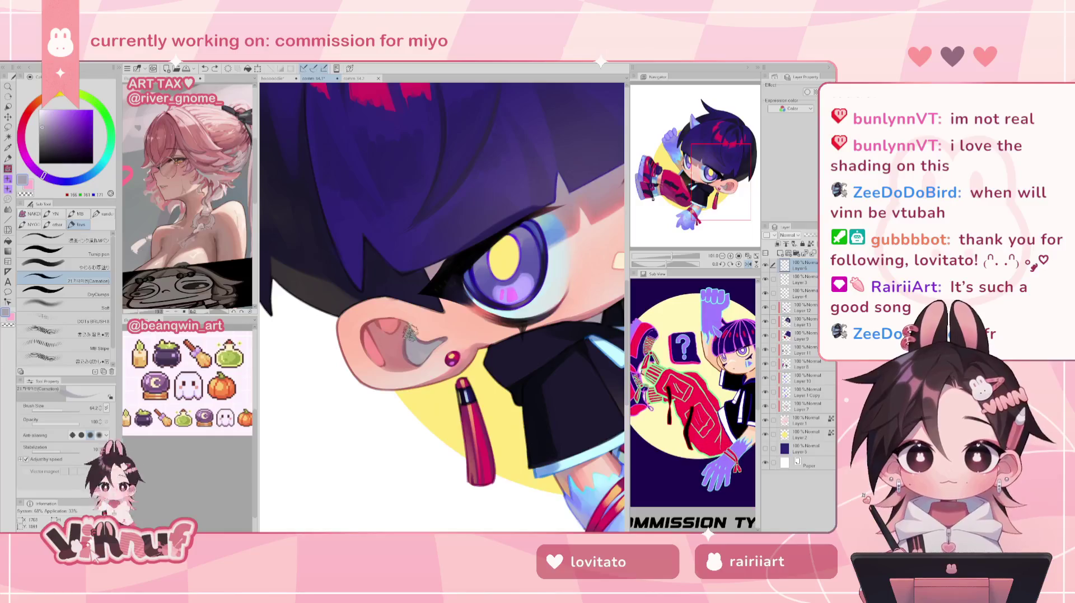
pyautogui.moveTo(411, 335); pyautogui.dragTo(414, 348)
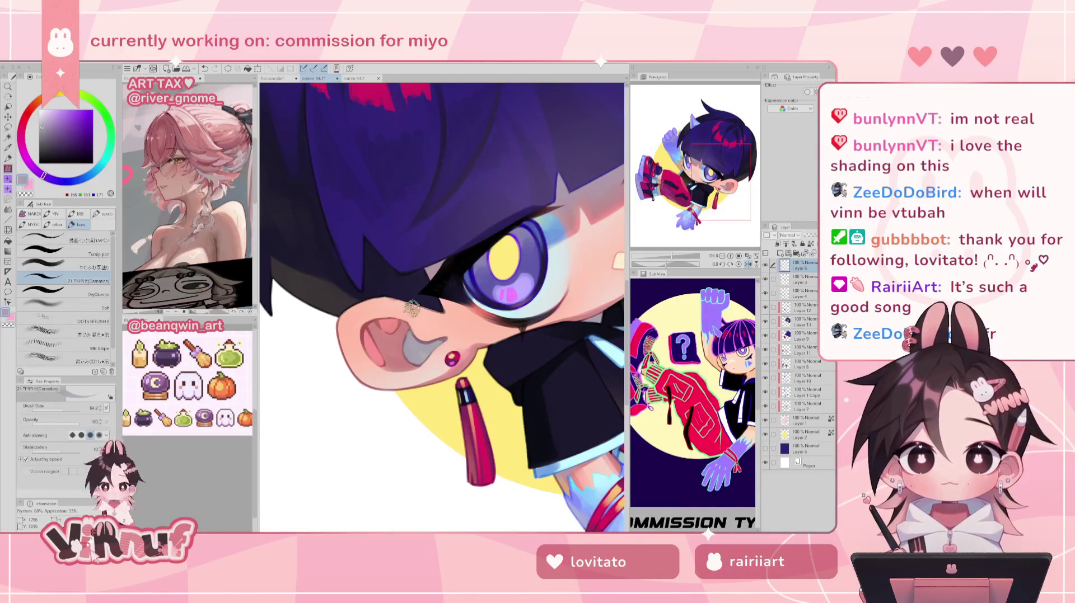
pyautogui.press('h')
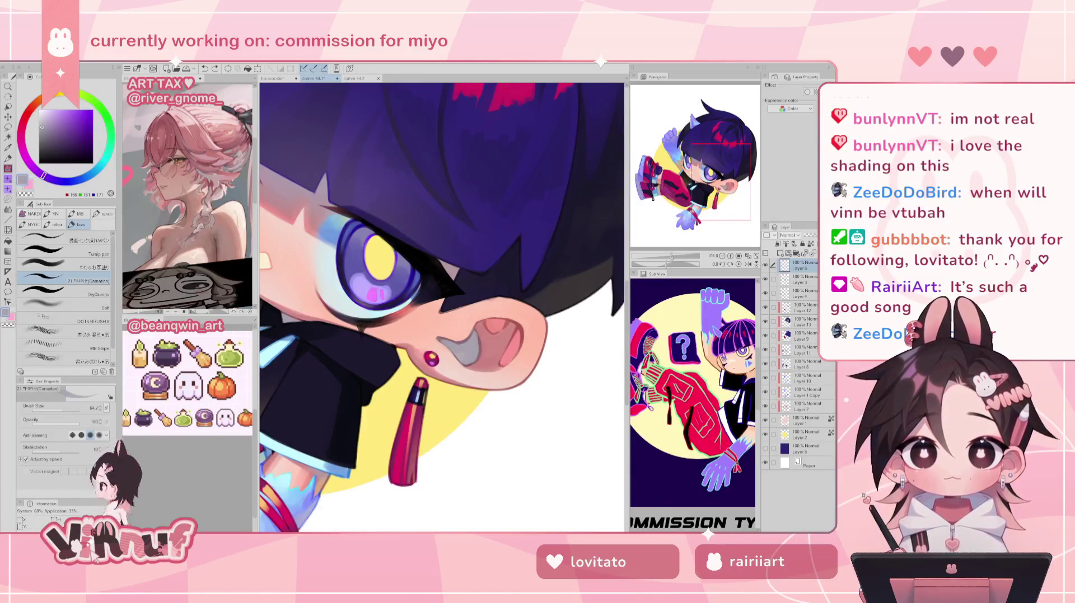
# - Zoom out to the whole character and sample the dark maroon from the pants
pyautogui.hotkey('ctrl', '0')
pyautogui.scroll(3, 442, 308)
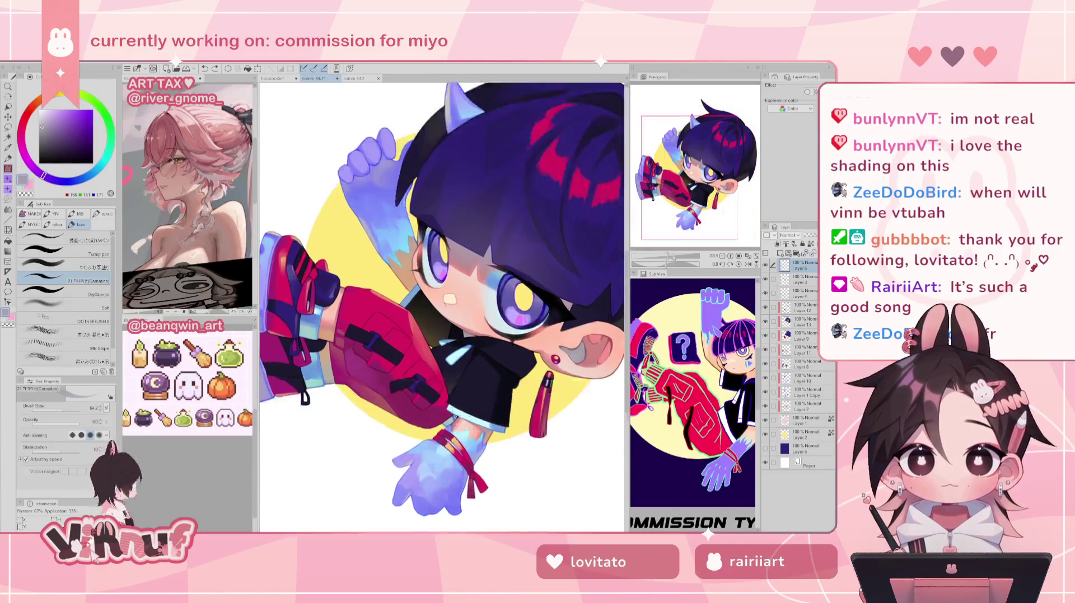
pyautogui.scroll(5, 446, 289)
pyautogui.keyDown('alt'); pyautogui.click(425, 295); pyautogui.keyUp('alt')
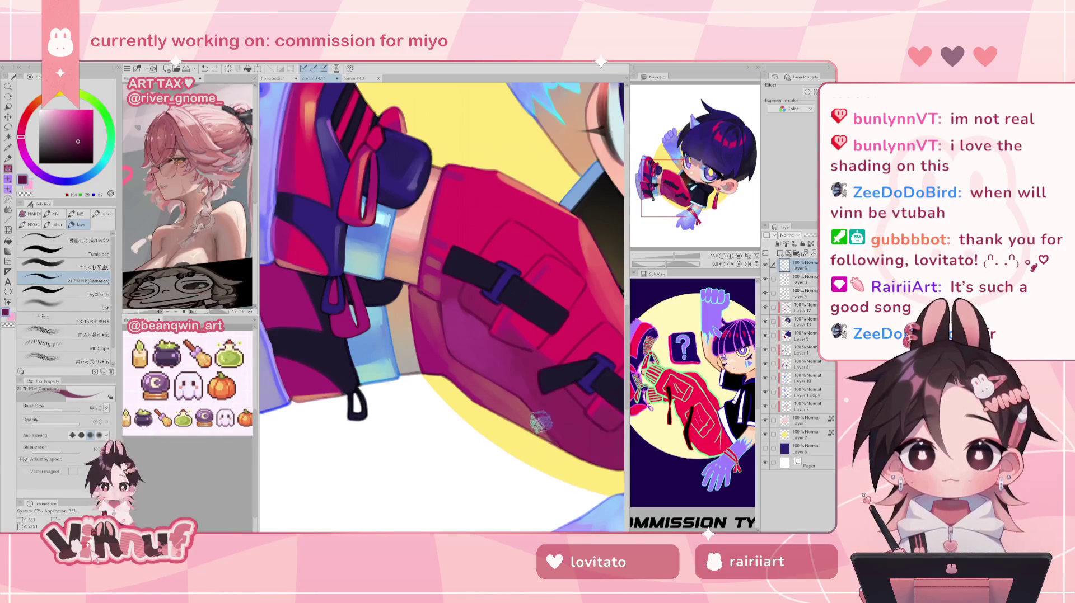
pyautogui.scroll(-5, 563, 435)
pyautogui.scroll(2, 562, 434)
pyautogui.scroll(1, 562, 434)
pyautogui.scroll(-2, 442, 308)
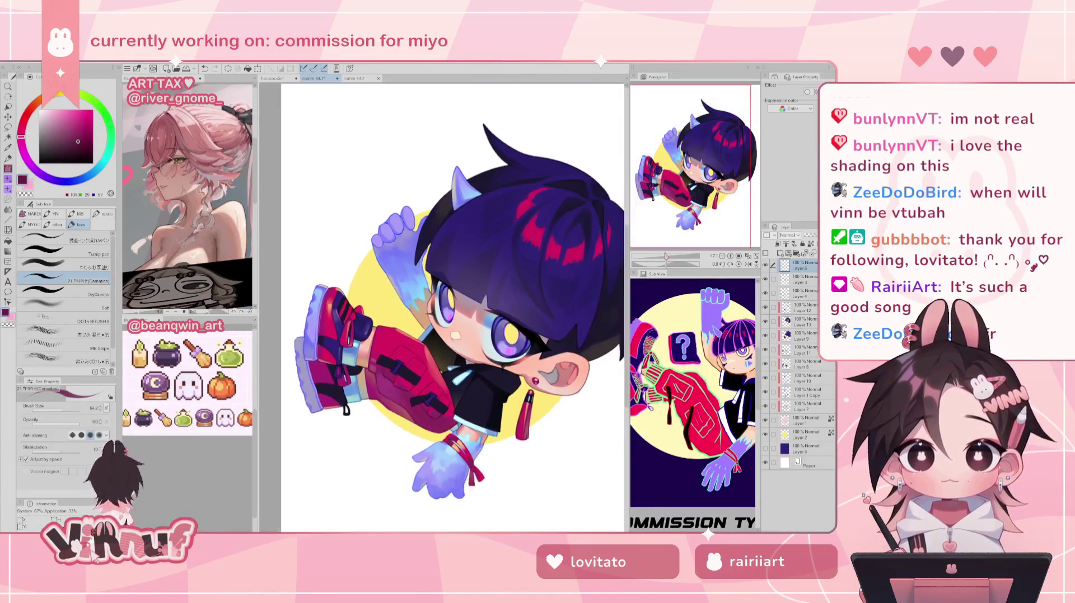
# - Recentre the page and mirror the view back and forth to check proportions
pyautogui.scroll(-1, 442, 308)
pyautogui.moveTo(686, 186); pyautogui.dragTo(693, 189)
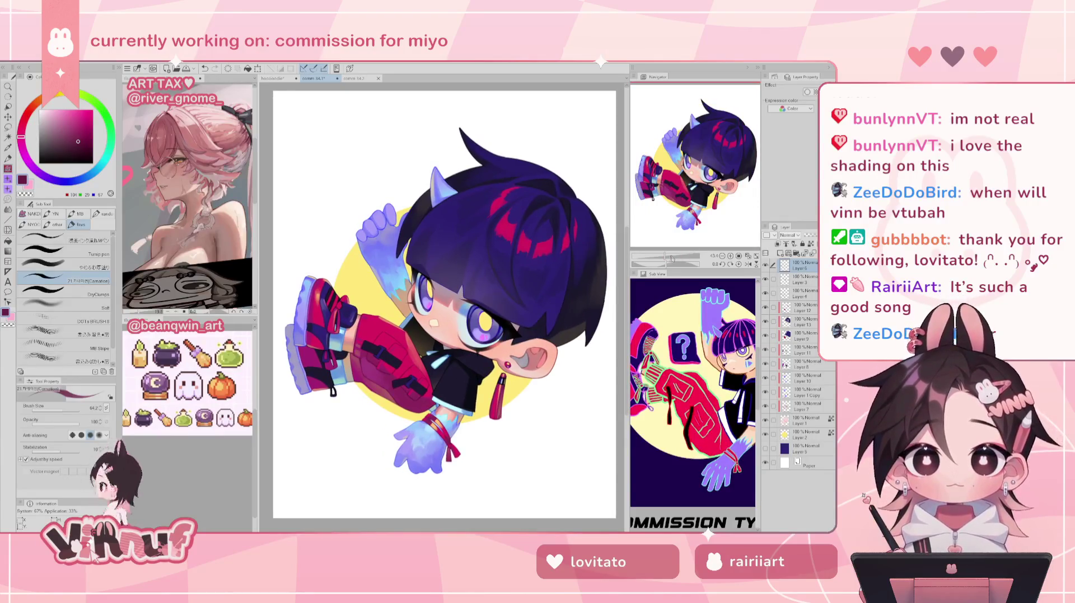
pyautogui.scroll(3, 442, 308)
pyautogui.scroll(-4, 443, 308)
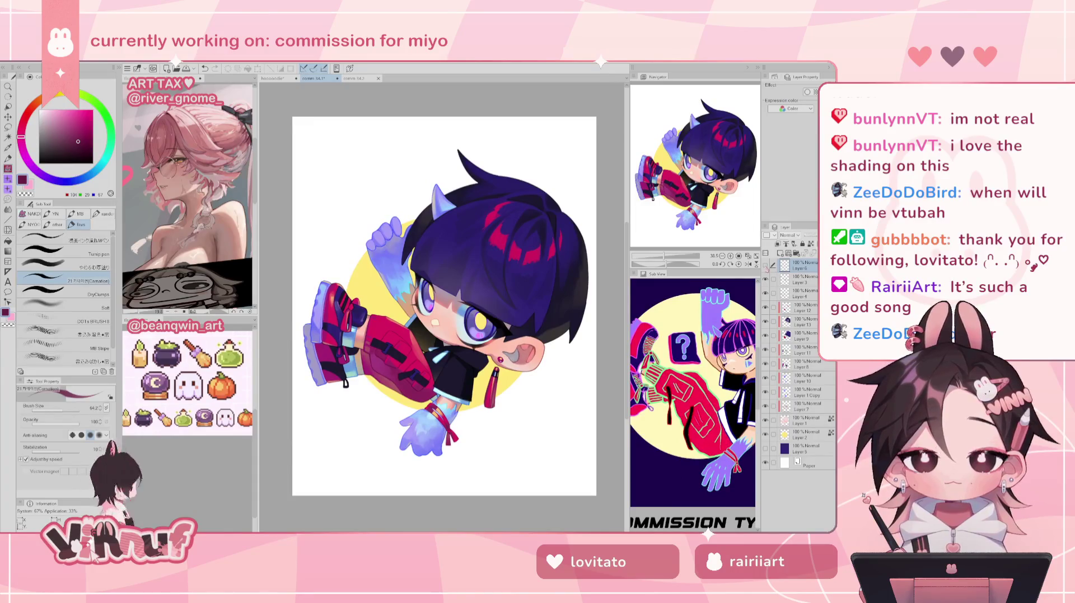
pyautogui.click(747, 264)
pyautogui.click(748, 264)
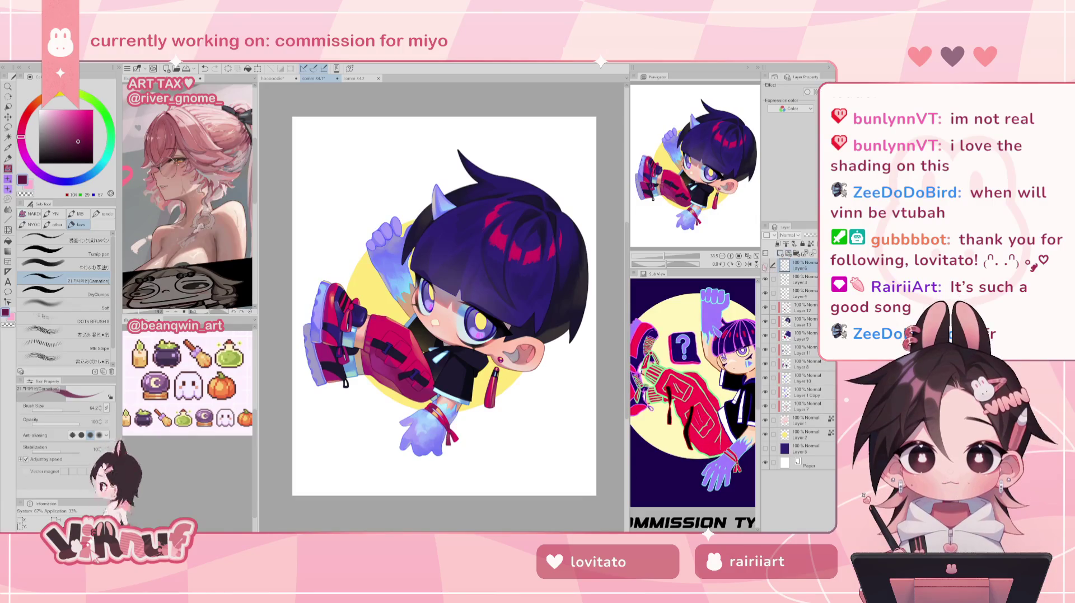
pyautogui.click(748, 264)
pyautogui.click(748, 263)
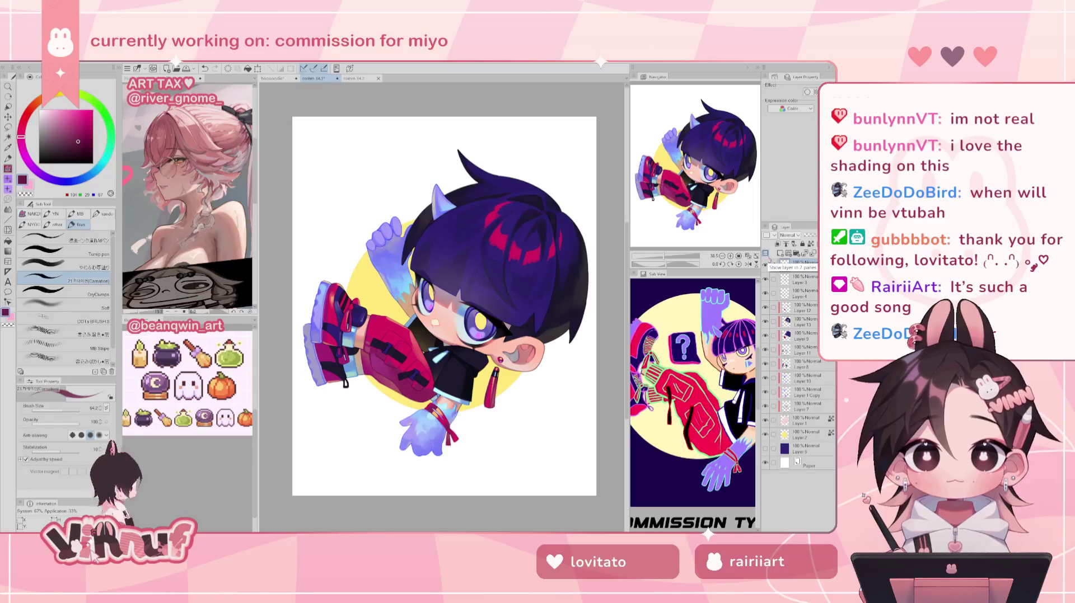
# - Add two new empty layers, Layer 6 and Layer 14, and sample the background circle's yellow
pyautogui.click(780, 253)
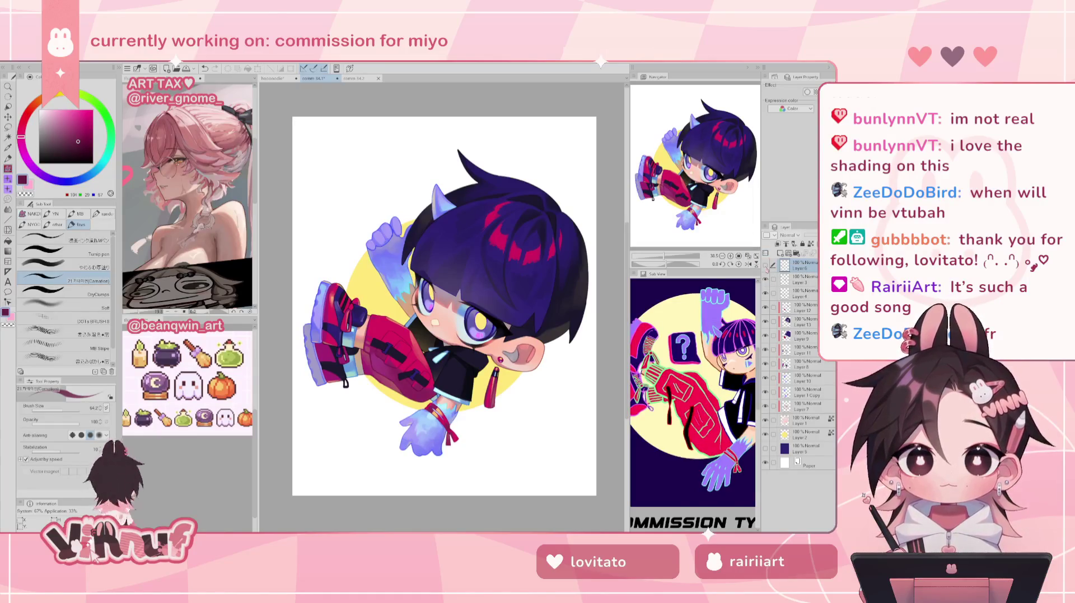
pyautogui.click(748, 263)
pyautogui.click(748, 264)
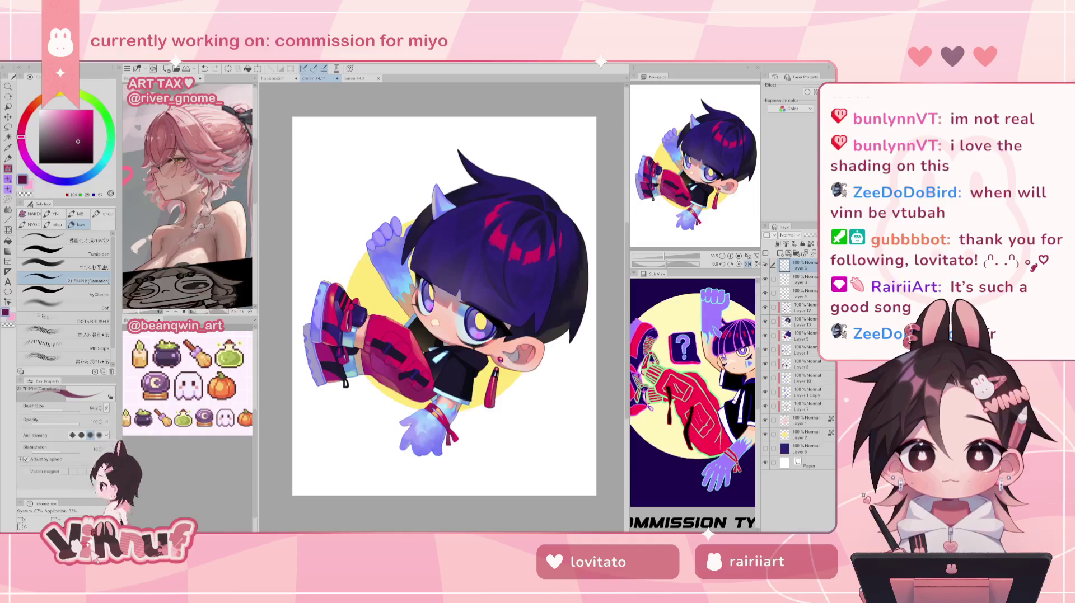
pyautogui.click(779, 253)
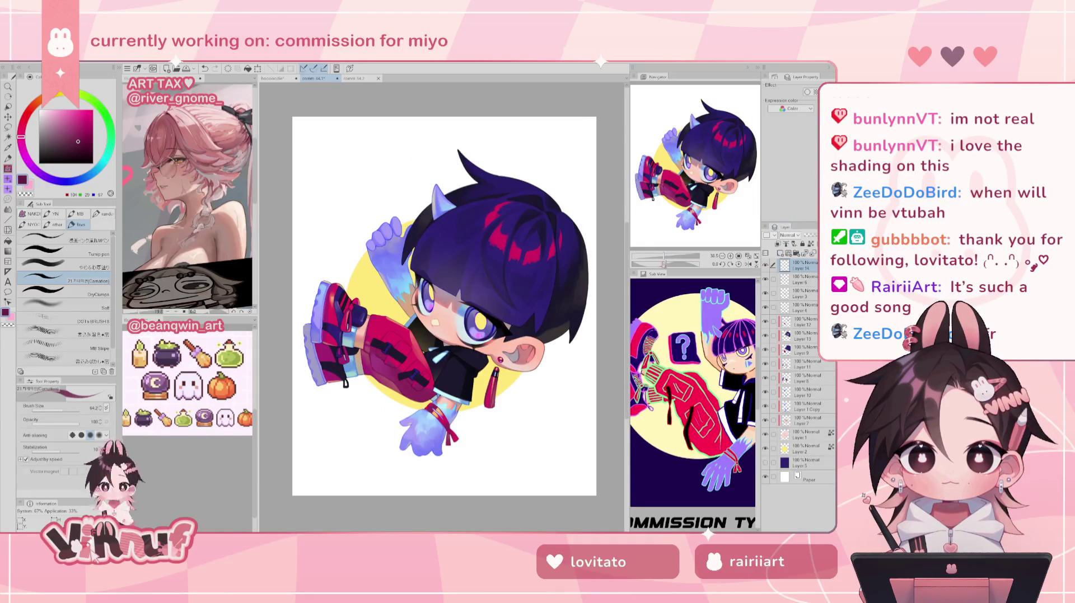
pyautogui.scroll(2, 452, 317)
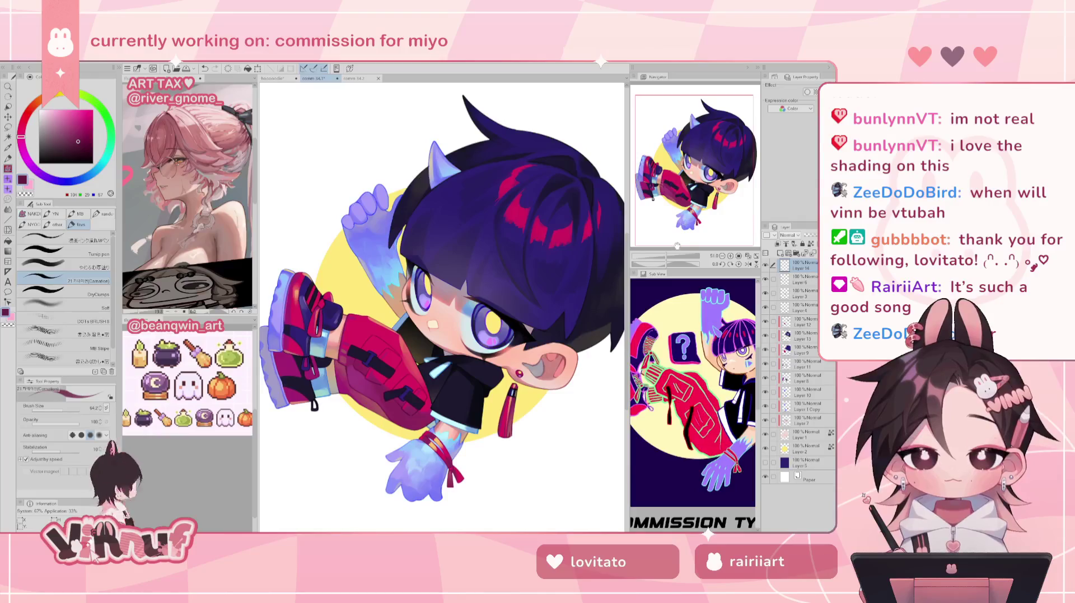
pyautogui.keyDown('alt'); pyautogui.click(354, 282); pyautogui.keyUp('alt')
# - Stamp yellow Sparkle-brush sparkles across the purple hair, redoing one misplaced sparkle higher up
pyautogui.press('g')
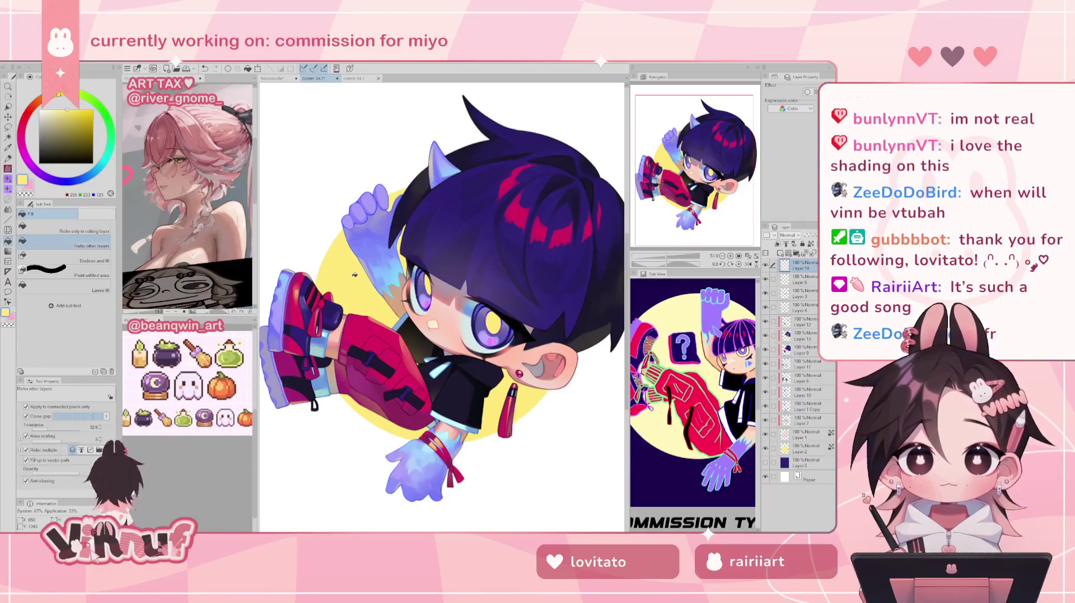
pyautogui.press('b')
pyautogui.press('b')
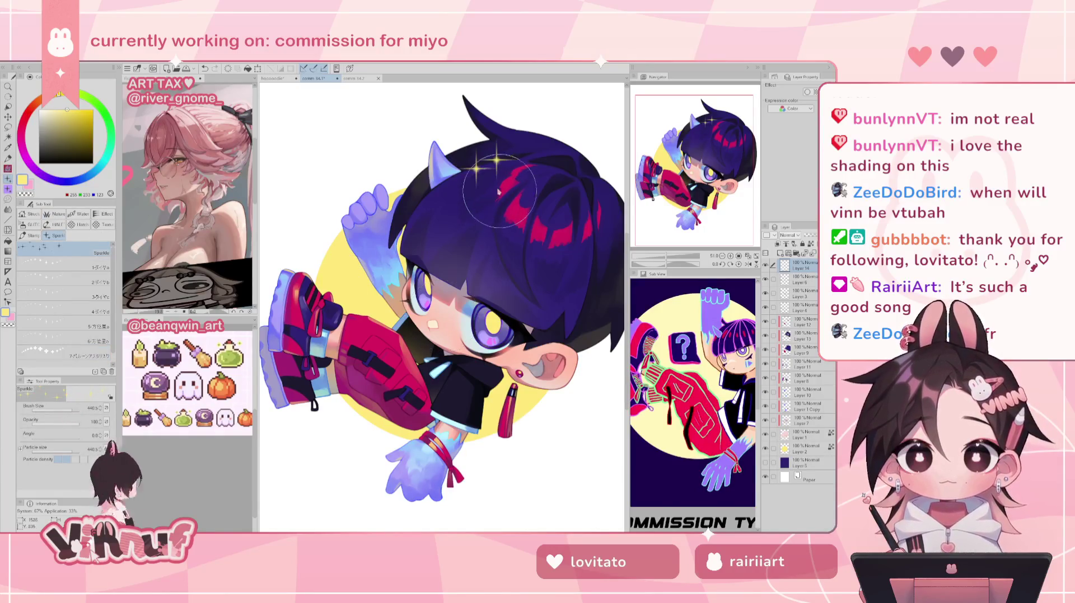
pyautogui.click(576, 268)
pyautogui.hotkey('ctrl', '-')
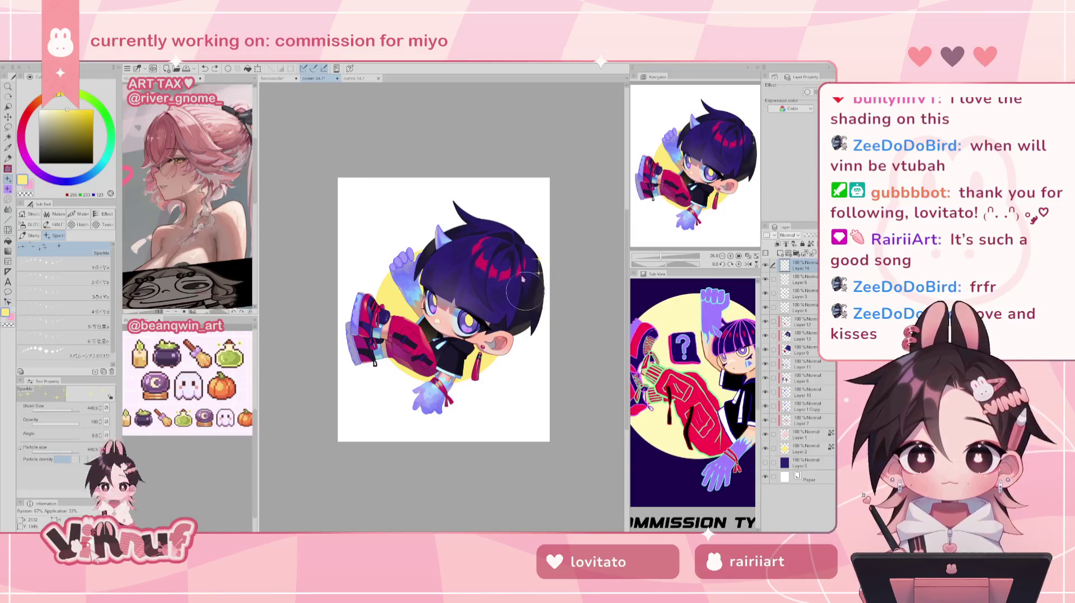
pyautogui.click(524, 286)
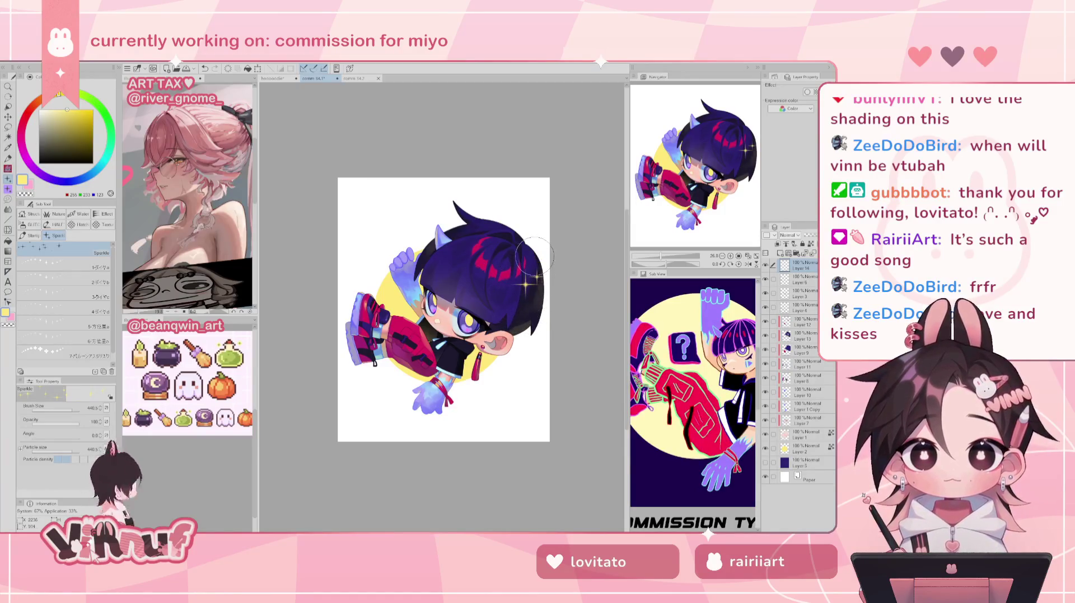
pyautogui.click(470, 256)
pyautogui.hotkey('ctrl', 'z')
pyautogui.click(482, 231)
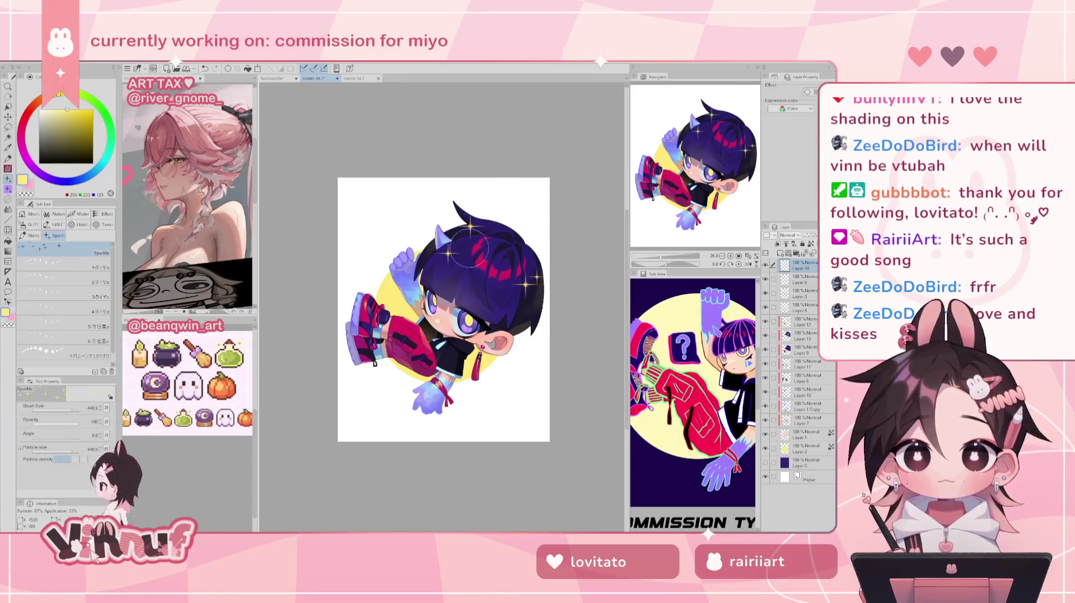
pyautogui.press('e')
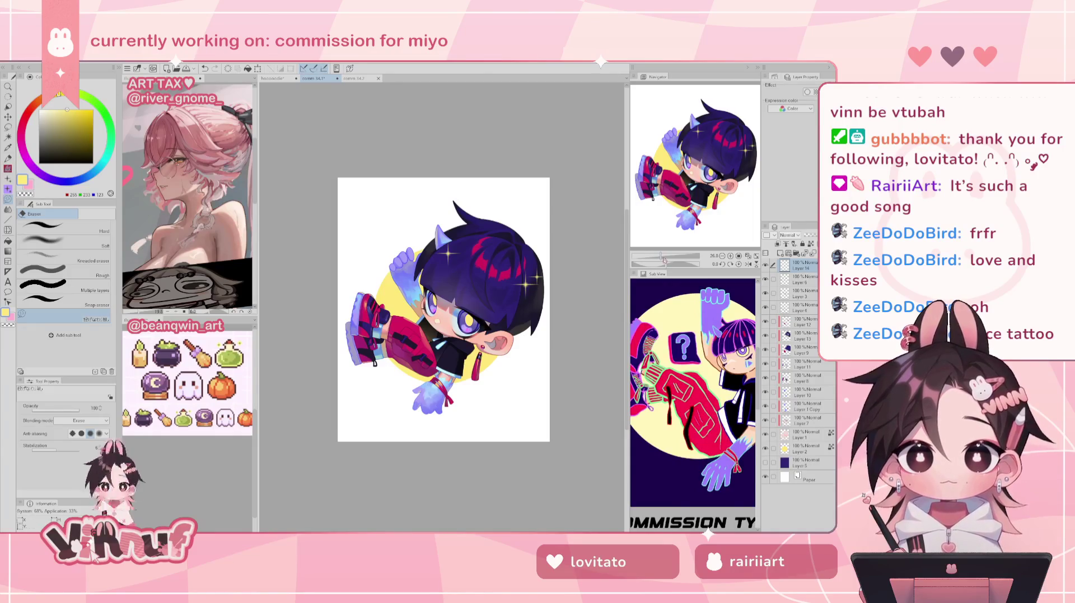
# - Lasso the sparkle near the horn and move it up and to the right
pyautogui.scroll(1, 448, 315)
pyautogui.scroll(2, 447, 316)
pyautogui.scroll(1, 448, 316)
pyautogui.scroll(1, 448, 315)
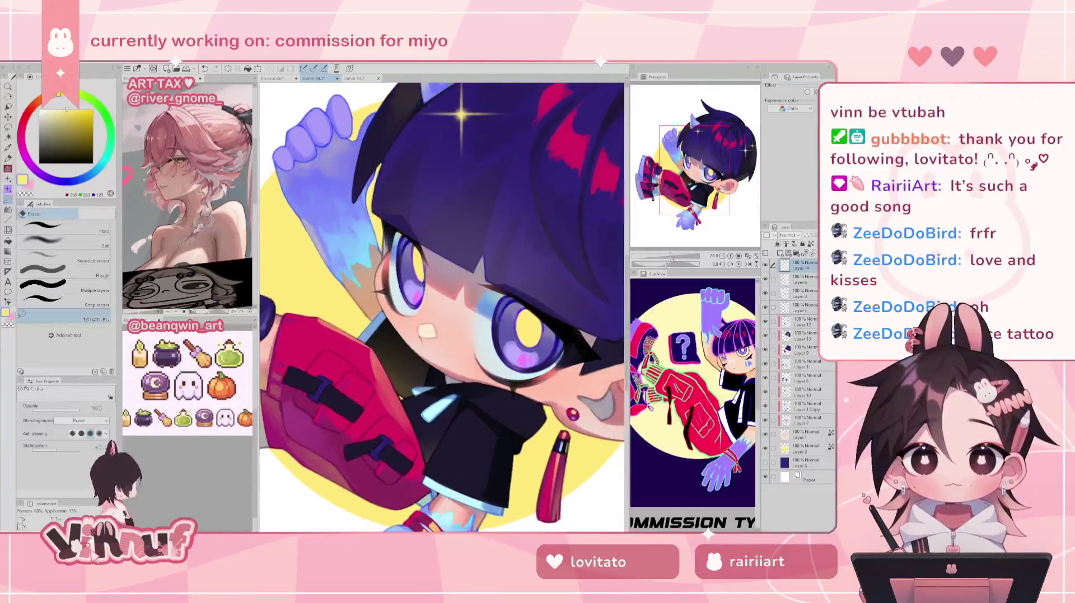
pyautogui.scroll(-1, 715, 159)
pyautogui.moveTo(714, 159); pyautogui.dragTo(726, 130)
pyautogui.press('m')
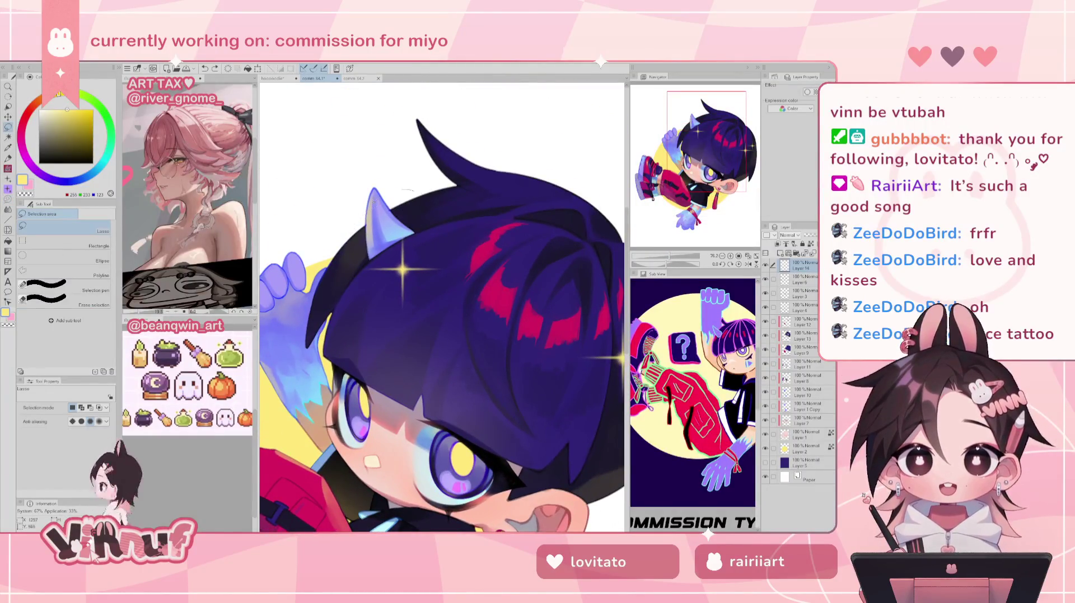
pyautogui.moveTo(409, 191); pyautogui.dragTo(428, 188)
pyautogui.press('k')
pyautogui.moveTo(429, 247)
pyautogui.mouseDown()
pyautogui.moveTo(479, 211)
pyautogui.moveTo(485, 193)
pyautogui.moveTo(473, 188)
pyautogui.mouseUp()
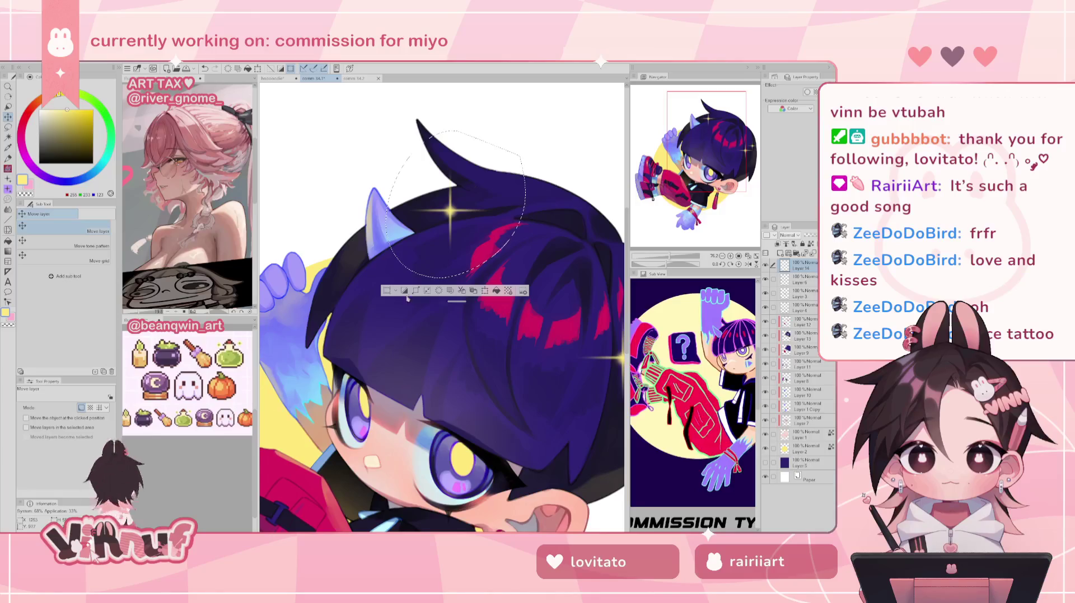
# - Deselect, fit the canvas in view and make Layer 6 the active layer
pyautogui.hotkey('ctrl', 'd')
pyautogui.hotkey('ctrl', '0')
pyautogui.scroll(3, 443, 308)
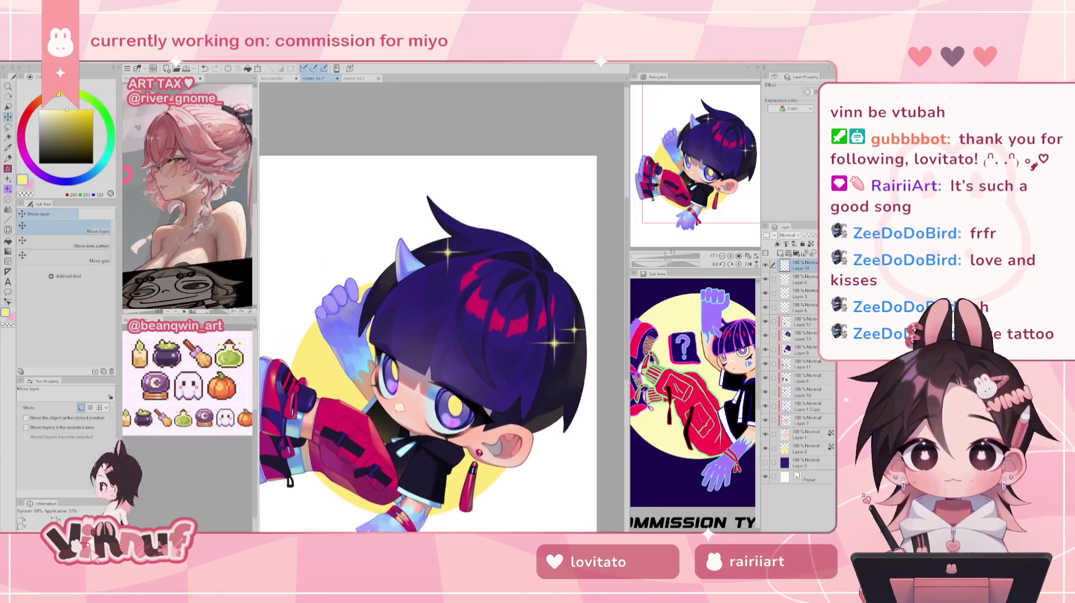
pyautogui.scroll(3, 442, 308)
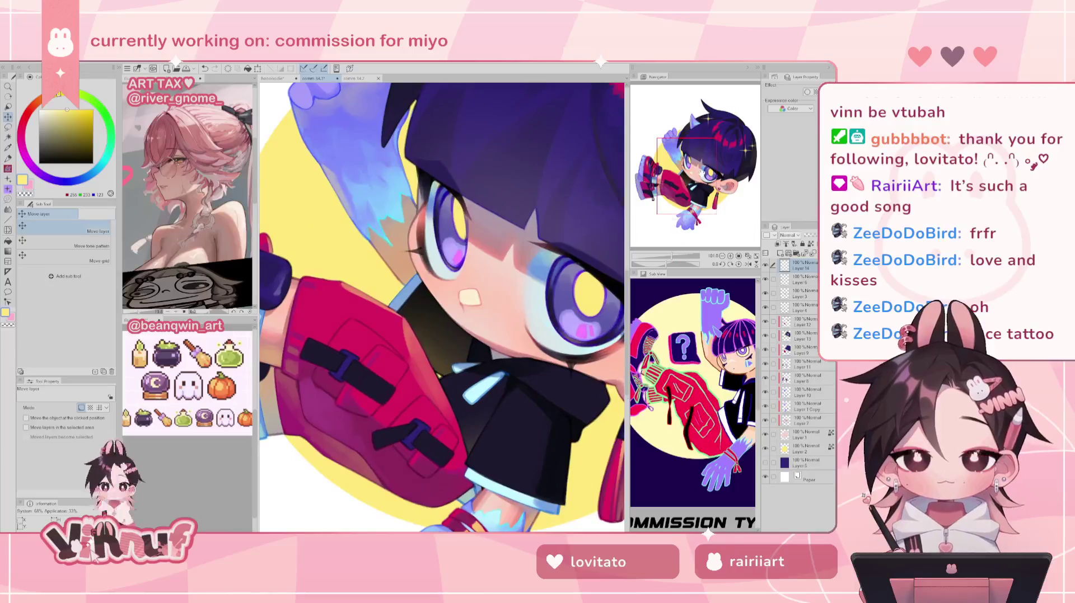
pyautogui.click(803, 277)
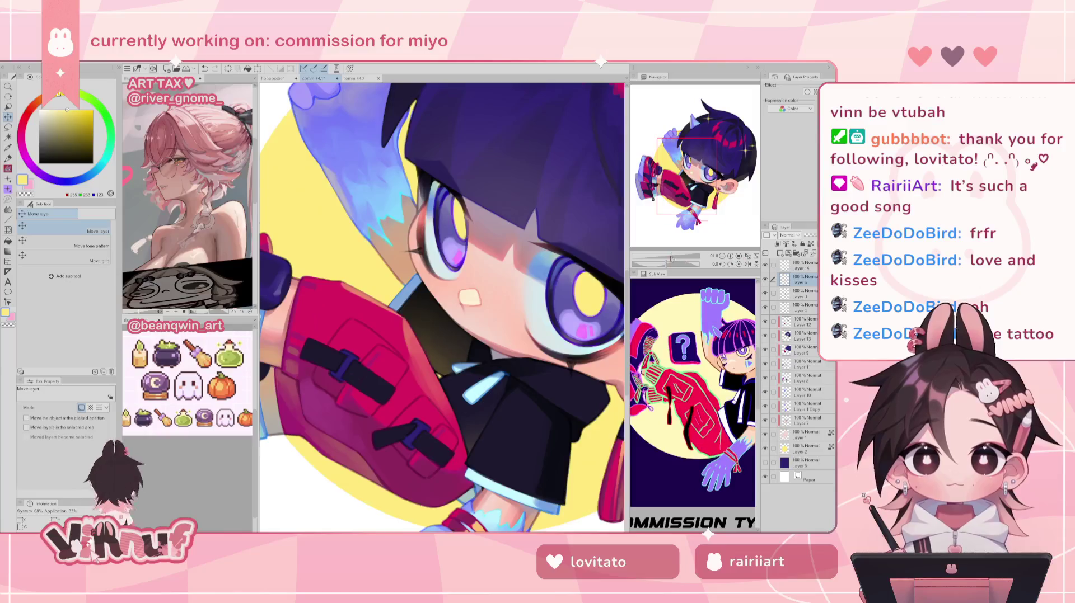
# - Sample the eye's purple and paint a faint purple tint on the cheek with a softer brush
pyautogui.scroll(1, 452, 316)
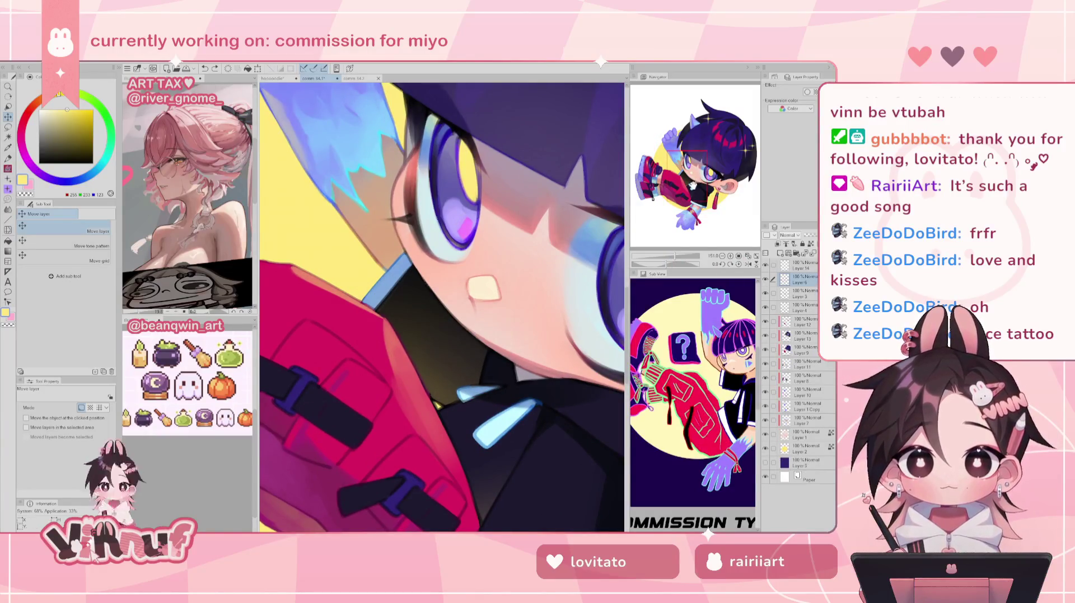
pyautogui.press('p')
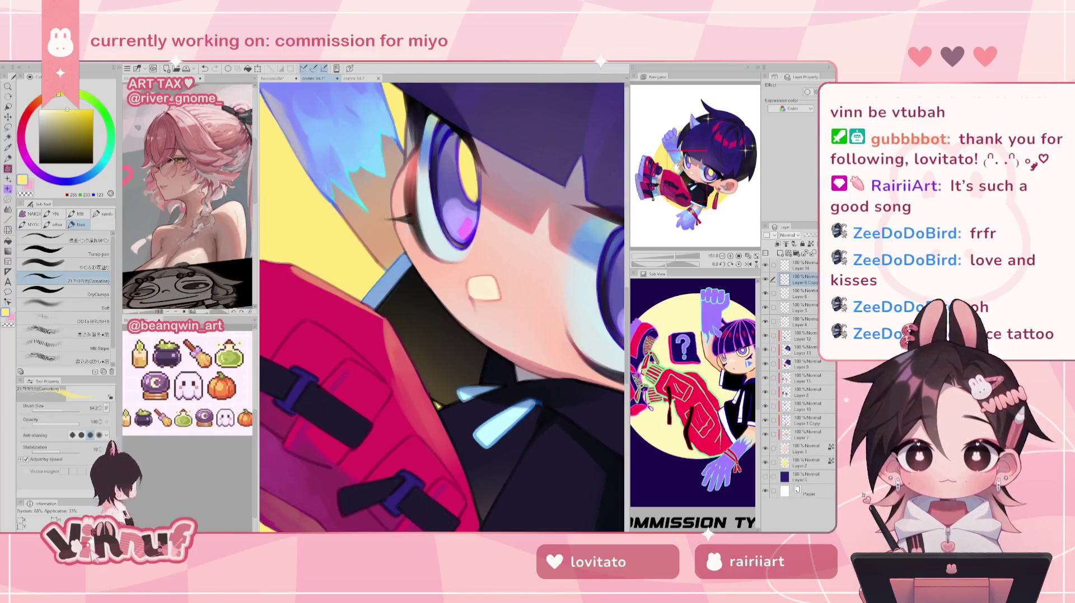
pyautogui.keyDown('alt'); pyautogui.click(459, 218); pyautogui.keyUp('alt')
pyautogui.moveTo(460, 218); pyautogui.dragTo(376, 202)
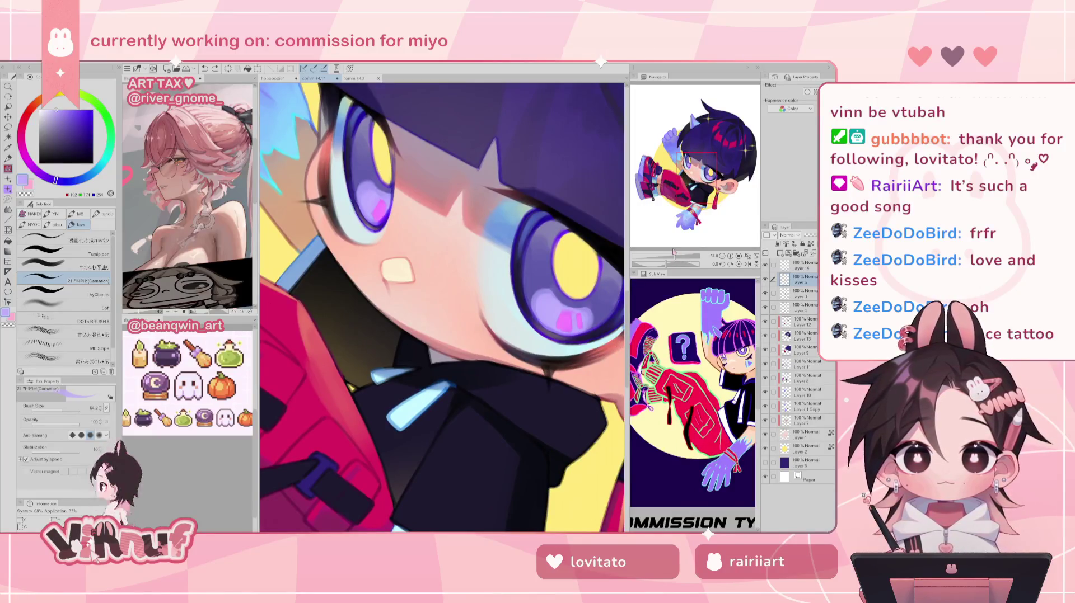
pyautogui.click(42, 237)
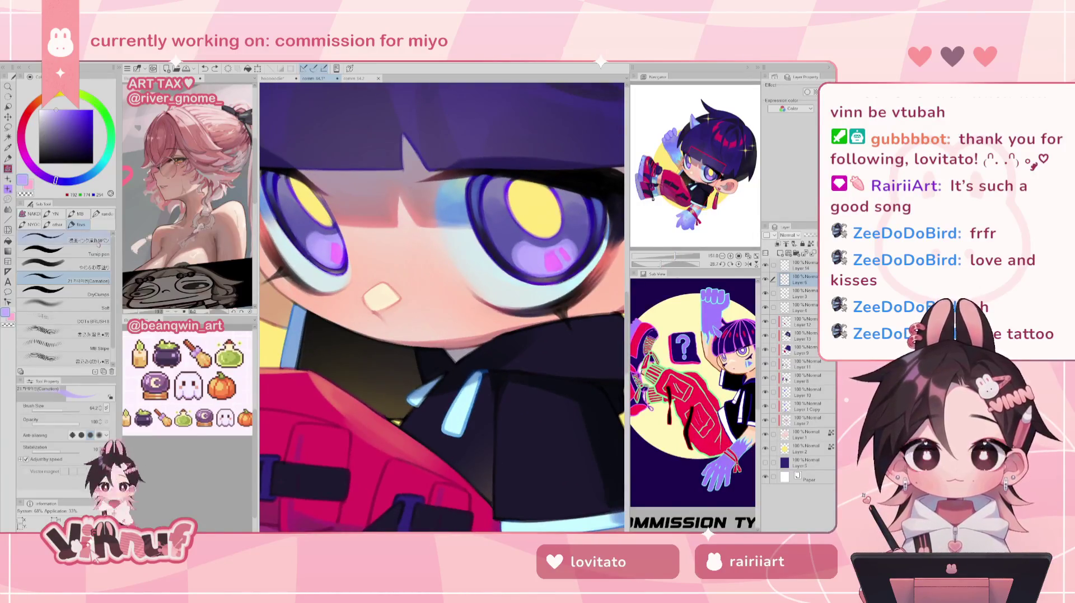
pyautogui.click(96, 281)
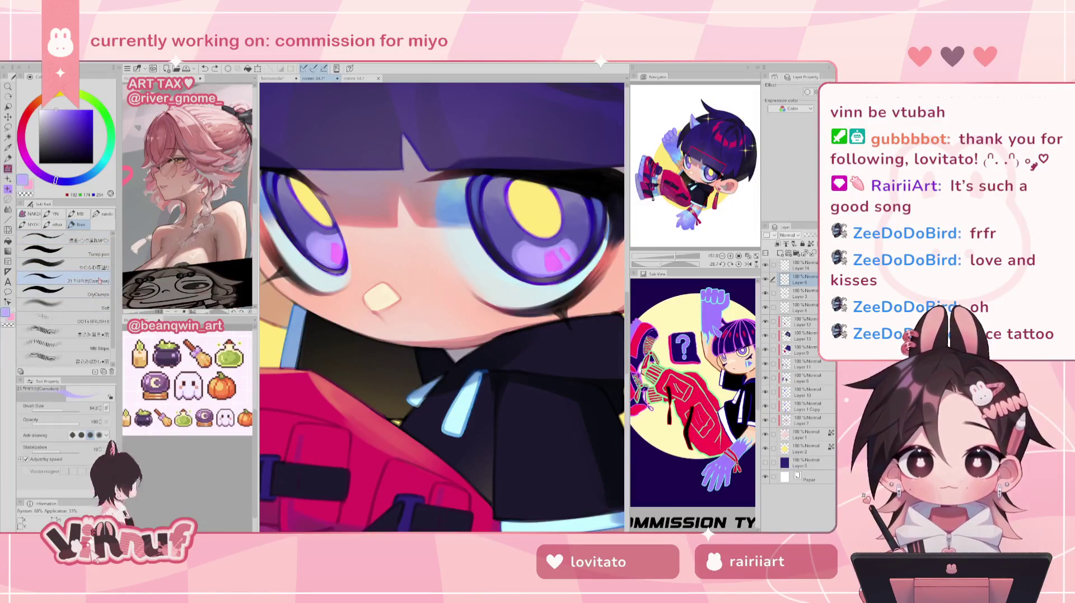
pyautogui.moveTo(487, 339); pyautogui.dragTo(500, 304)
pyautogui.hotkey('ctrl', 'z')
pyautogui.moveTo(487, 347)
pyautogui.mouseDown()
pyautogui.moveTo(489, 317)
pyautogui.moveTo(500, 334)
pyautogui.mouseUp()
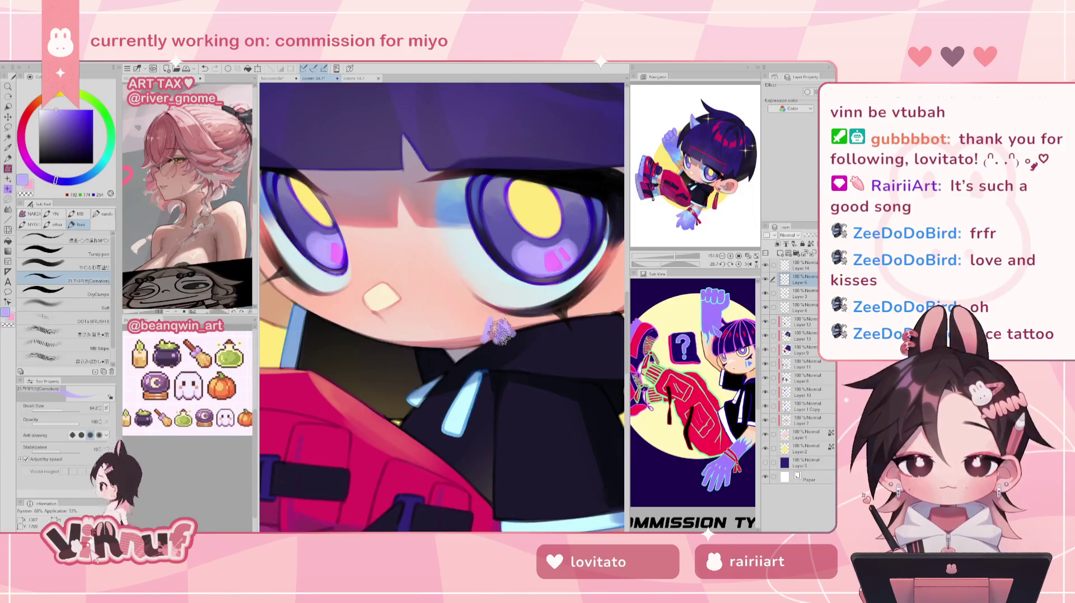
# - Sample the hair's light blue, then mirror the canvas, pick a cheek pink and shrink the brush
pyautogui.click(683, 184)
pyautogui.keyDown('alt'); pyautogui.click(453, 227); pyautogui.keyUp('alt')
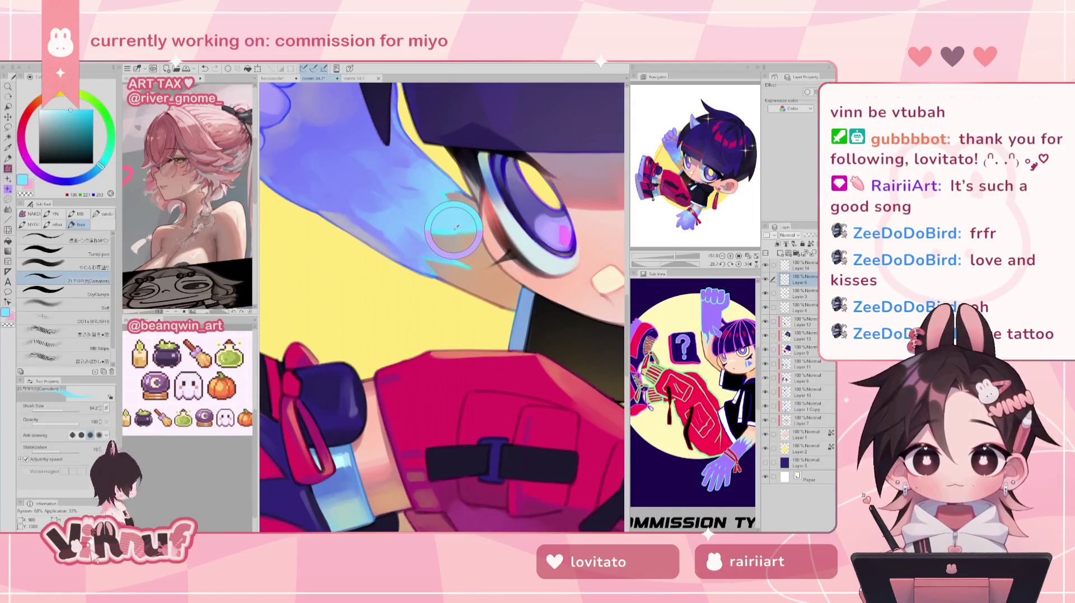
pyautogui.click(694, 184)
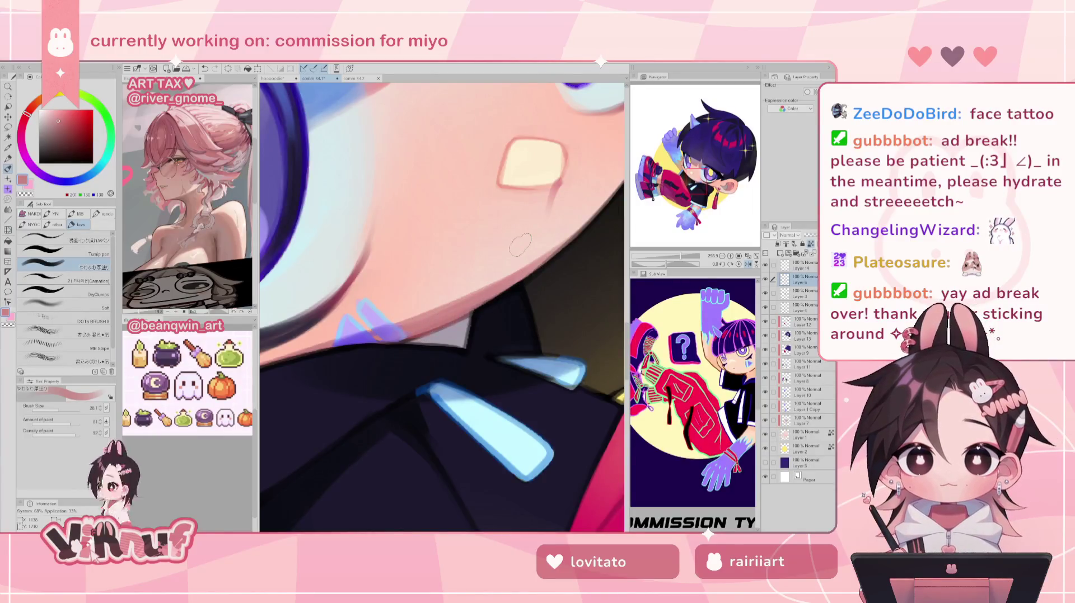
pyautogui.press('h')
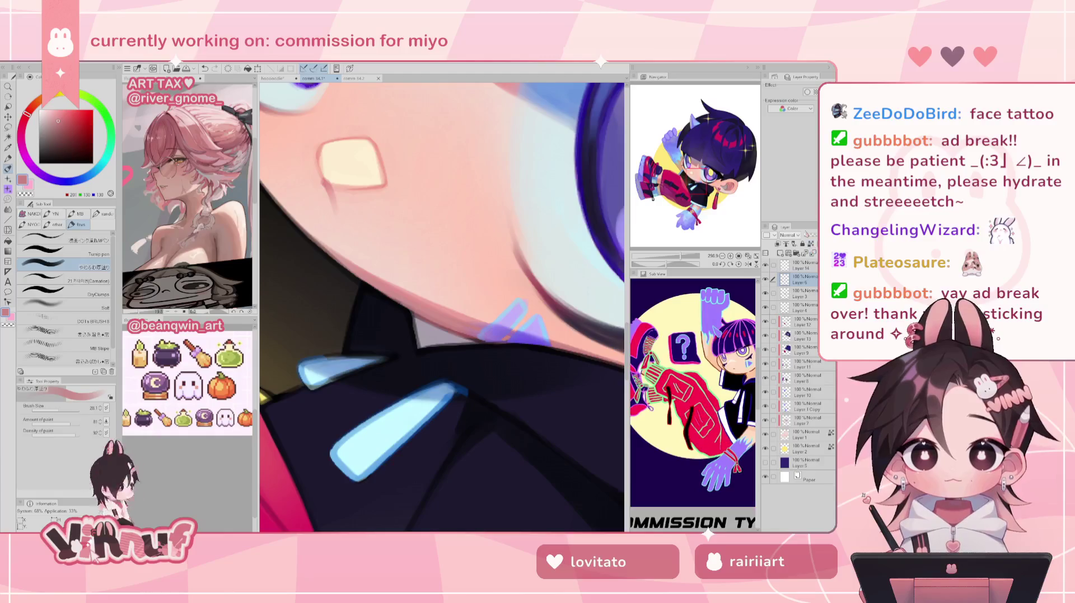
pyautogui.keyDown('alt'); pyautogui.click(384, 300); pyautogui.keyUp('alt')
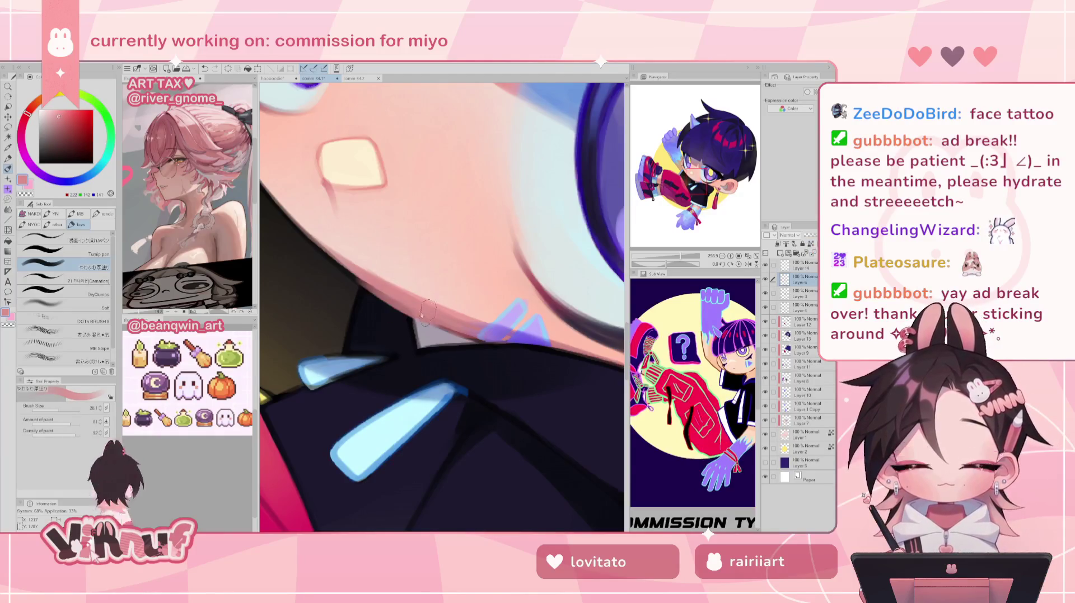
pyautogui.press('[')
pyautogui.press('[')
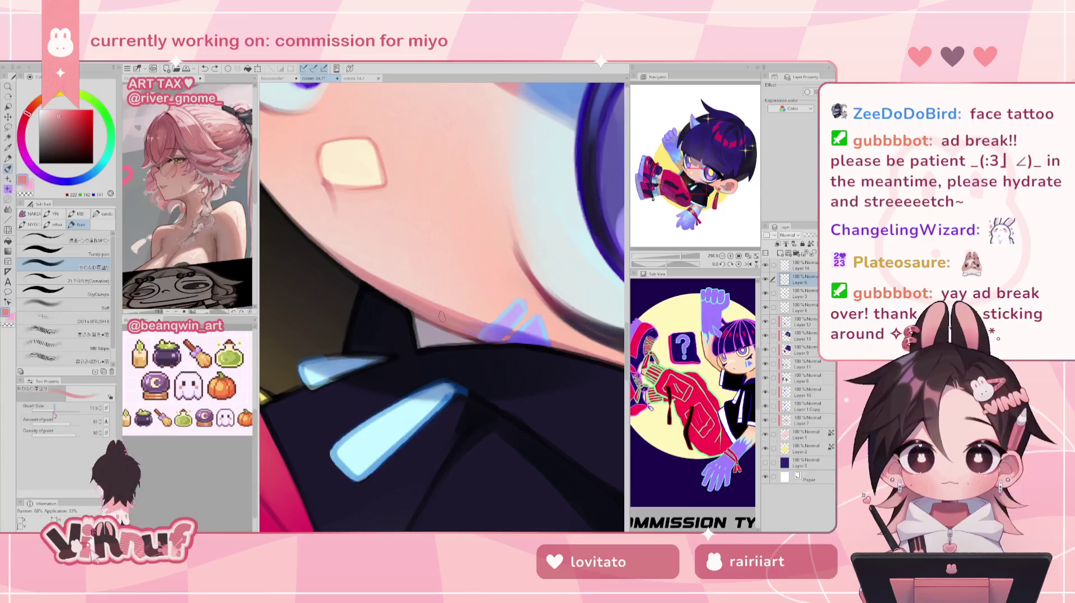
pyautogui.press('[')
pyautogui.press('[')
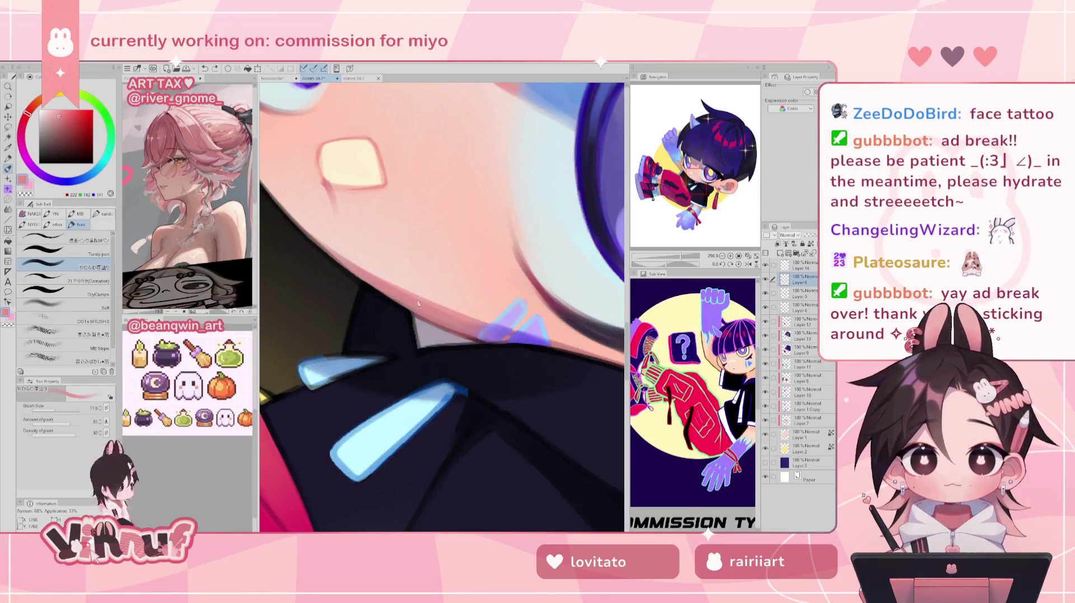
# - Pick deeper pink and jaw skin tones and reduce the brush size to about 3.6
pyautogui.keyDown('alt'); pyautogui.click(463, 329); pyautogui.keyUp('alt')
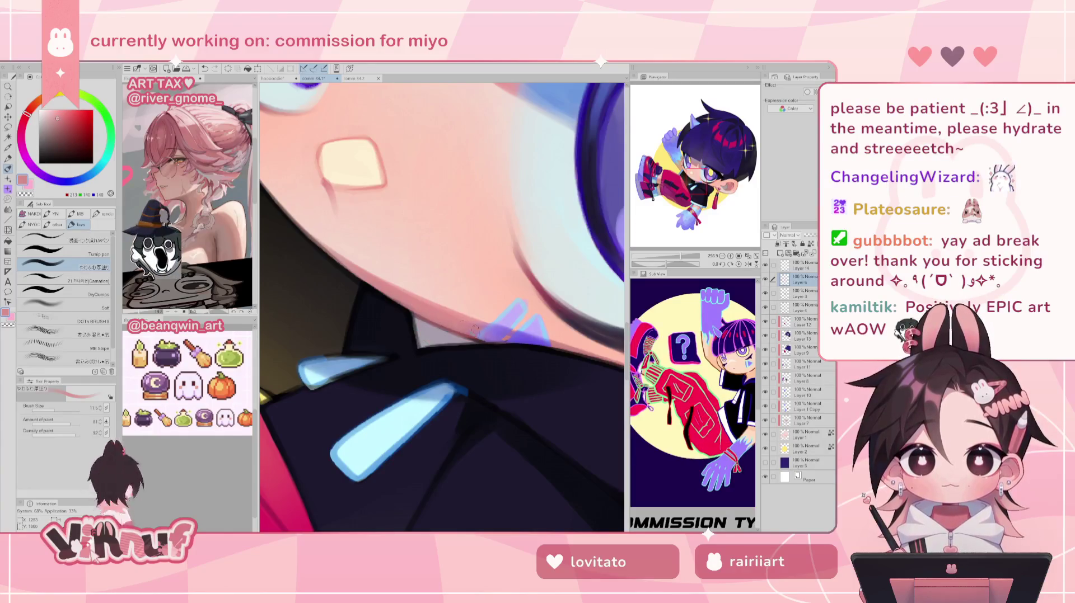
pyautogui.keyDown('alt'); pyautogui.click(448, 321); pyautogui.keyUp('alt')
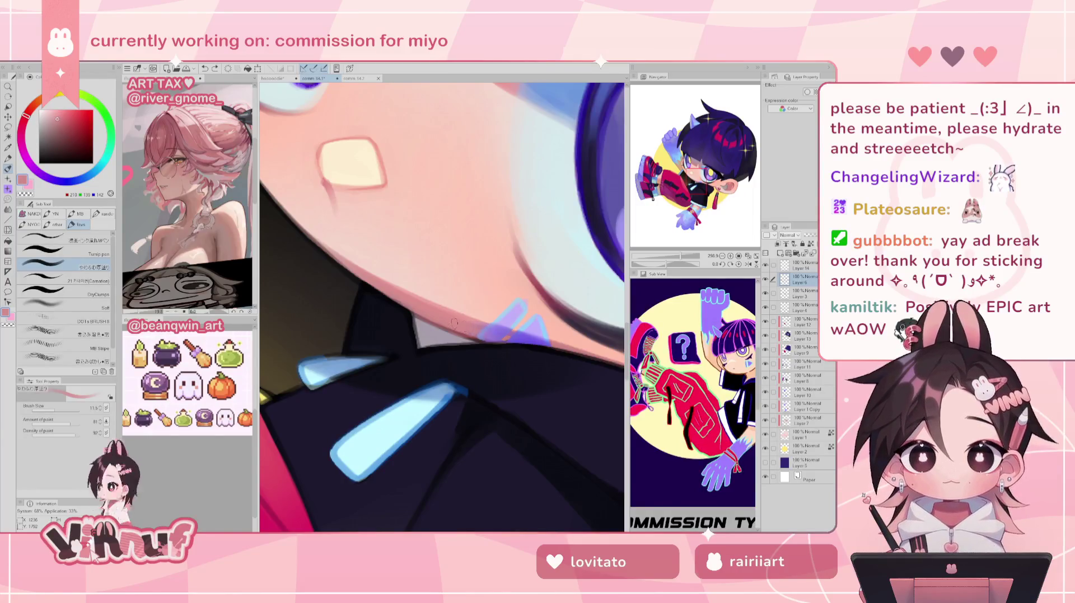
pyautogui.press('h')
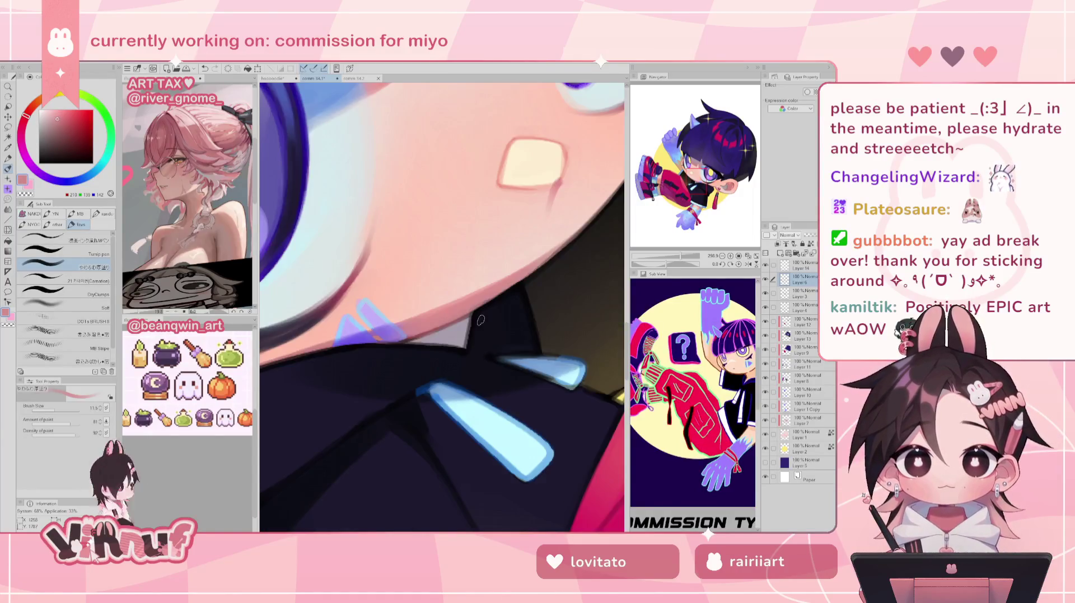
pyautogui.press('[')
pyautogui.press('[')
pyautogui.keyDown('alt'); pyautogui.click(418, 315); pyautogui.keyUp('alt')
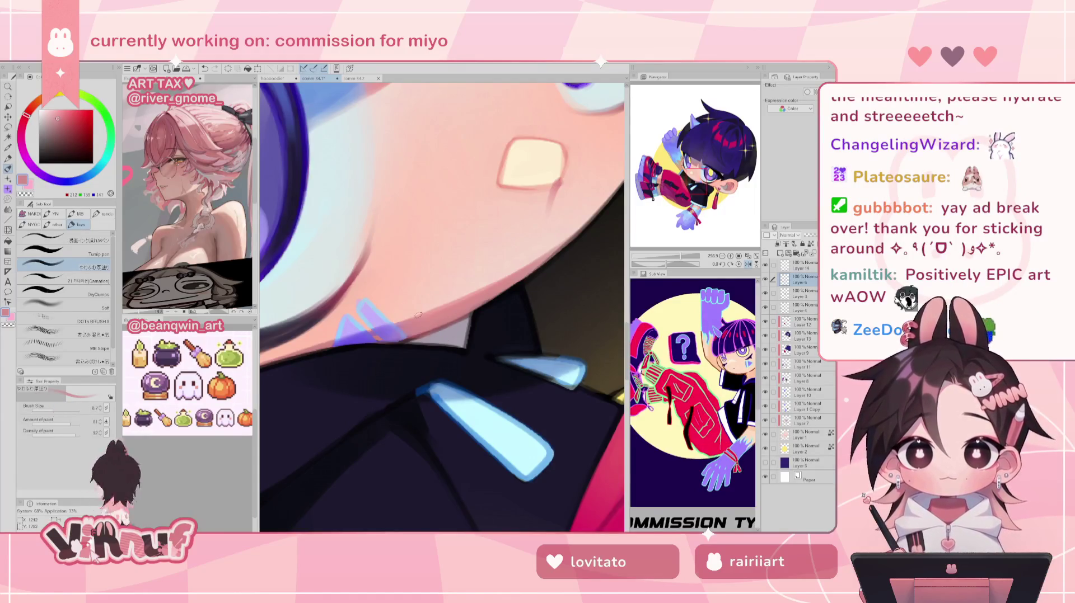
pyautogui.press('[')
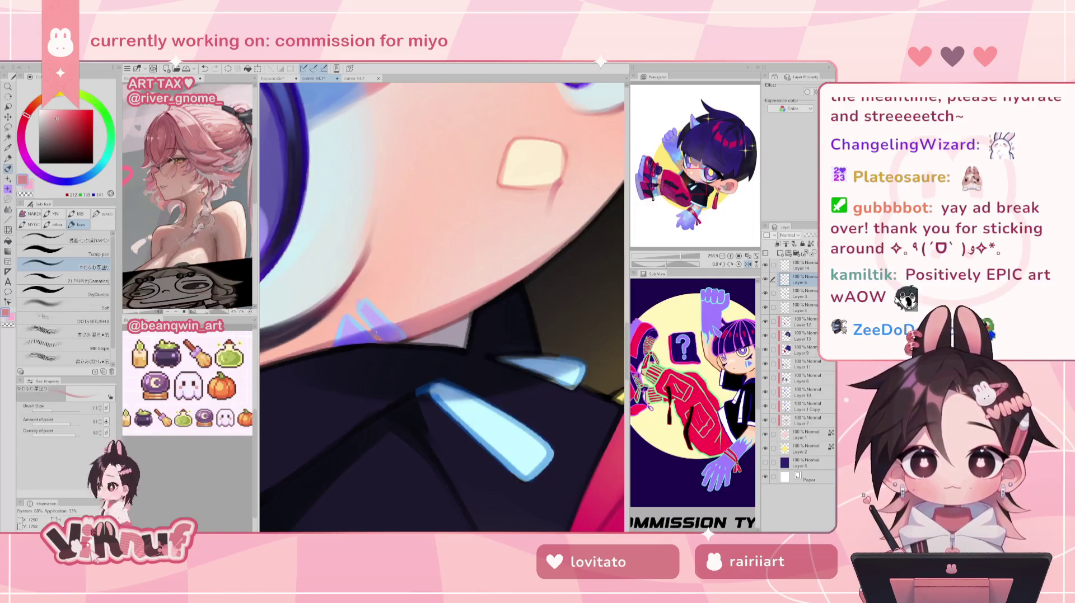
pyautogui.click(48, 413)
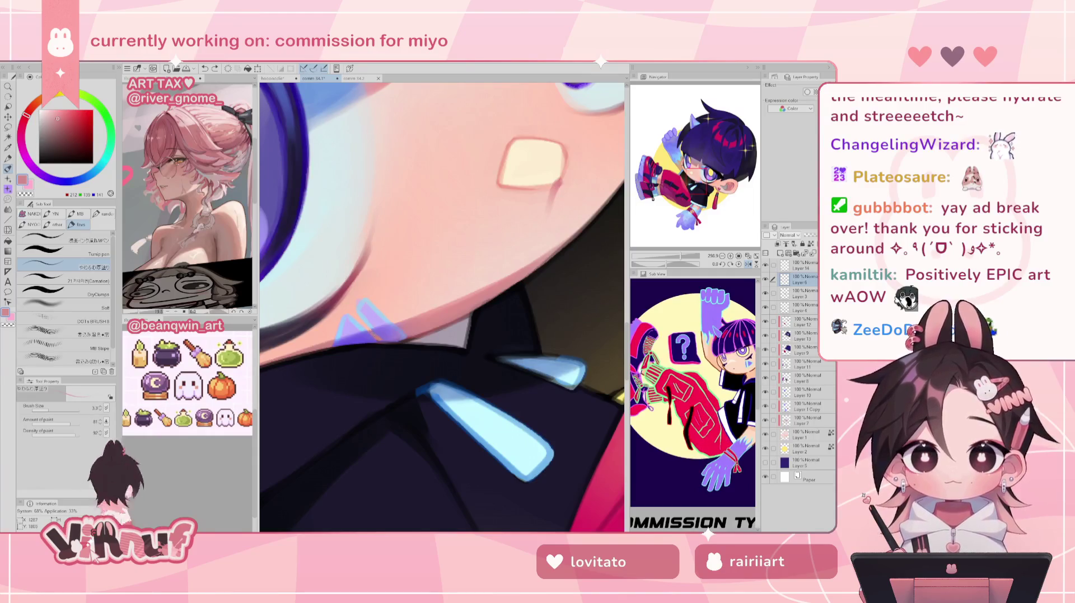
# - Mirror the canvas again and scroll around to review the jaw and collar shading
pyautogui.press('h')
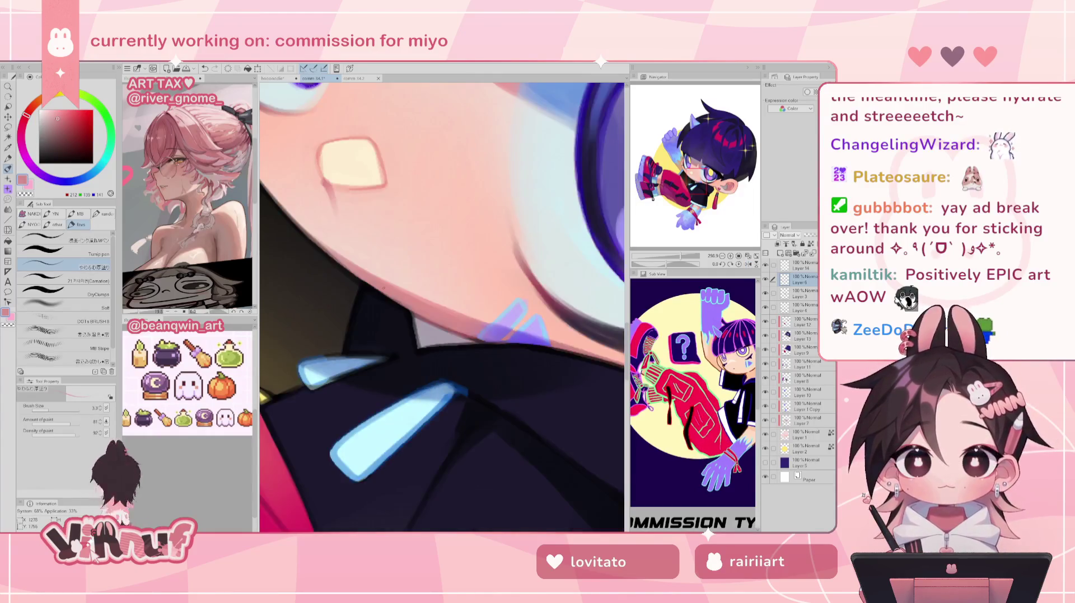
pyautogui.scroll(-2, 442, 306)
pyautogui.scroll(-1, 441, 307)
pyautogui.scroll(-1, 441, 307)
pyautogui.scroll(-1, 441, 306)
pyautogui.scroll(3, 442, 316)
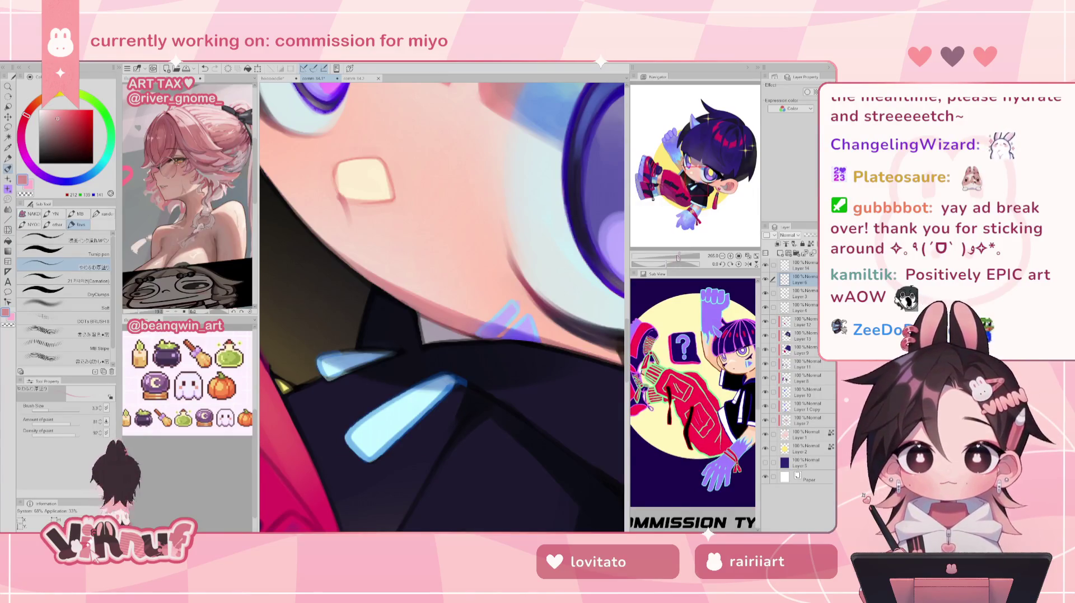
pyautogui.scroll(-2, 442, 307)
pyautogui.scroll(-1, 442, 307)
pyautogui.scroll(-1, 441, 307)
pyautogui.scroll(-1, 442, 307)
pyautogui.scroll(1, 442, 307)
pyautogui.scroll(2, 441, 307)
pyautogui.scroll(1, 442, 307)
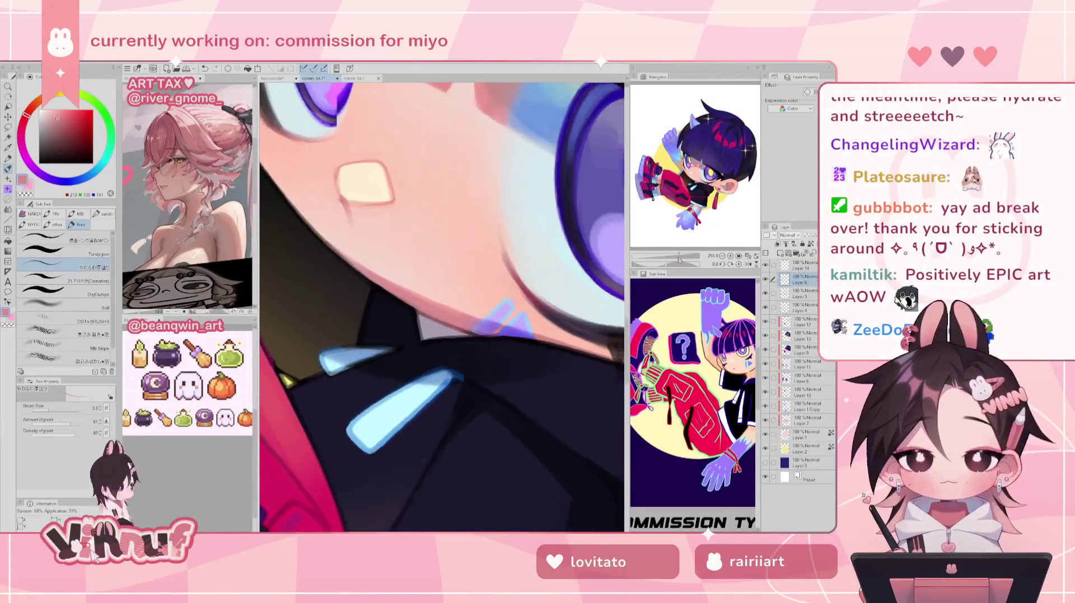
pyautogui.scroll(-1, 583, 451)
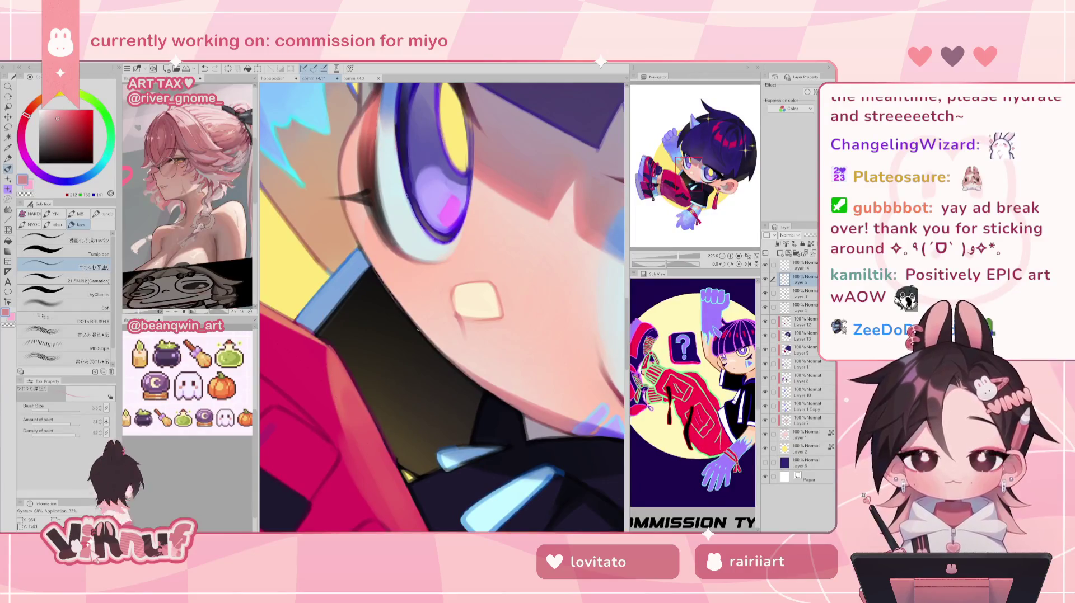
# - Sample the cheek pink, enlarge the brush to about 7.6 and choose another painting brush
pyautogui.keyDown('alt'); pyautogui.click(506, 394); pyautogui.keyUp('alt')
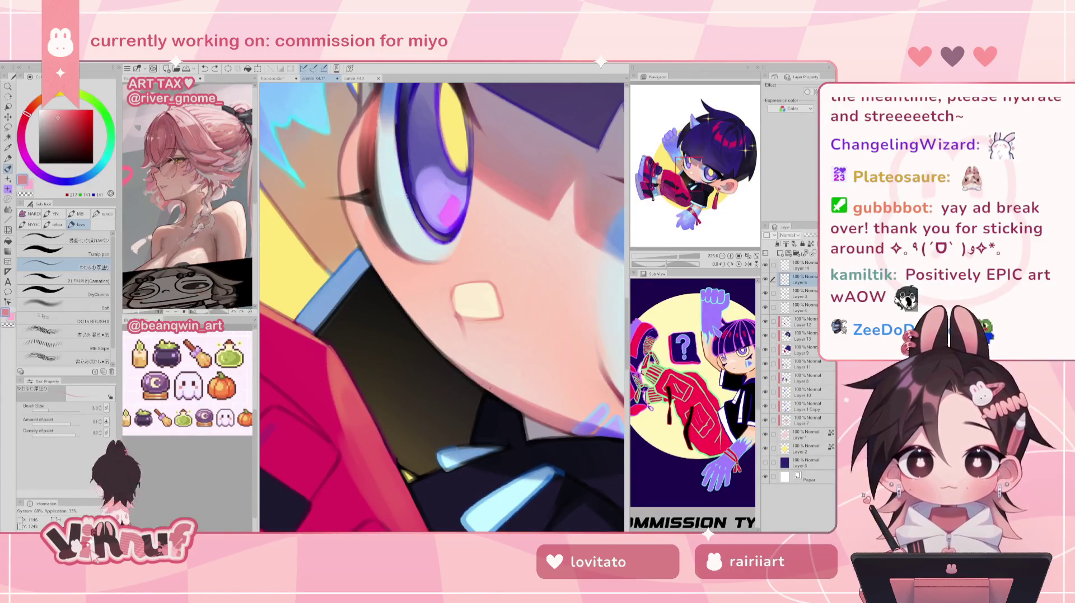
pyautogui.moveTo(50, 409); pyautogui.dragTo(55, 410)
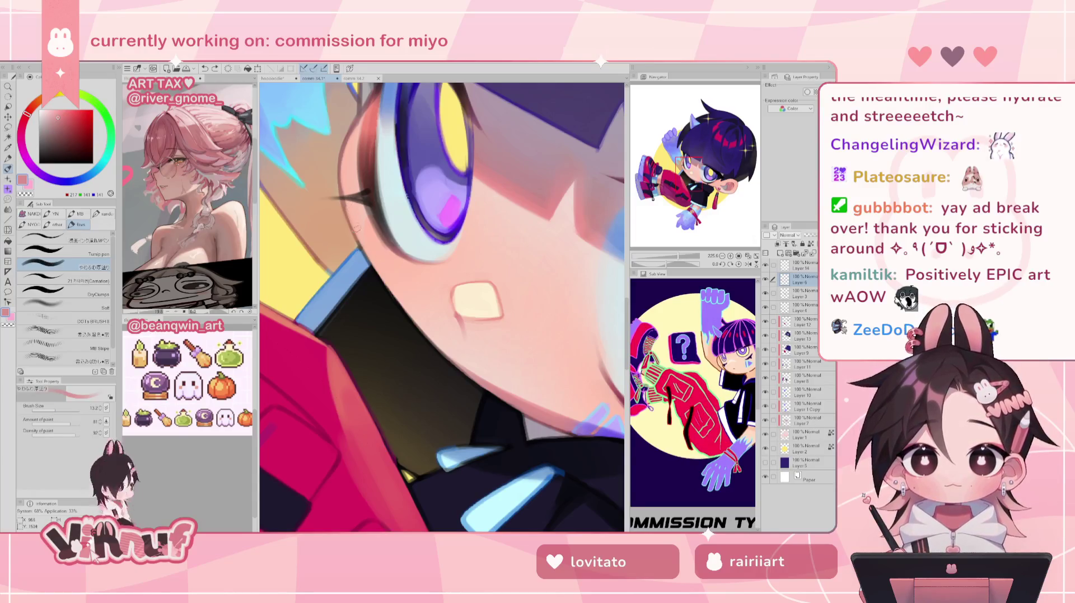
pyautogui.click(54, 409)
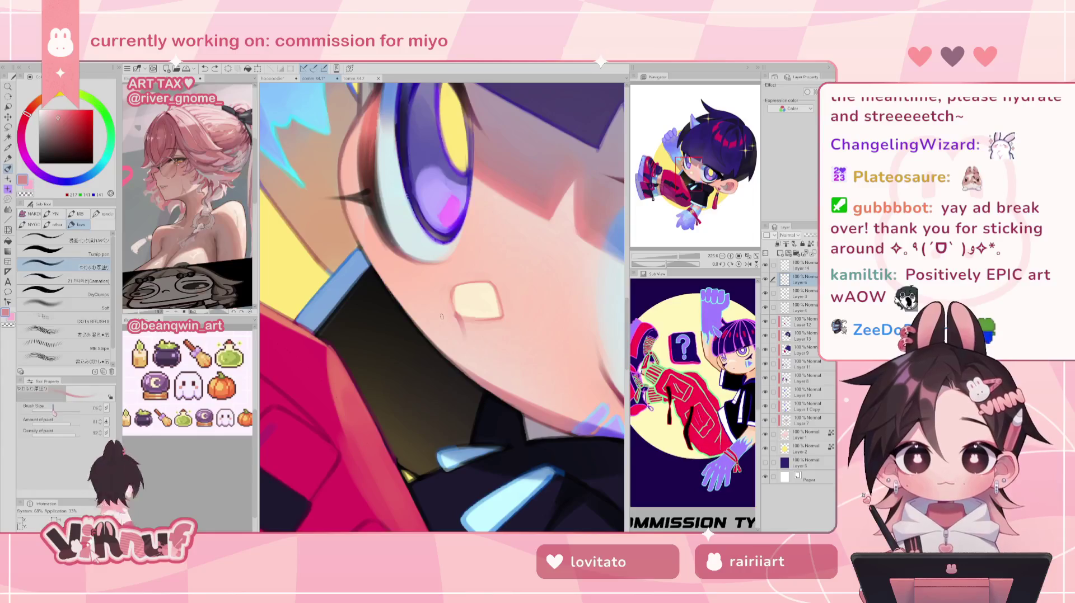
pyautogui.click(62, 280)
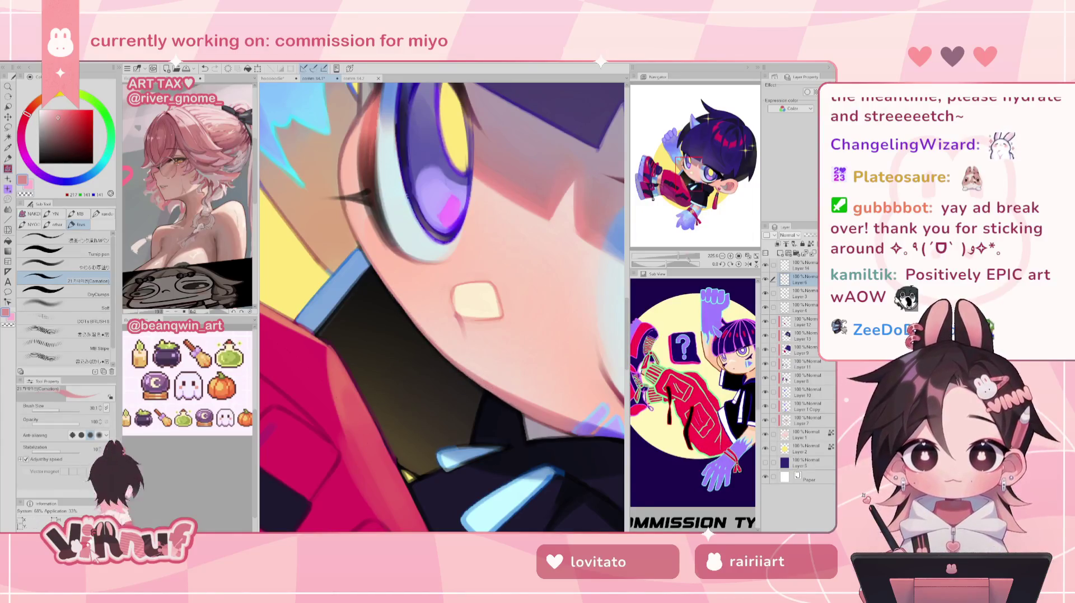
# - Zoom in on the face and sample the tan skin, then a muted mauve shade
pyautogui.hotkey('ctrl', '-')
pyautogui.hotkey('ctrl', '-')
pyautogui.hotkey('ctrl', '-')
pyautogui.hotkey('ctrl', '-')
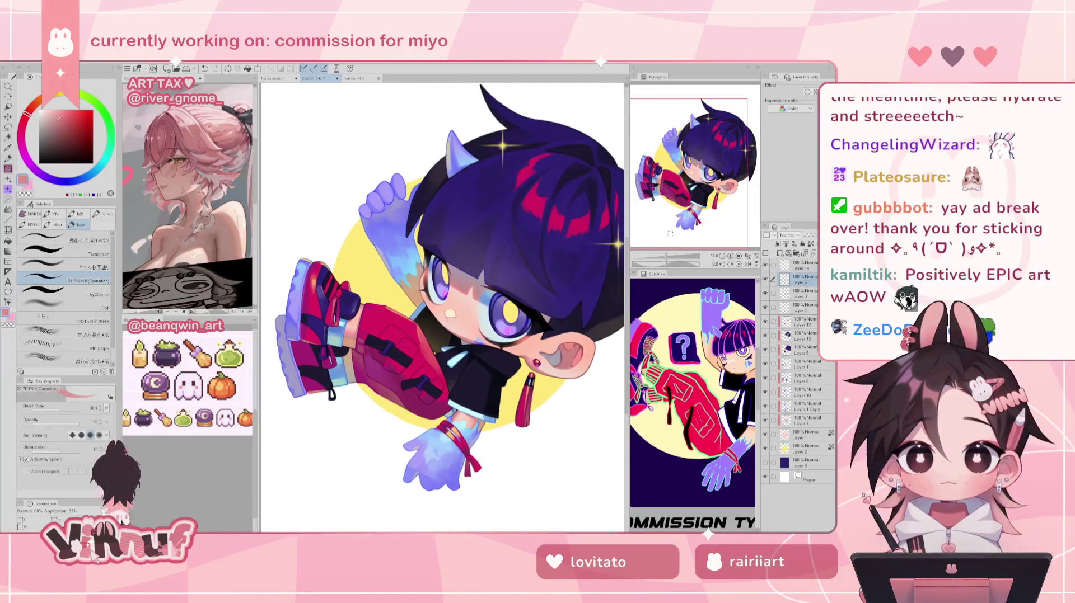
pyautogui.moveTo(666, 258); pyautogui.dragTo(673, 261)
pyautogui.hotkey('ctrl', '+')
pyautogui.hotkey('ctrl', '+')
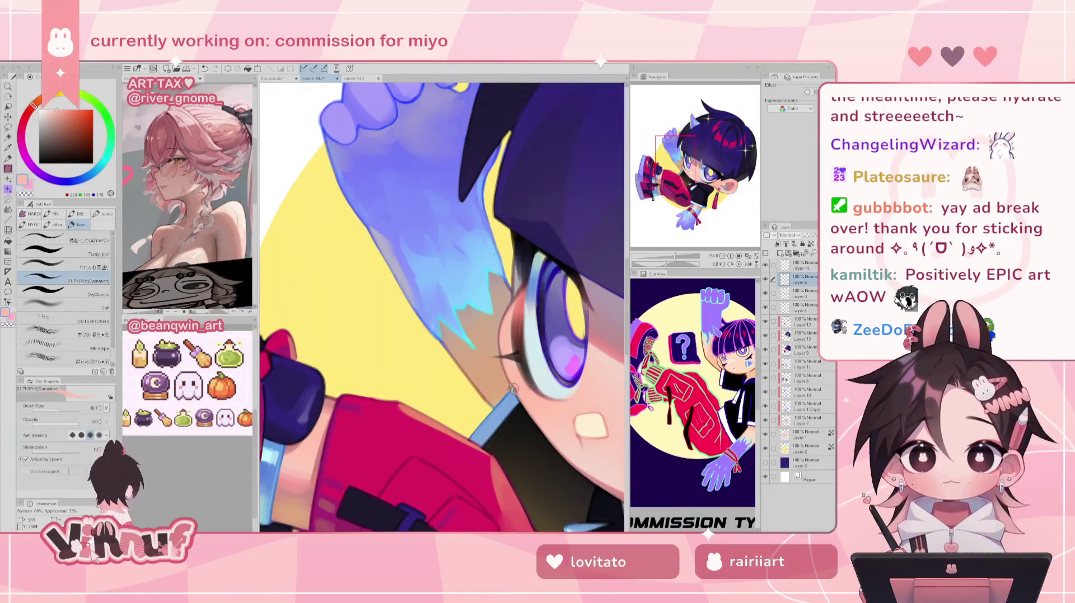
pyautogui.keyDown('alt'); pyautogui.click(492, 397); pyautogui.keyUp('alt')
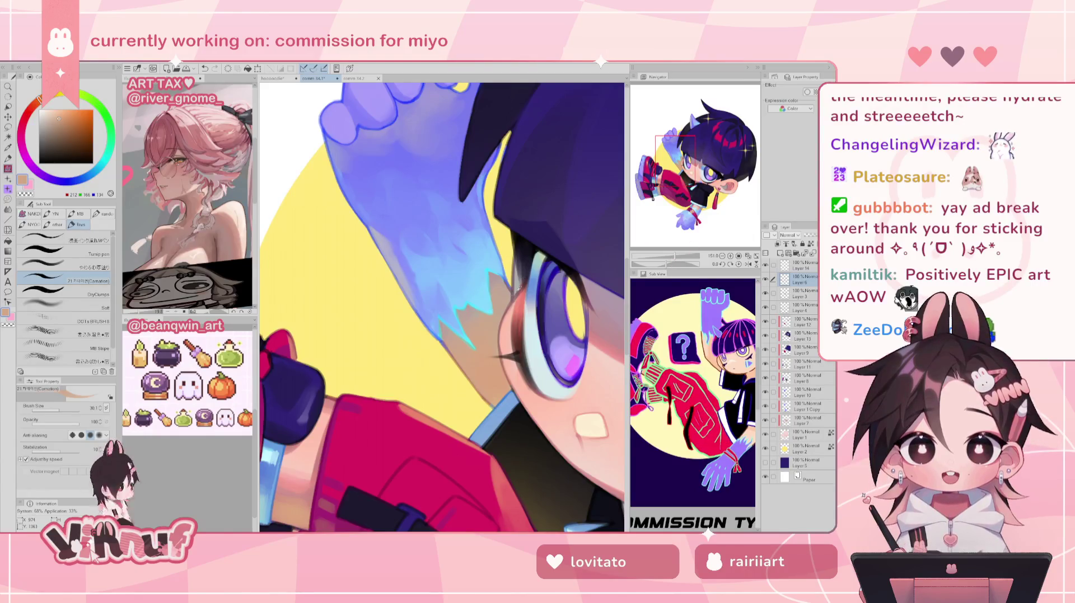
pyautogui.keyDown('alt'); pyautogui.click(512, 300); pyautogui.keyUp('alt')
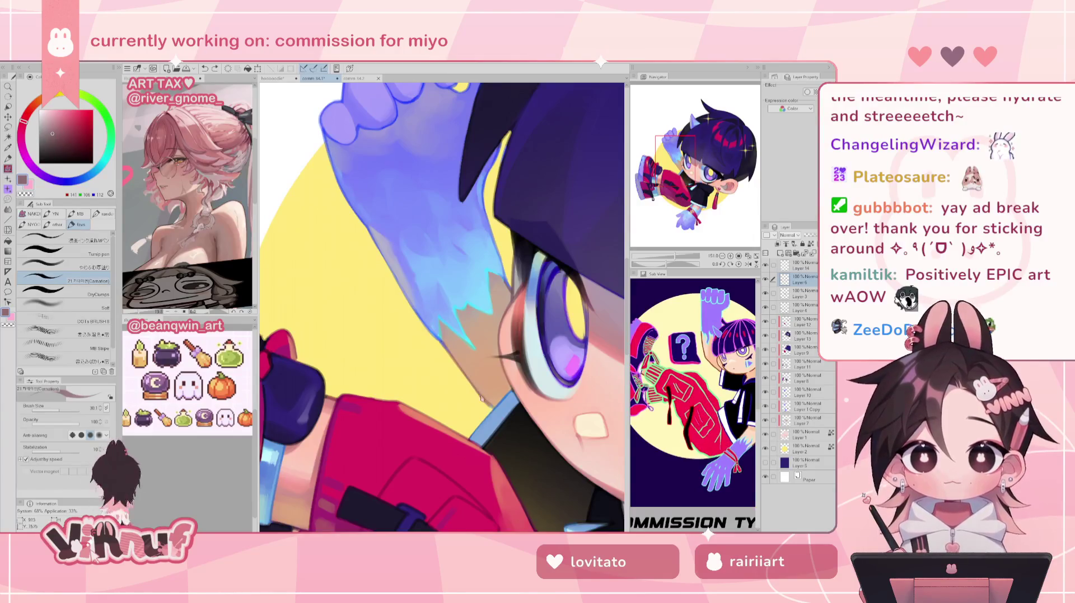
pyautogui.scroll(-5, 480, 328)
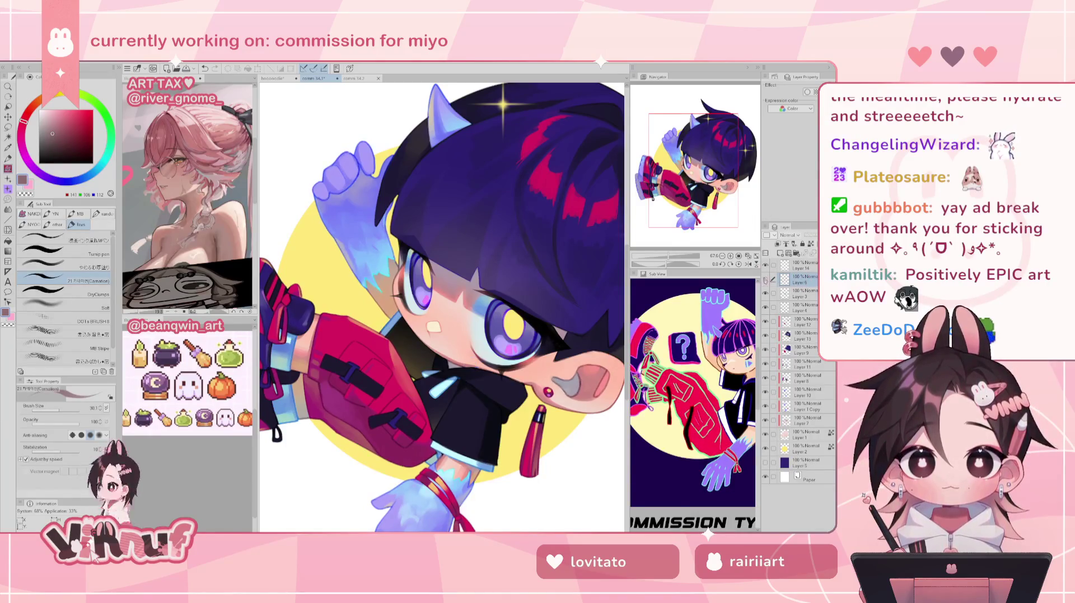
# - Add a new layer above Layer 6 and ready a texture brush at size 73.7
pyautogui.click(784, 253)
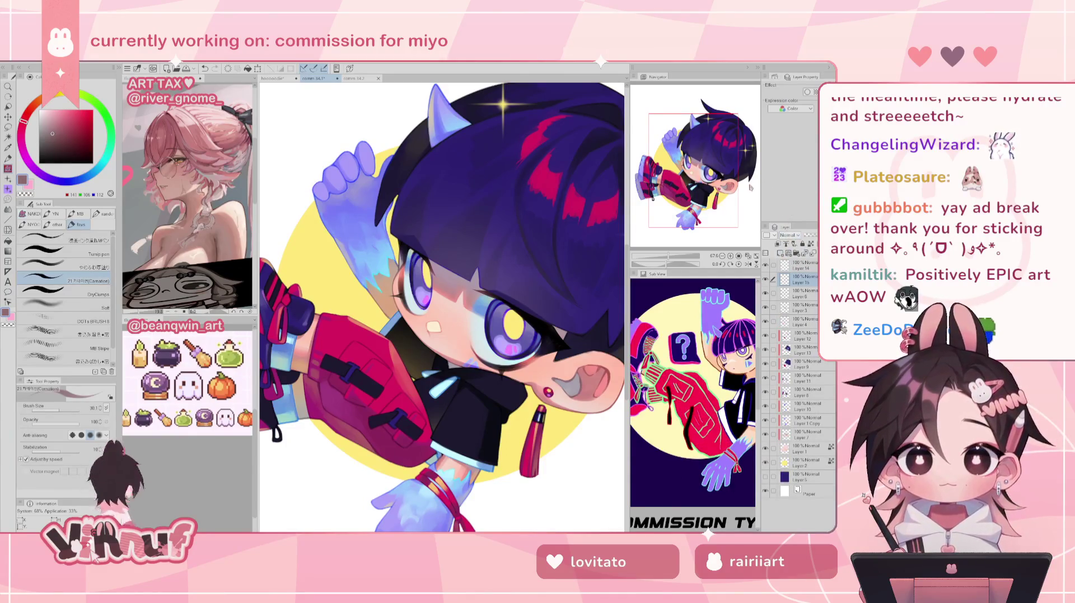
pyautogui.hotkey('ctrl', '-')
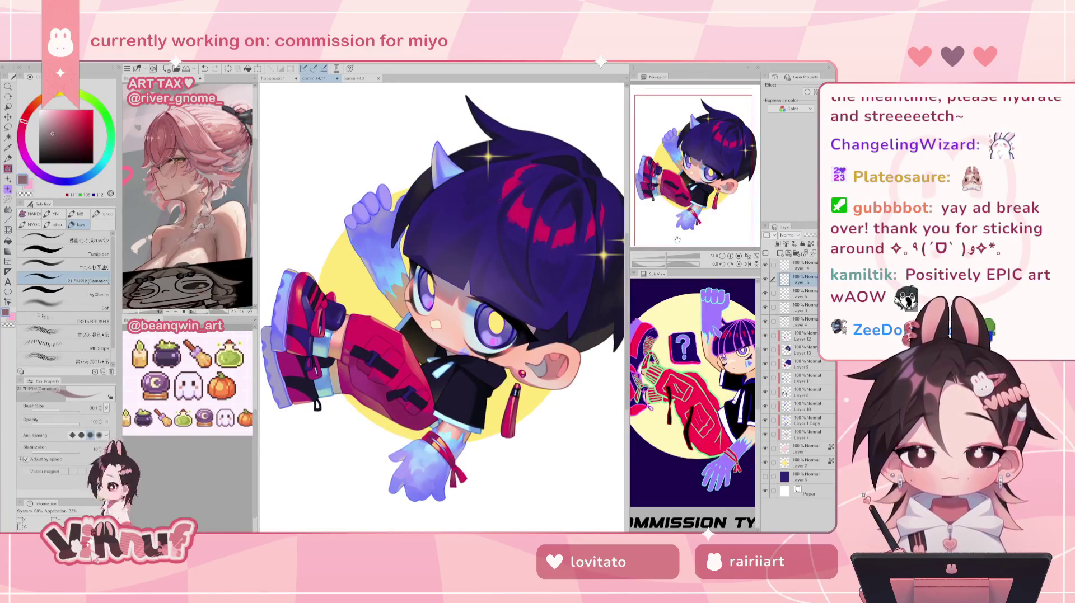
pyautogui.press('b')
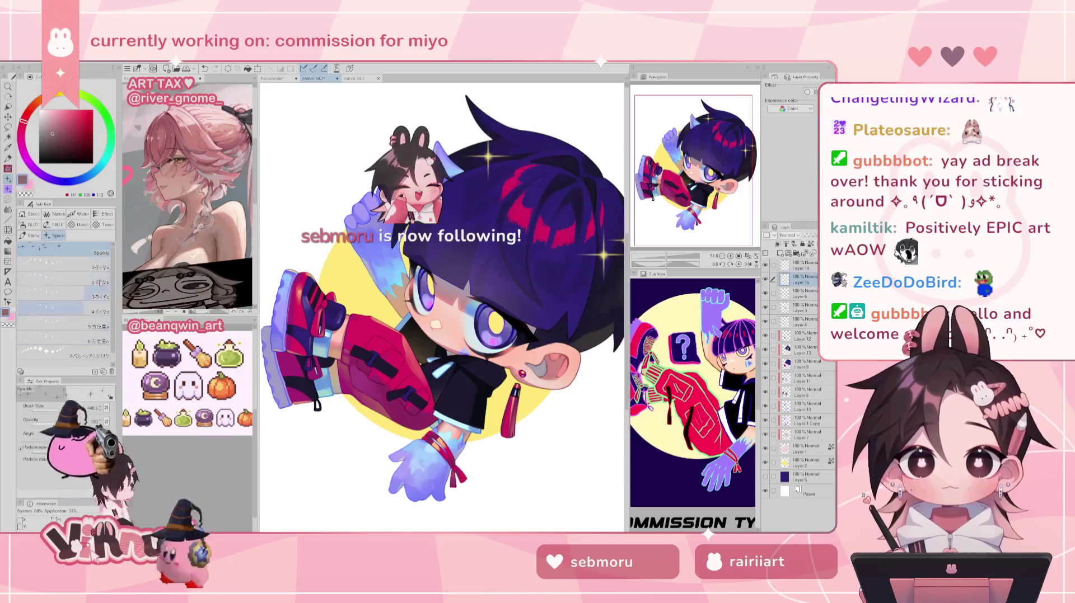
pyautogui.click(104, 225)
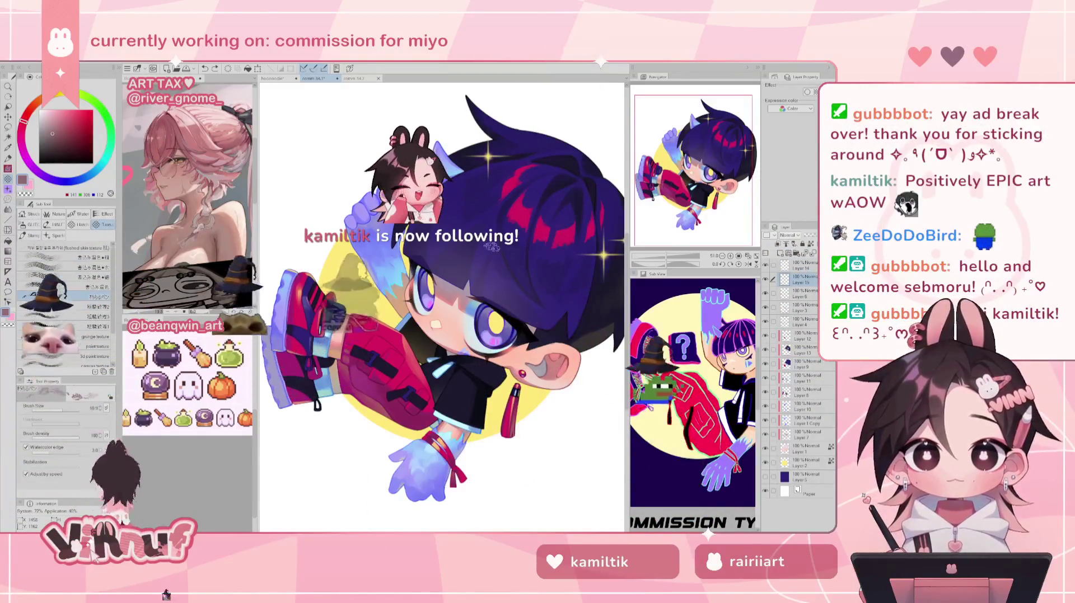
pyautogui.press('[')
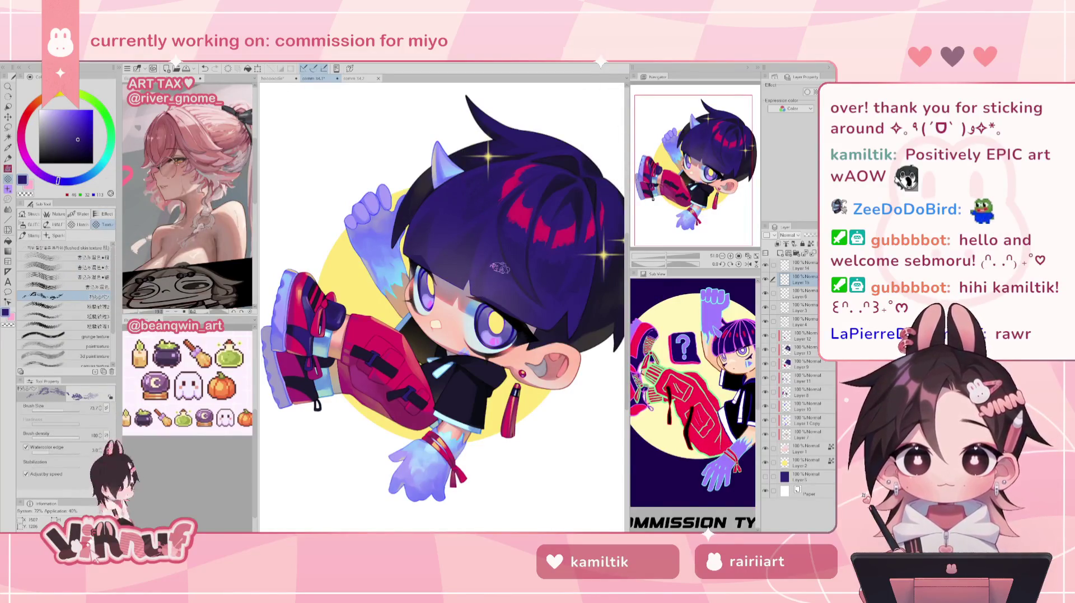
# - Sample deep, lighter, greyer and richer purples from the hair, then switch to the hoodie drawing
pyautogui.keyDown('alt'); pyautogui.click(449, 220); pyautogui.keyUp('alt')
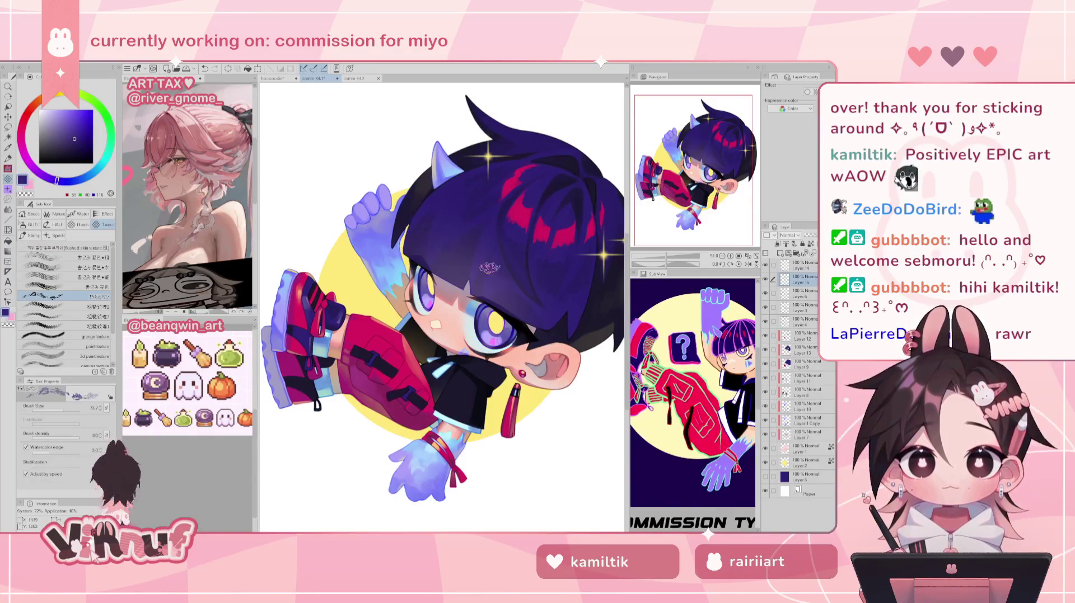
pyautogui.keyDown('alt'); pyautogui.click(480, 256); pyautogui.keyUp('alt')
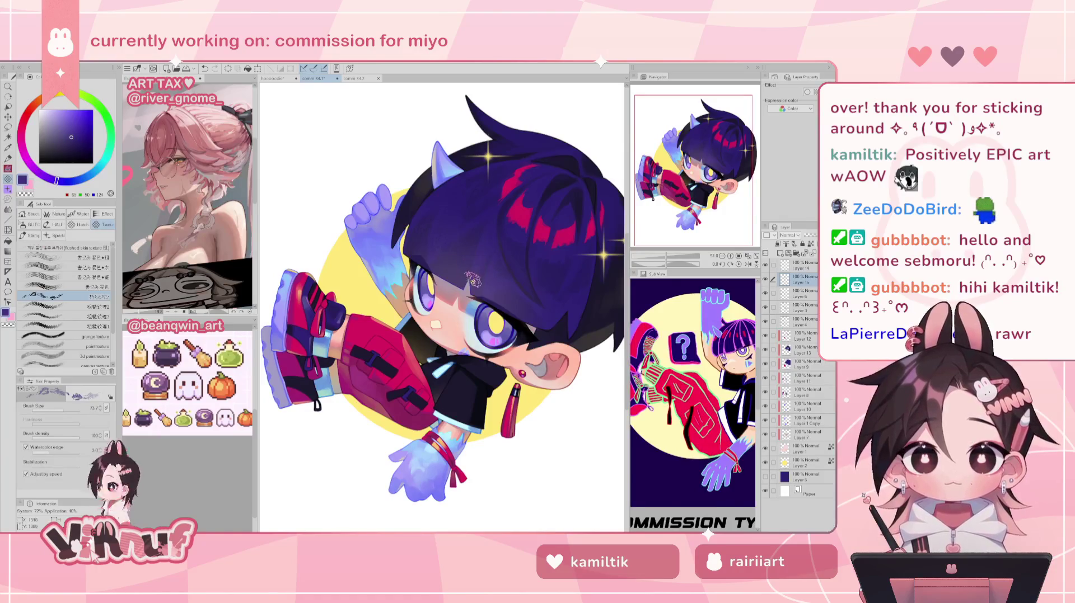
pyautogui.keyDown('alt'); pyautogui.click(485, 252); pyautogui.keyUp('alt')
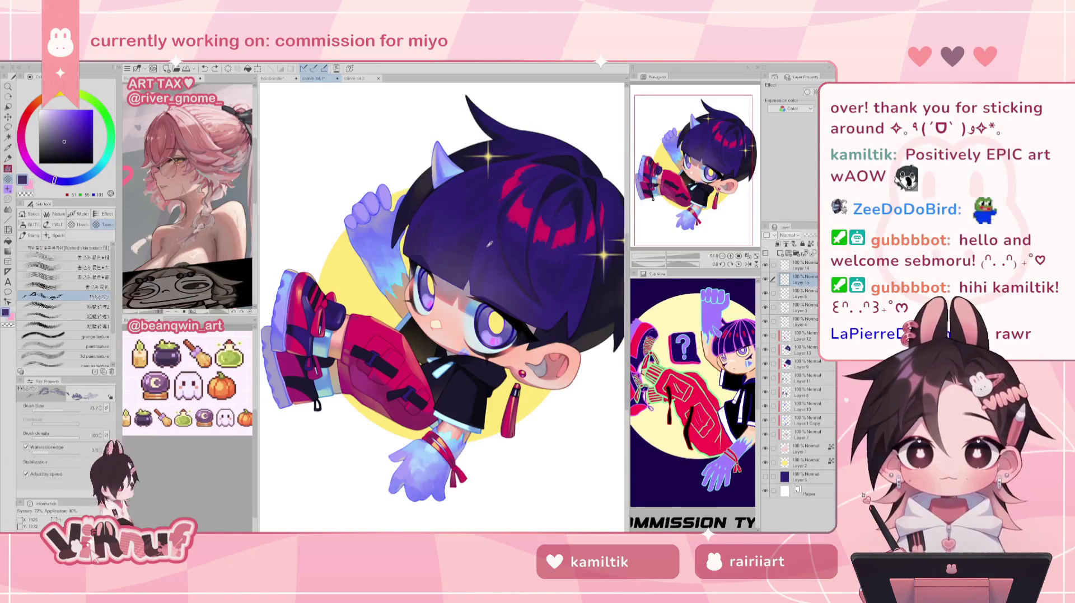
pyautogui.keyDown('alt'); pyautogui.click(490, 248); pyautogui.keyUp('alt')
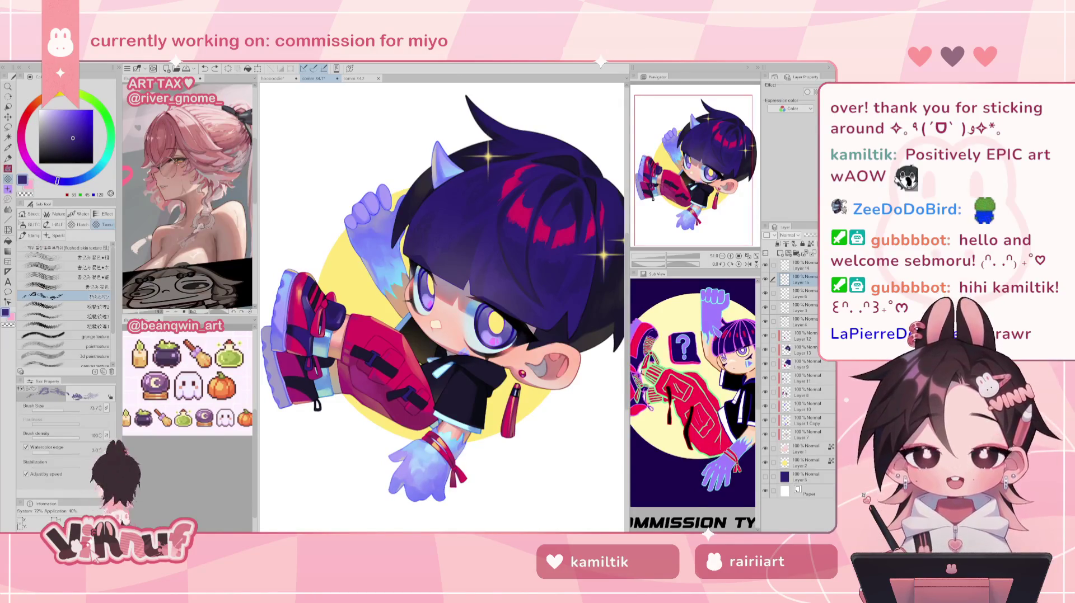
pyautogui.hotkey('ctrl', 'shift', 'Tab')
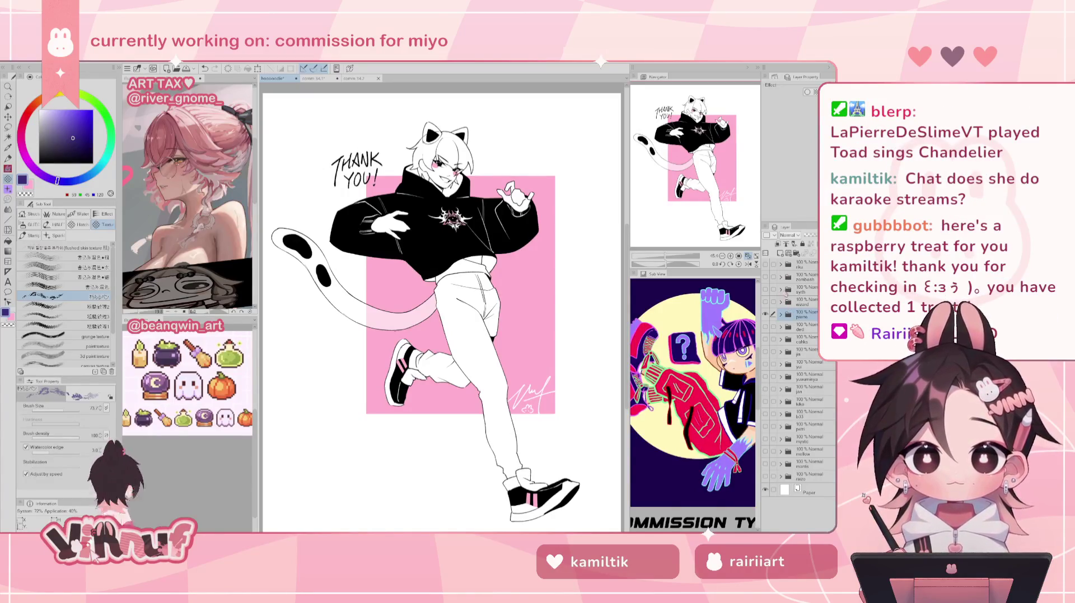
# - On the chibi commission, reduce the brush size from 48 to about 28, then return to the hoodie drawing
pyautogui.click(317, 78)
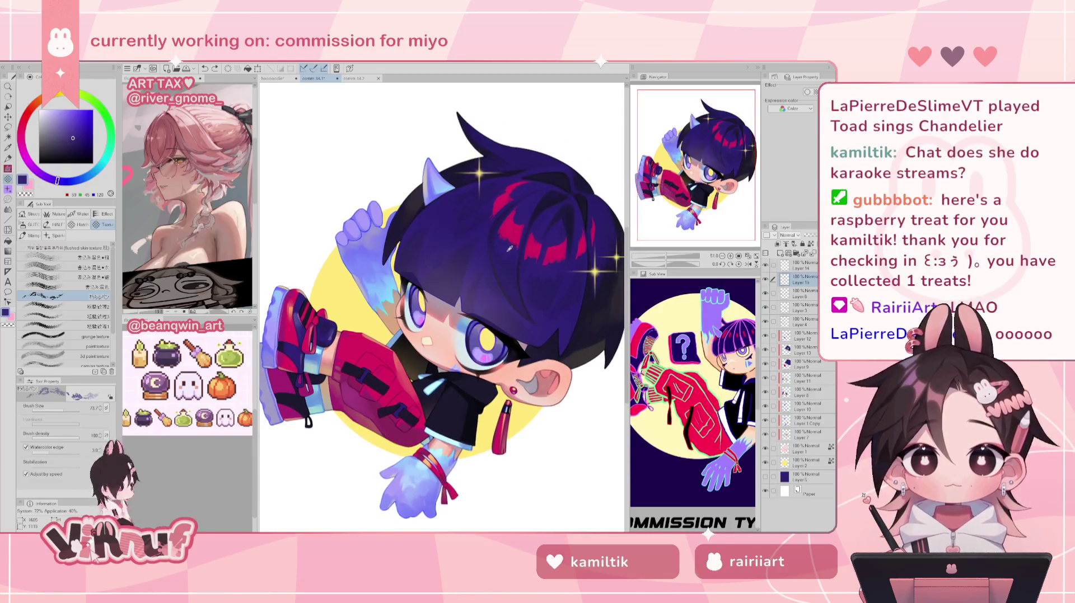
pyautogui.click(63, 411)
pyautogui.moveTo(63, 411); pyautogui.dragTo(57, 410)
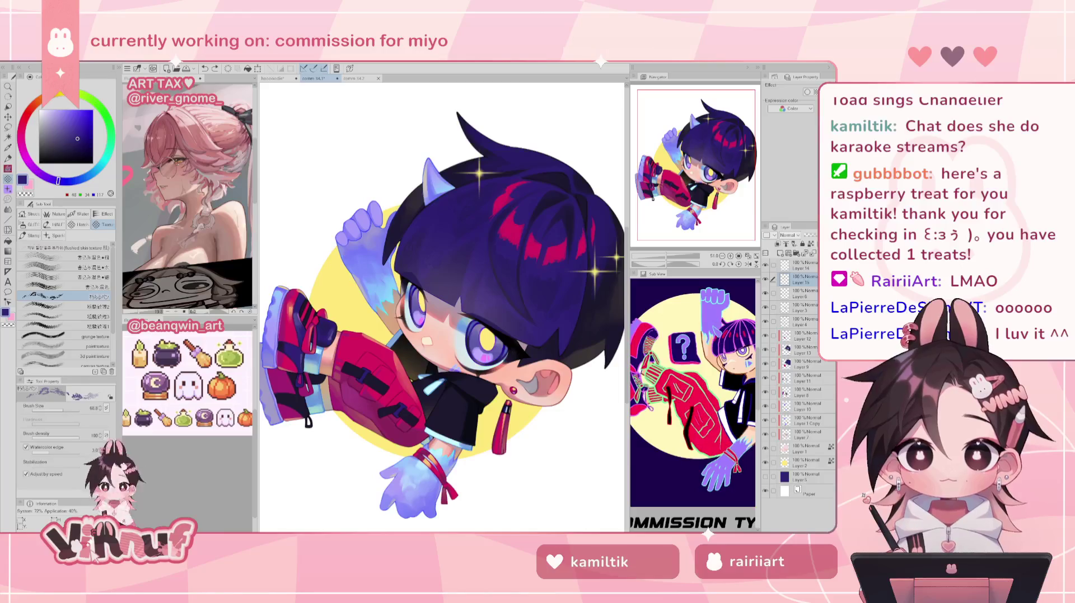
pyautogui.click(272, 78)
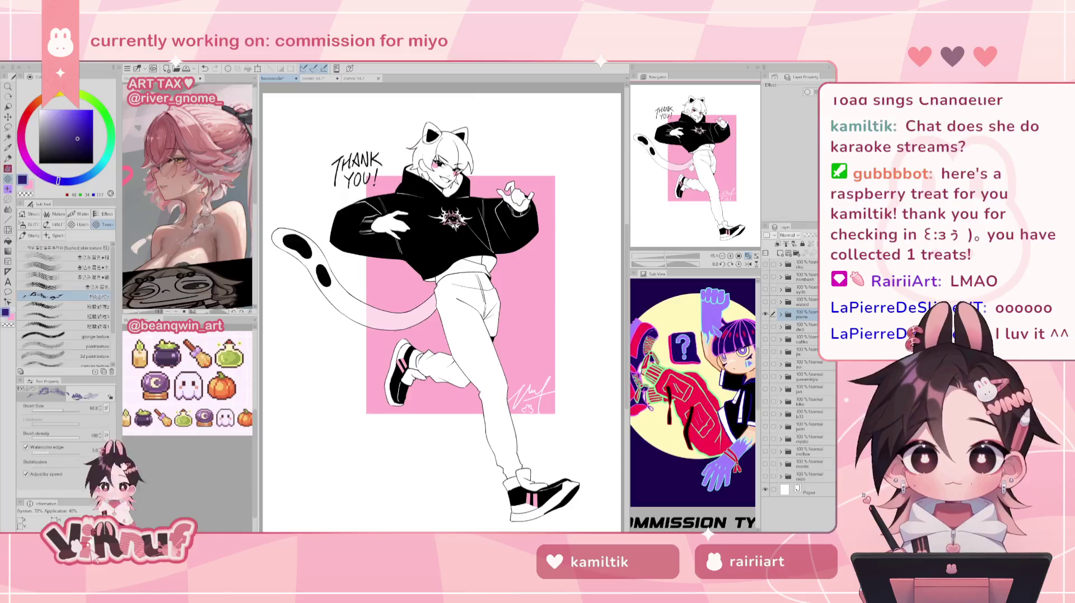
# - Show the ded folder's cat-in-hoodie artwork in the Layer panel
pyautogui.scroll(-1, 509, 263)
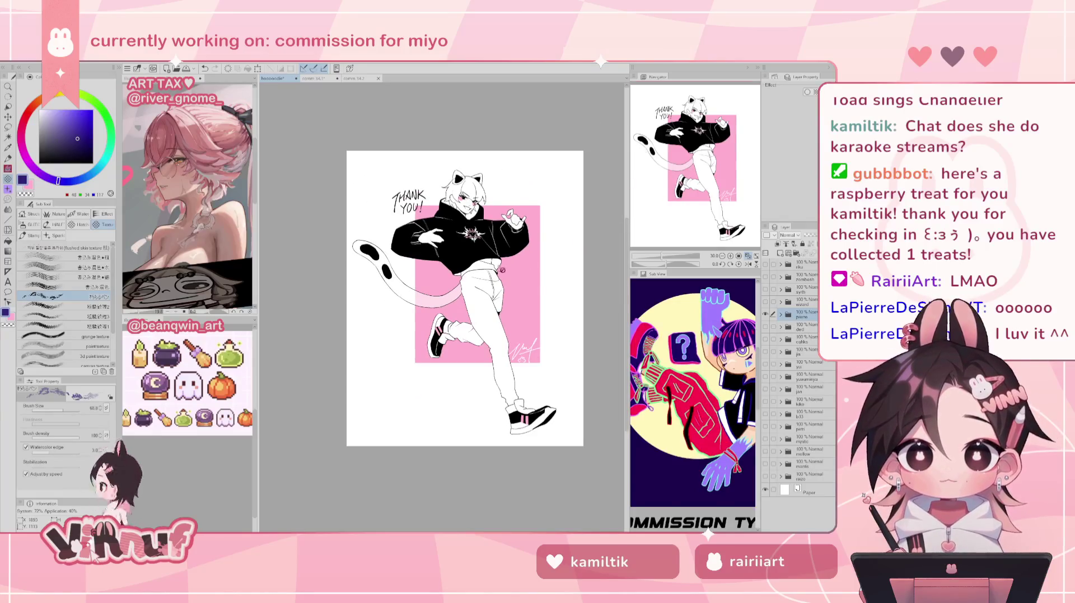
pyautogui.scroll(-2, 506, 274)
pyautogui.scroll(1, 515, 283)
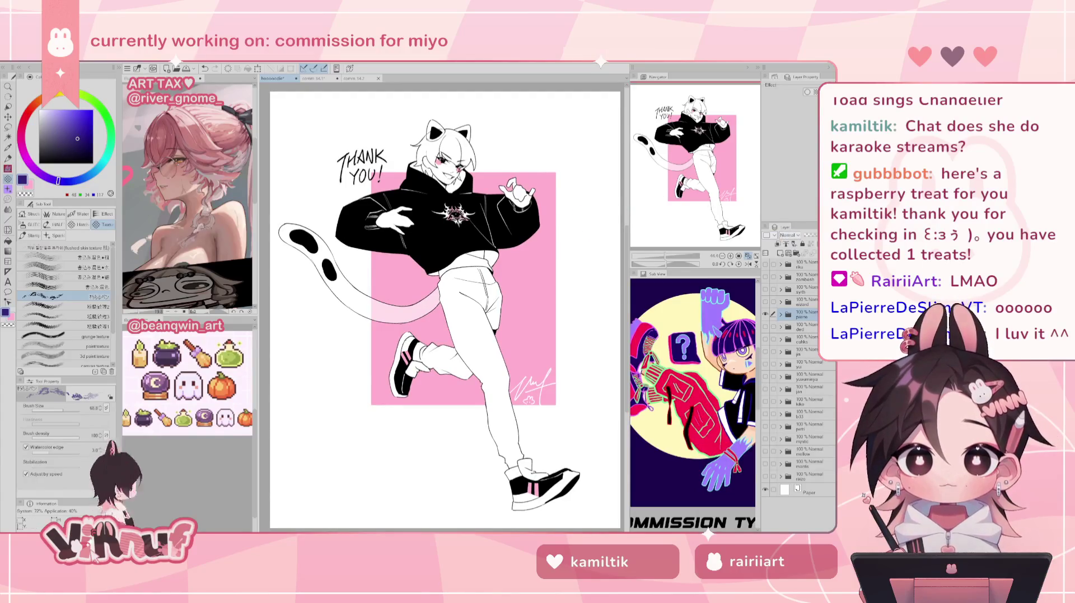
pyautogui.click(765, 315)
pyautogui.click(765, 328)
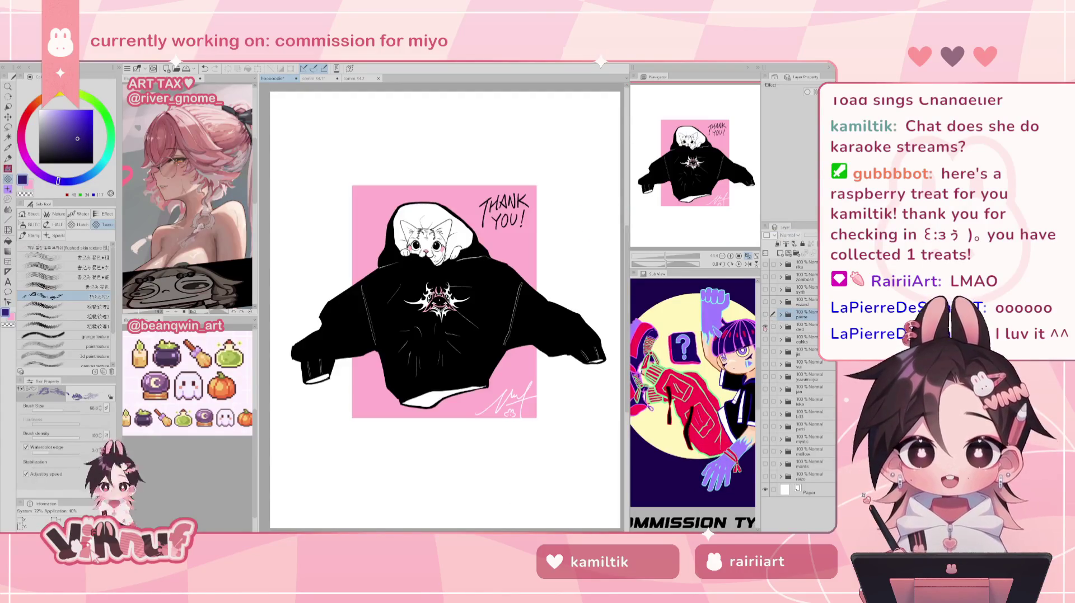
# - Open the ded folder for Layer 27 and set up a black inking pen
pyautogui.scroll(2, 485, 334)
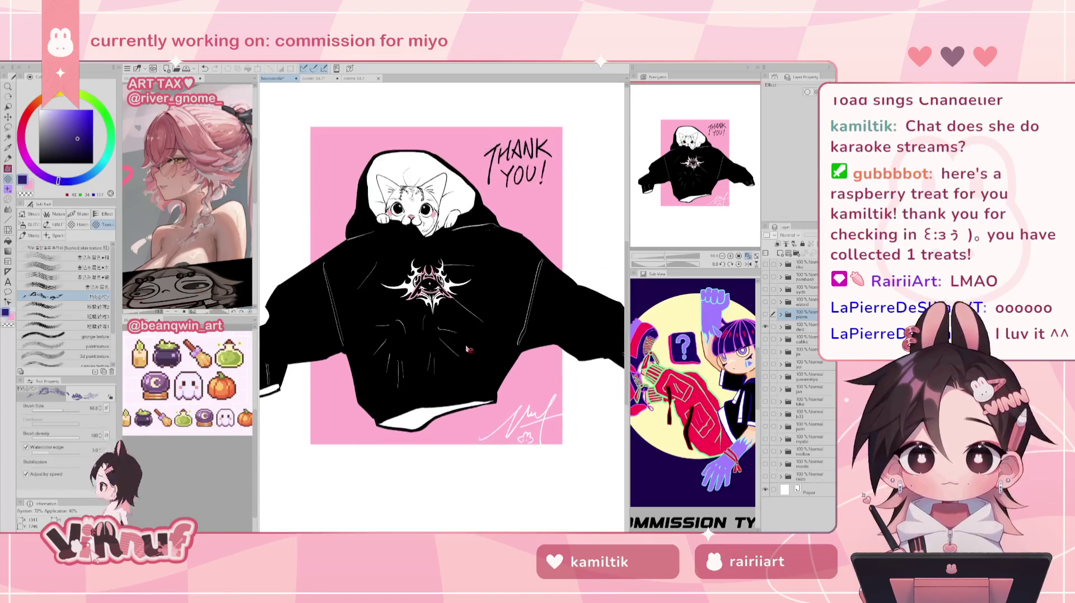
pyautogui.scroll(1, 476, 343)
pyautogui.scroll(-2, 442, 307)
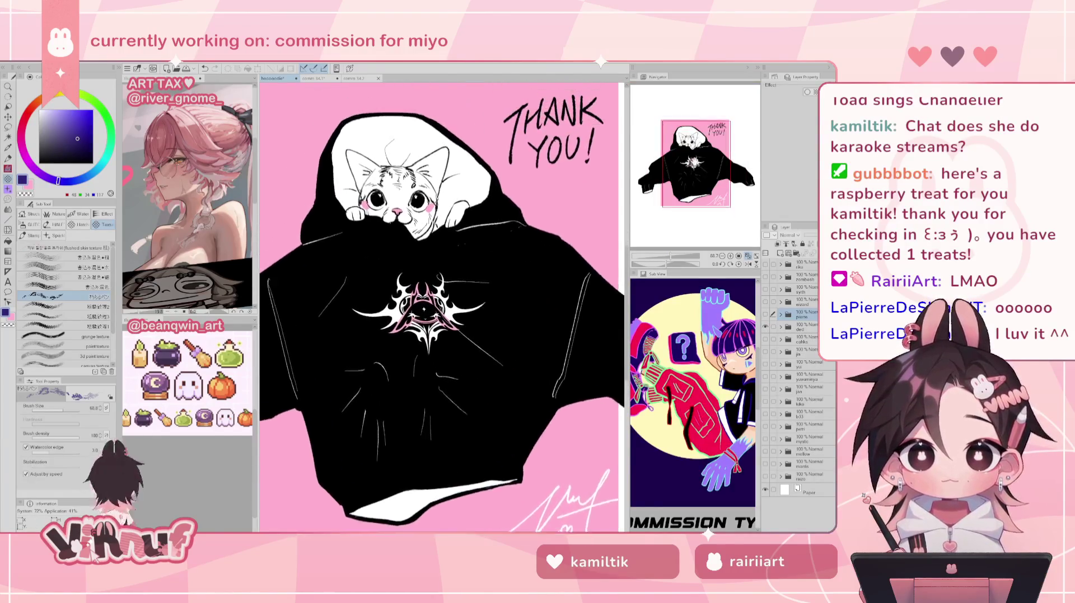
pyautogui.scroll(2, 442, 307)
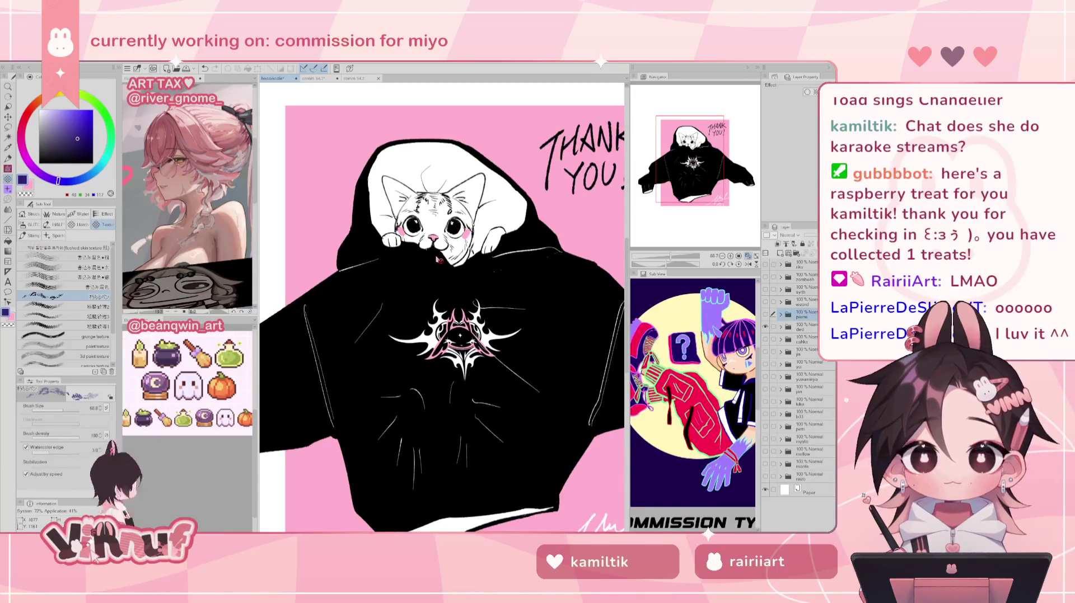
pyautogui.scroll(-2, 438, 259)
pyautogui.scroll(2, 438, 260)
pyautogui.scroll(1, 432, 220)
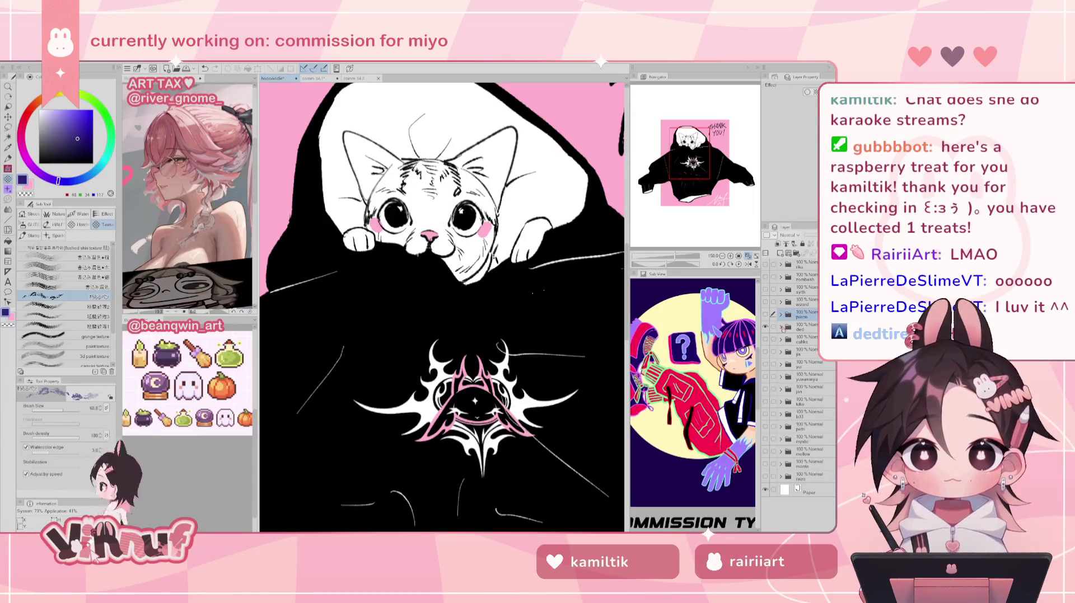
pyautogui.click(781, 327)
pyautogui.keyDown('alt'); pyautogui.click(430, 285); pyautogui.keyUp('alt')
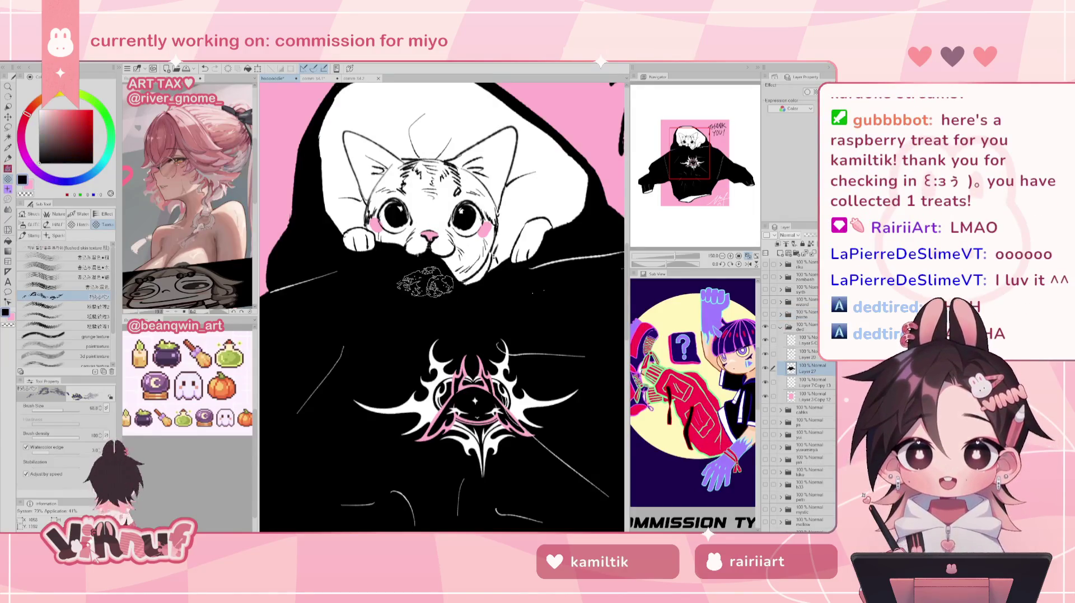
pyautogui.press('p')
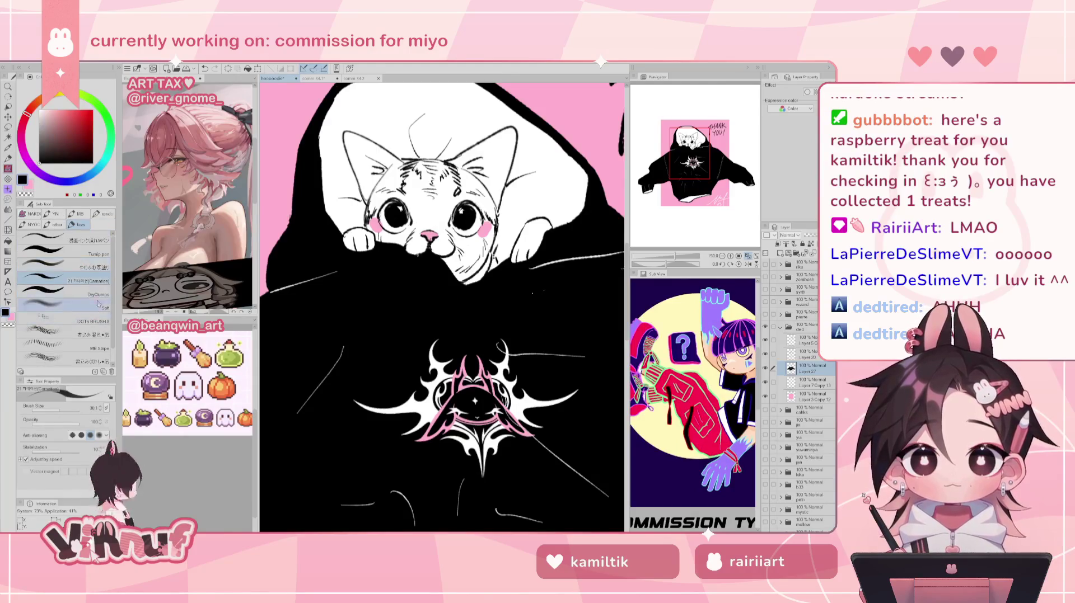
pyautogui.click(84, 253)
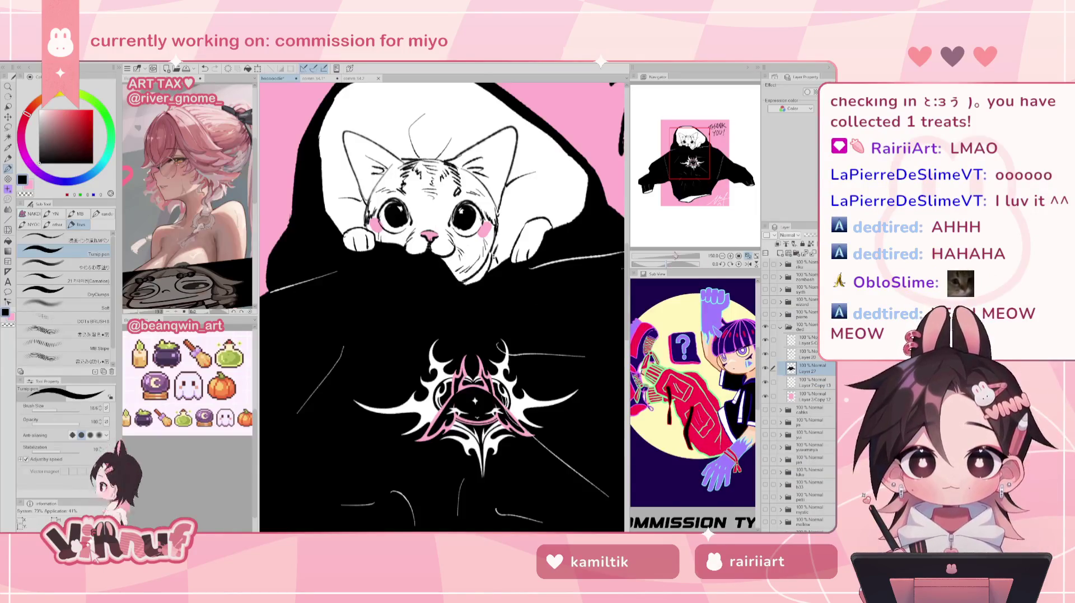
# - Zoom out and pan over the hoodie artwork and its THANK YOU! text
pyautogui.moveTo(675, 256); pyautogui.dragTo(671, 257)
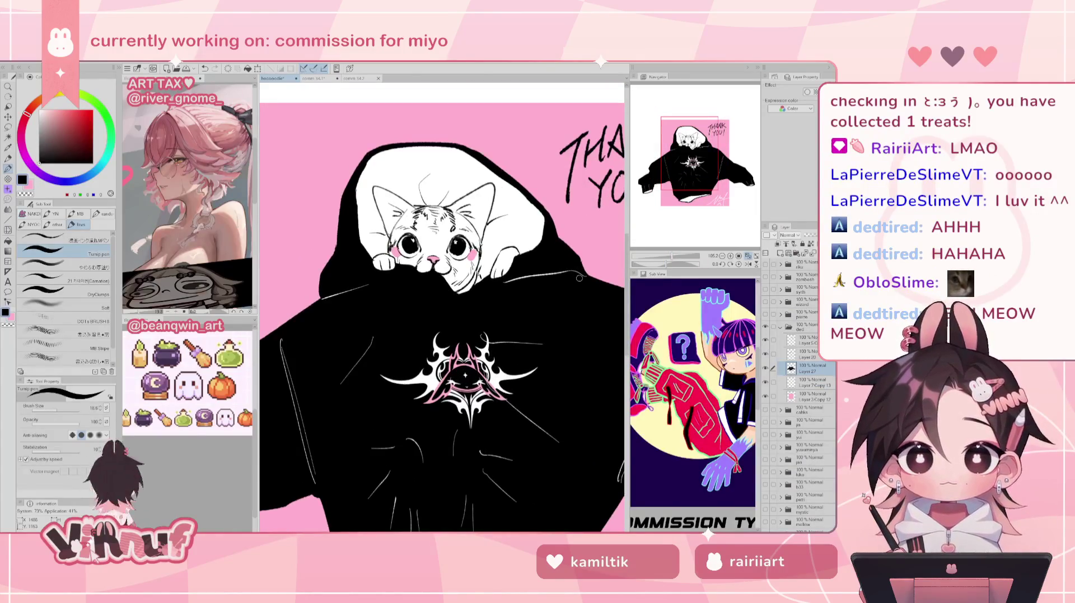
pyautogui.scroll(2, 577, 280)
pyautogui.moveTo(685, 170)
pyautogui.mouseDown()
pyautogui.moveTo(708, 181)
pyautogui.moveTo(712, 157)
pyautogui.mouseUp()
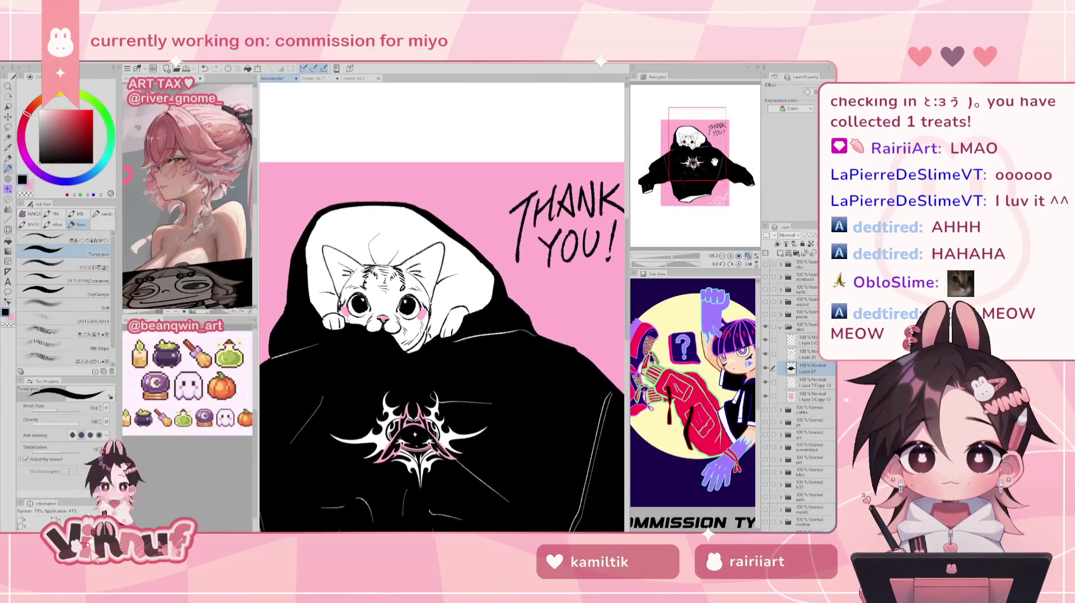
pyautogui.moveTo(709, 166); pyautogui.dragTo(673, 253)
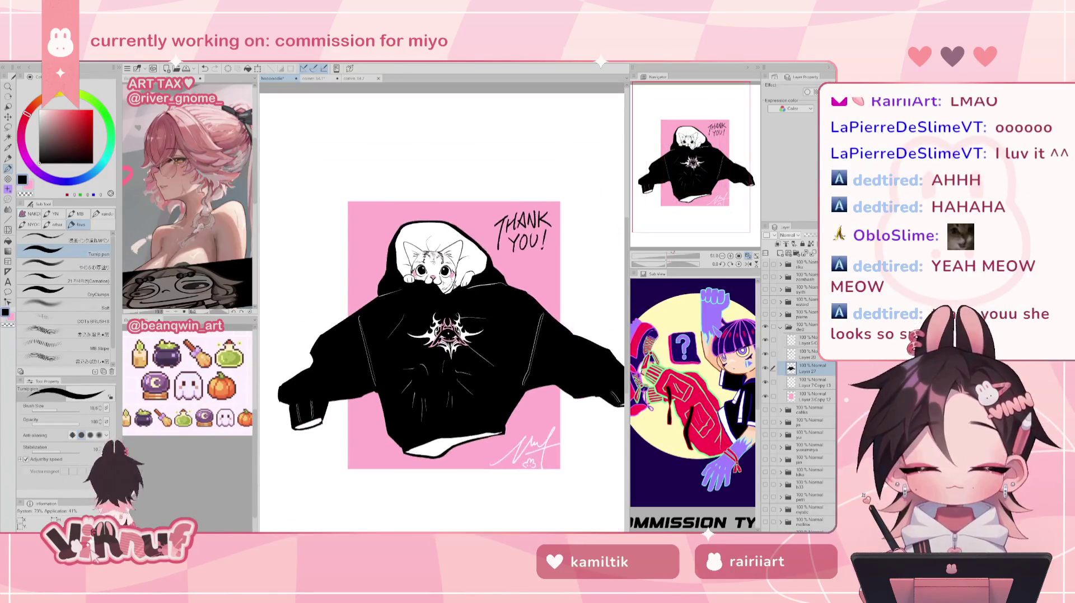
pyautogui.scroll(-1, 746, 245)
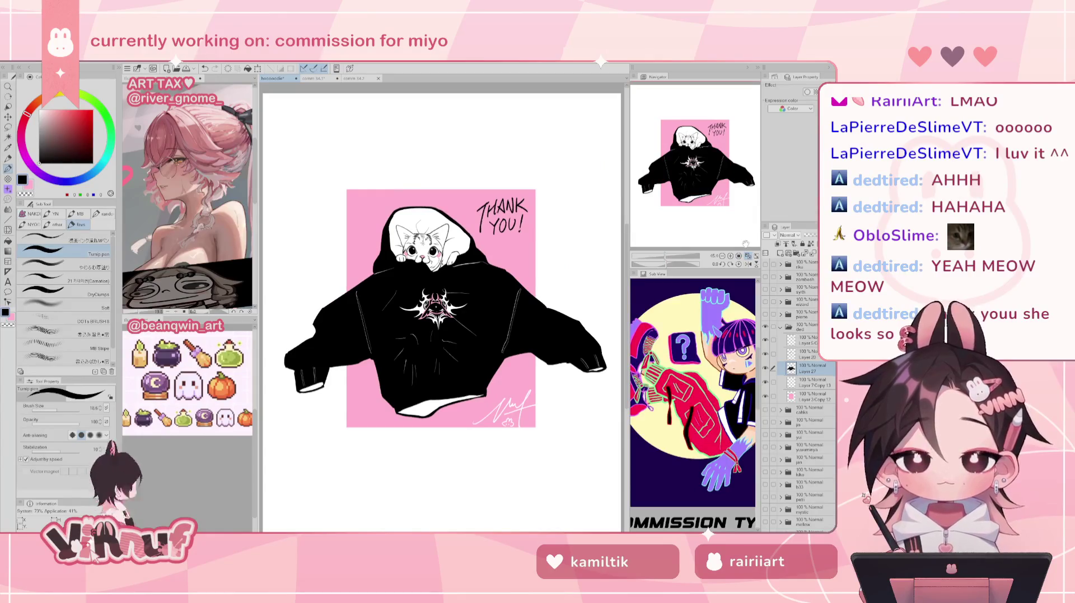
# - Hide the hoodie folder, show the cat-tail figure, and return to the comm 34.1 document
pyautogui.click(781, 328)
pyautogui.click(764, 327)
pyautogui.click(765, 315)
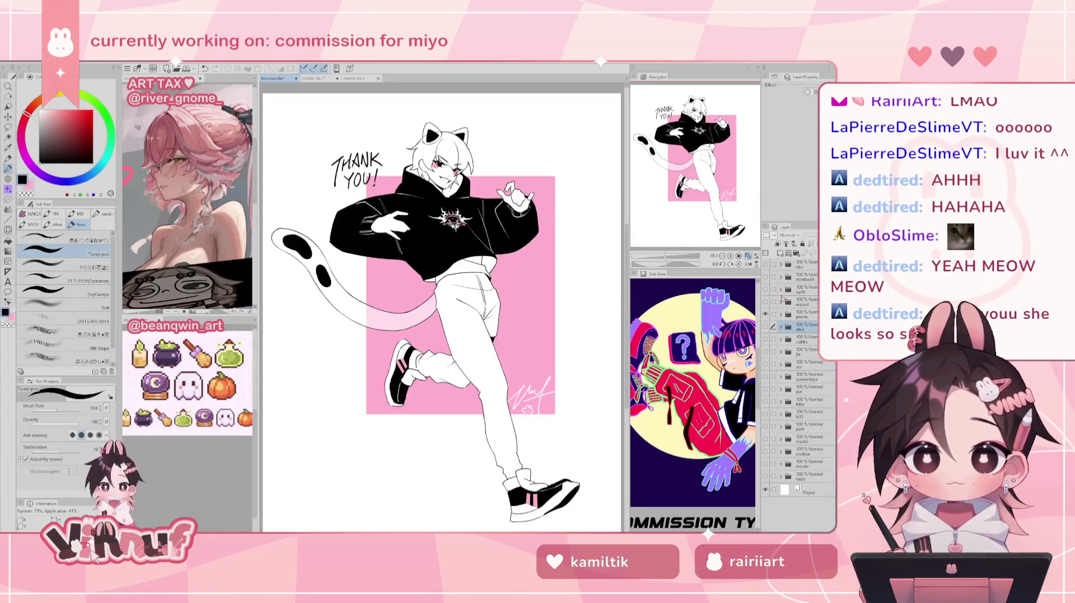
pyautogui.click(322, 82)
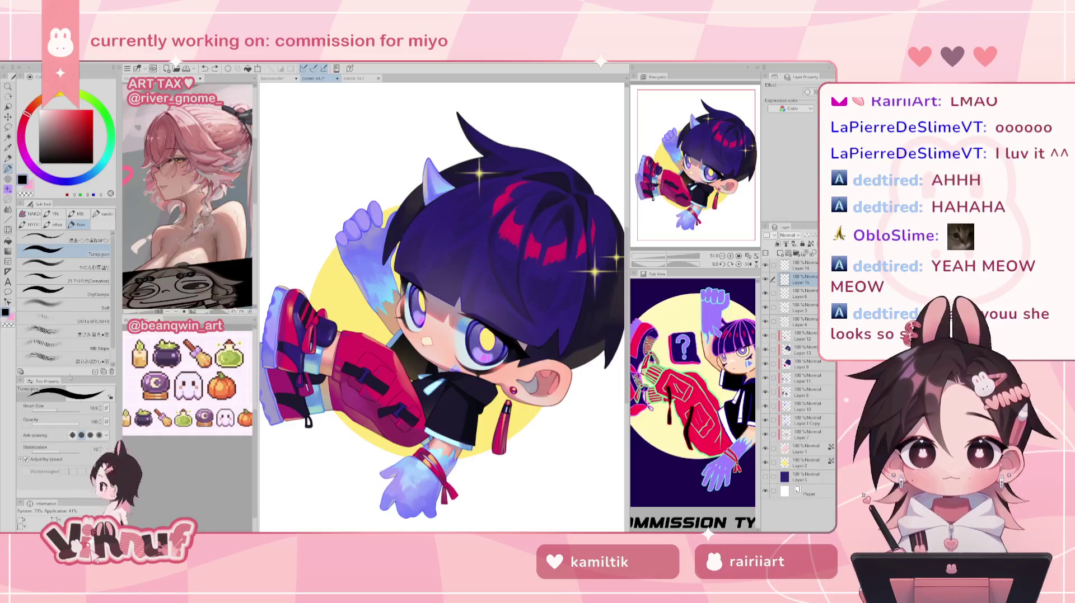
# - Choose a textured painting brush and enlarge it to about 32
pyautogui.click(78, 267)
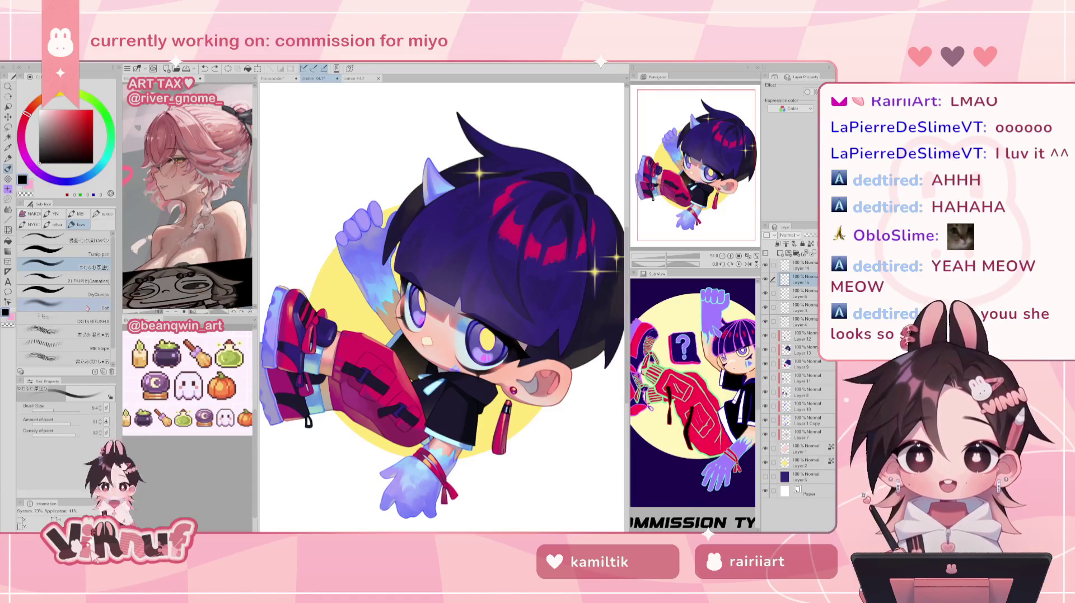
pyautogui.moveTo(54, 410); pyautogui.dragTo(61, 411)
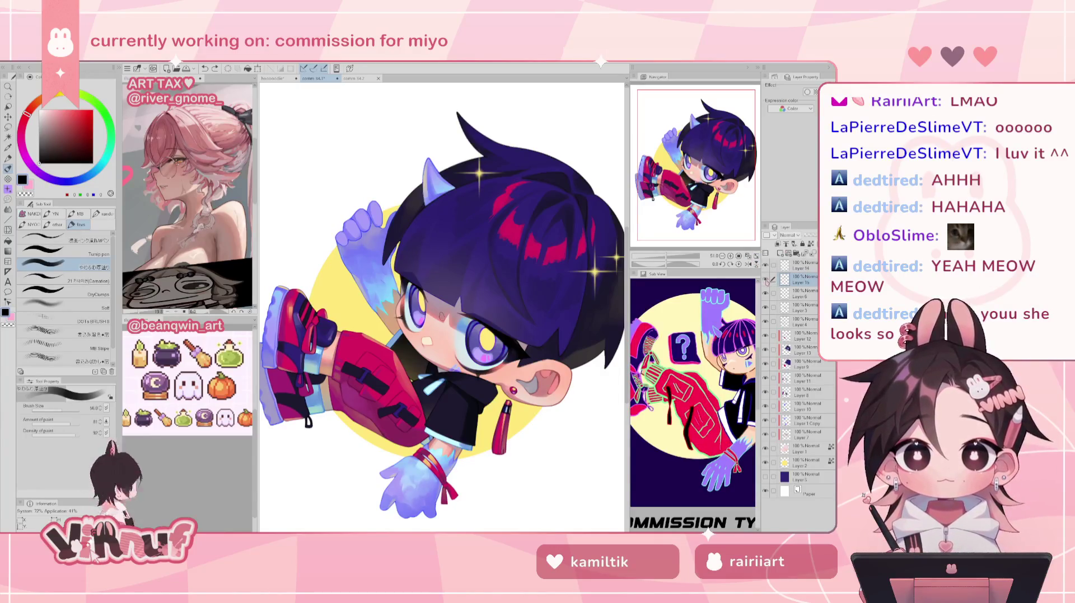
pyautogui.press('b')
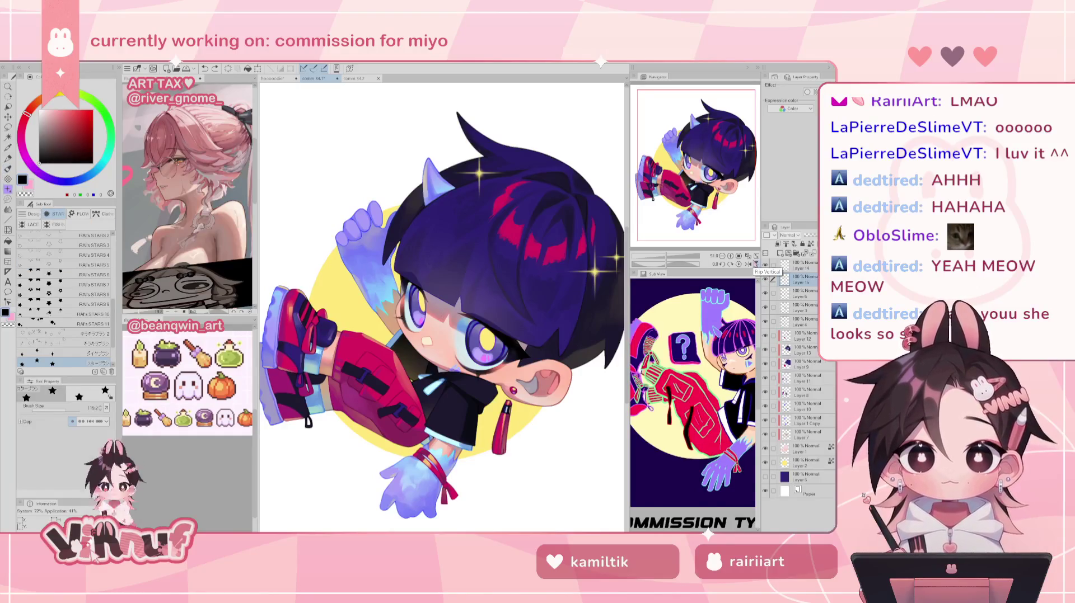
pyautogui.press('b')
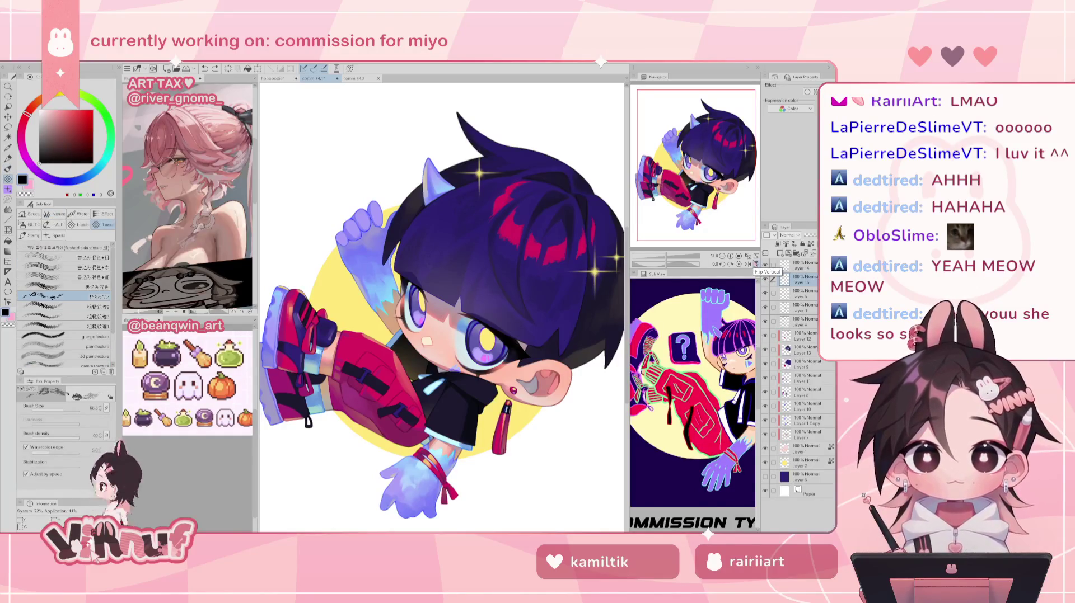
# - Rotate the canvas to straighten the character and sample the dark purple-blue from the hair
pyautogui.moveTo(692, 205)
pyautogui.mouseDown()
pyautogui.moveTo(680, 174)
pyautogui.moveTo(677, 190)
pyautogui.mouseUp()
pyautogui.scroll(3, 399, 256)
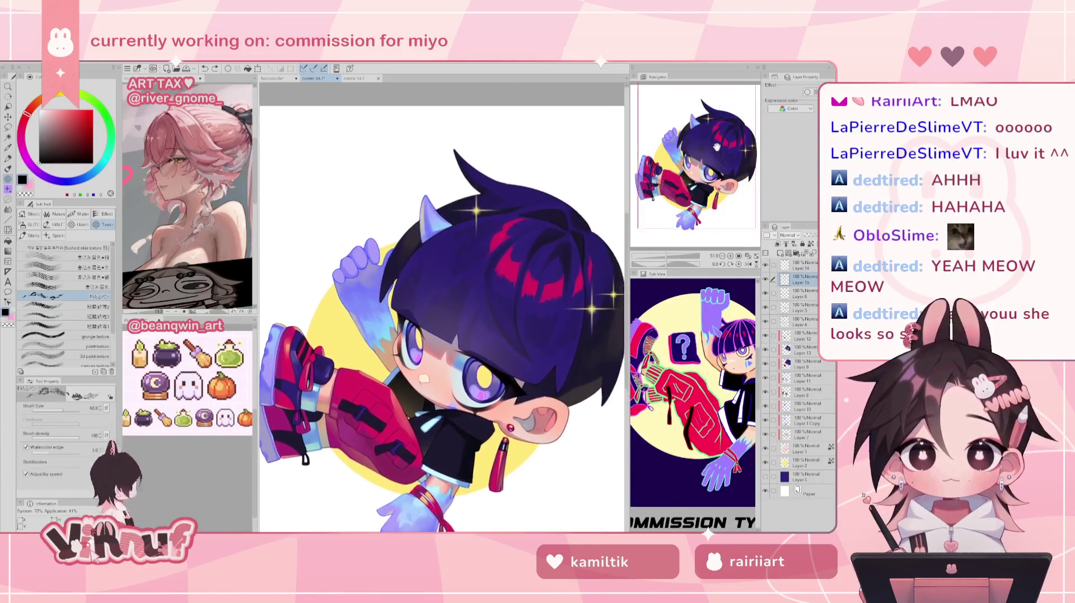
pyautogui.keyDown('alt'); pyautogui.click(400, 256); pyautogui.keyUp('alt')
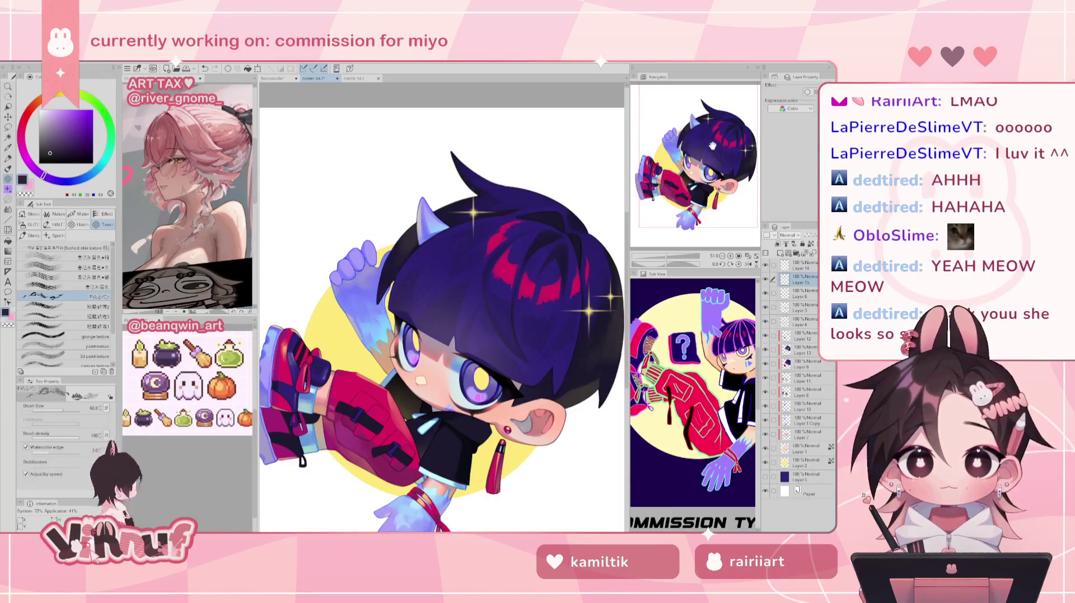
pyautogui.moveTo(584, 382); pyautogui.dragTo(588, 358)
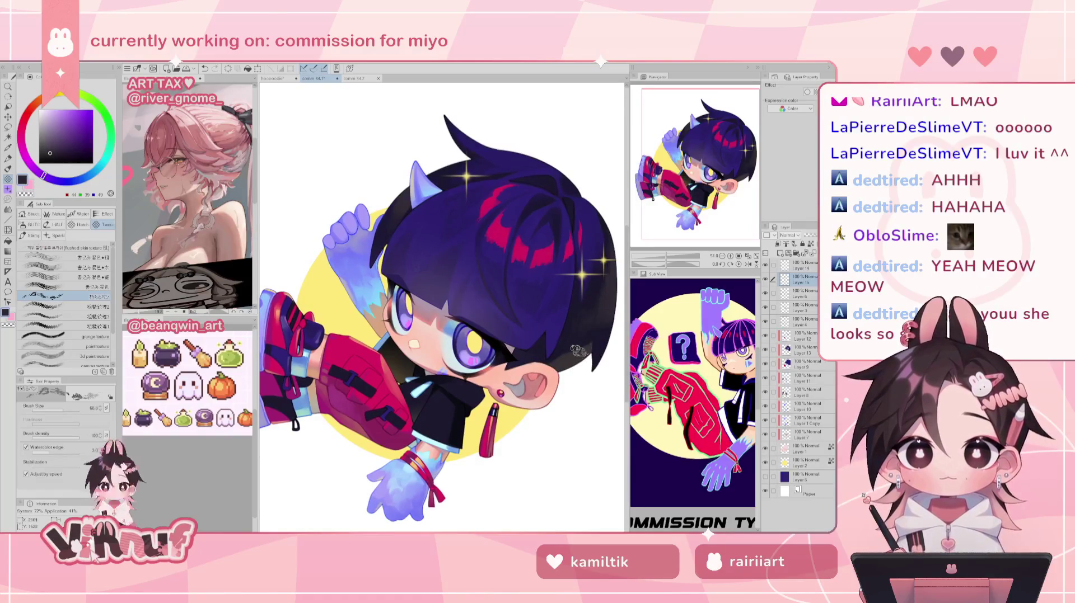
pyautogui.moveTo(560, 313); pyautogui.dragTo(545, 277)
pyautogui.keyDown('alt'); pyautogui.click(546, 277); pyautogui.keyUp('alt')
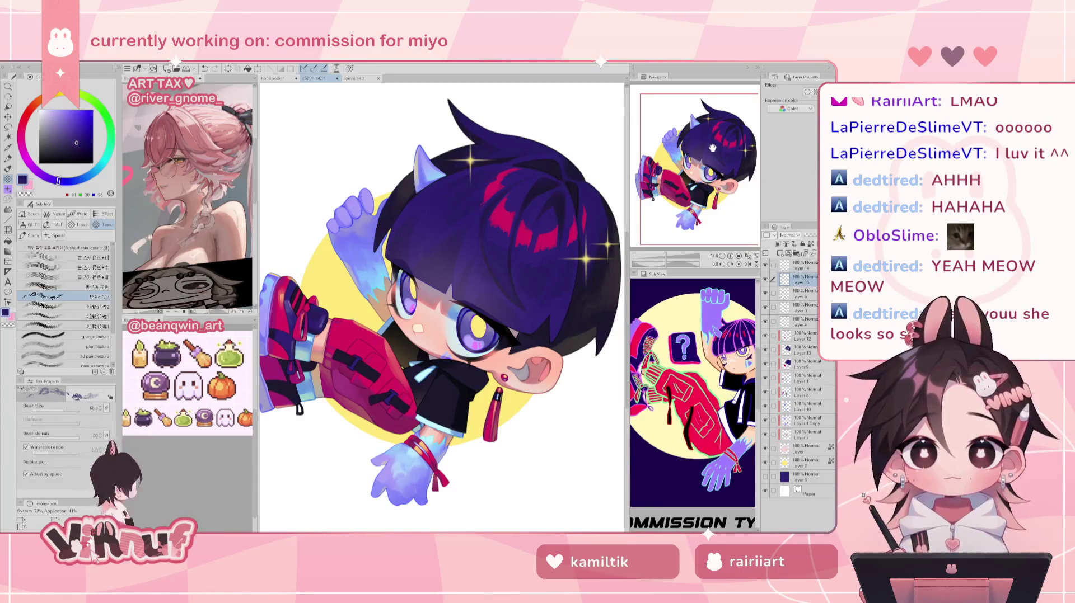
pyautogui.moveTo(711, 146); pyautogui.dragTo(672, 257)
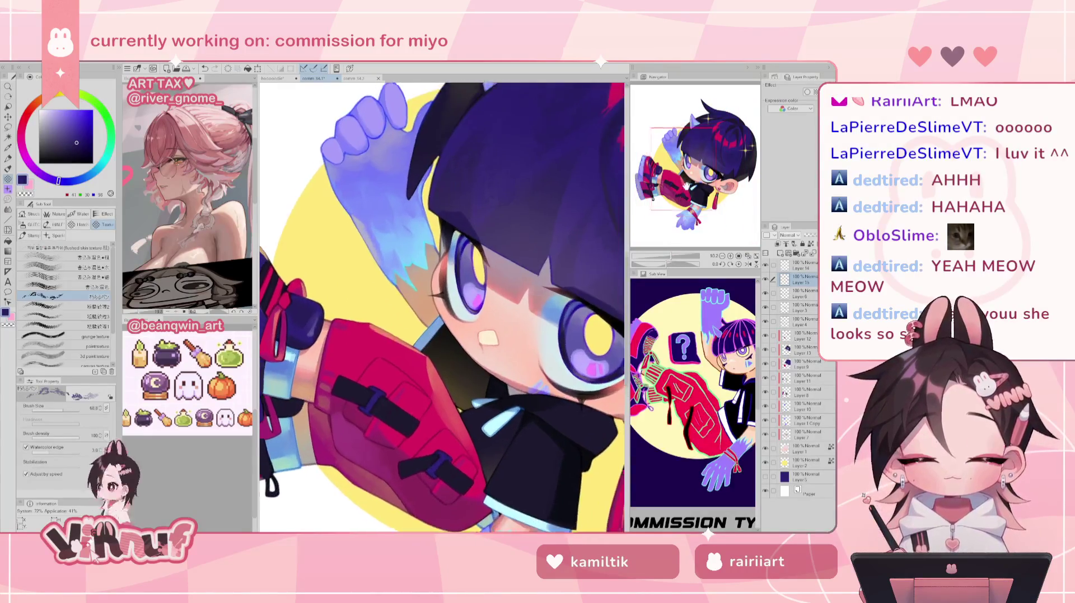
# - Paint light-blue hair highlights near the eye, switch to blue-violet, then sample the horn colour
pyautogui.keyDown('alt'); pyautogui.click(442, 280); pyautogui.keyUp('alt')
pyautogui.moveTo(431, 246)
pyautogui.mouseDown()
pyautogui.moveTo(457, 283)
pyautogui.moveTo(422, 203)
pyautogui.mouseUp()
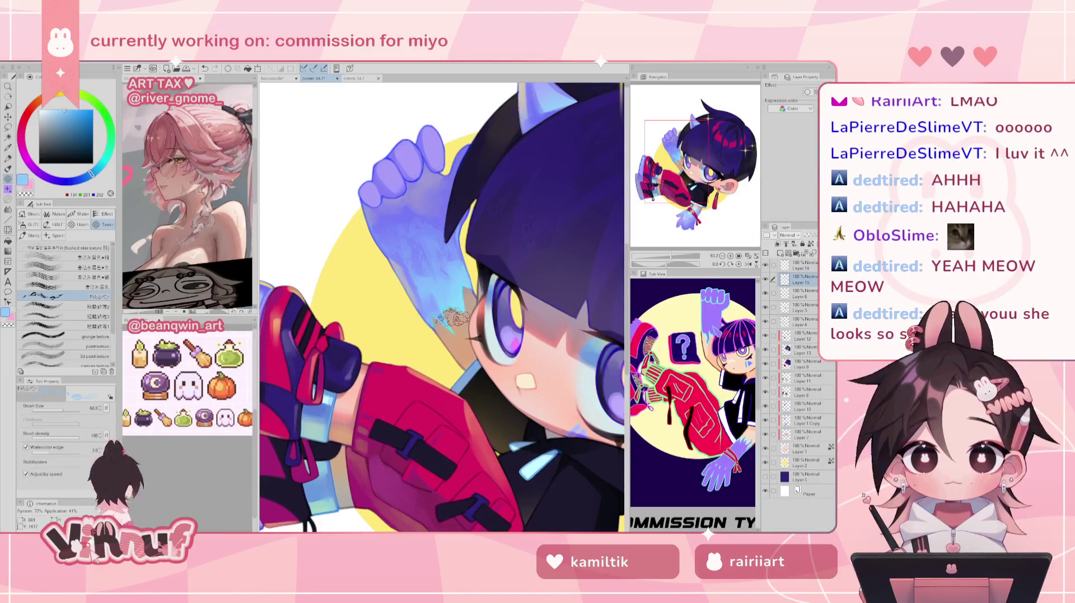
pyautogui.keyDown('alt'); pyautogui.click(438, 212); pyautogui.keyUp('alt')
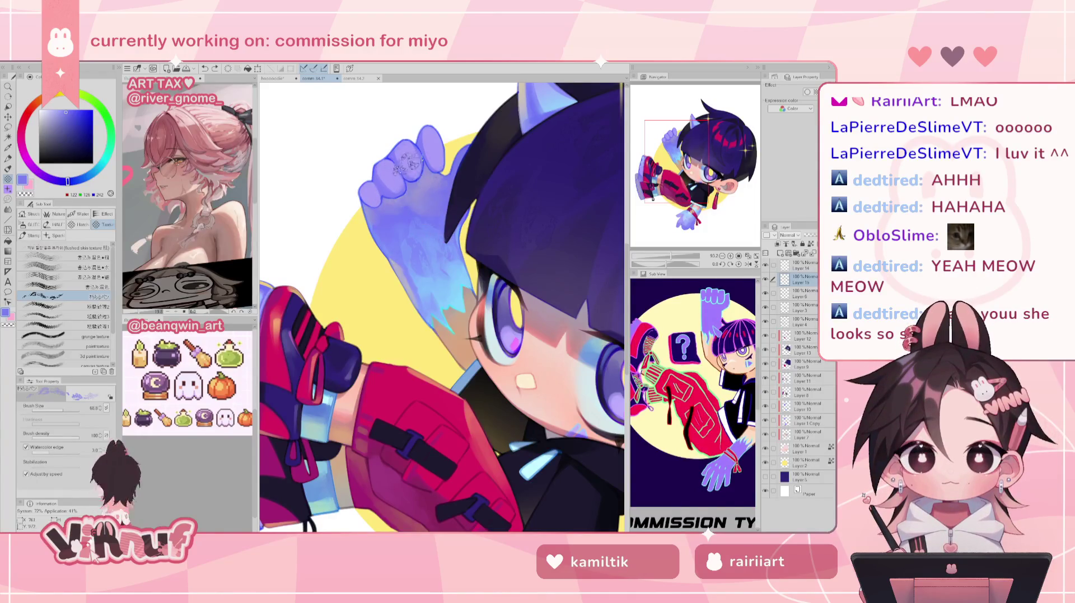
pyautogui.moveTo(675, 260); pyautogui.dragTo(673, 252)
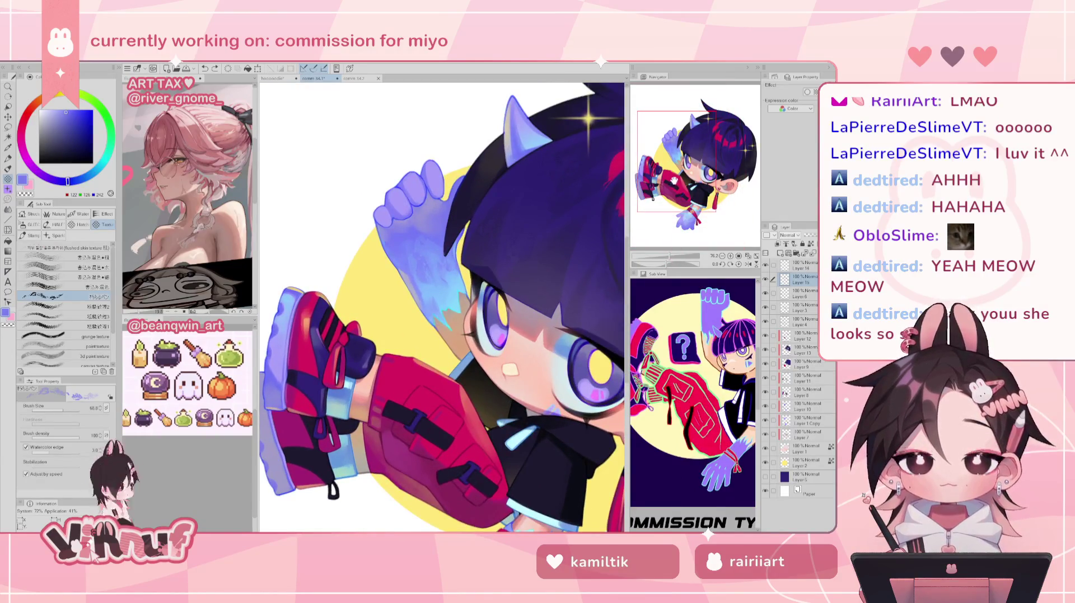
pyautogui.moveTo(676, 167); pyautogui.dragTo(684, 139)
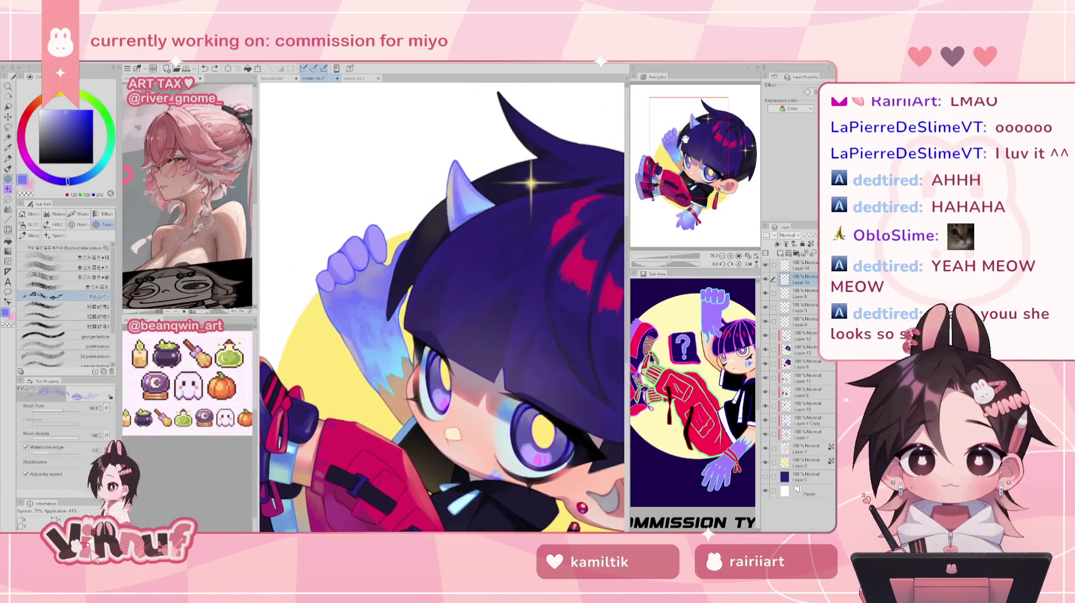
pyautogui.keyDown('alt'); pyautogui.click(460, 189); pyautogui.keyUp('alt')
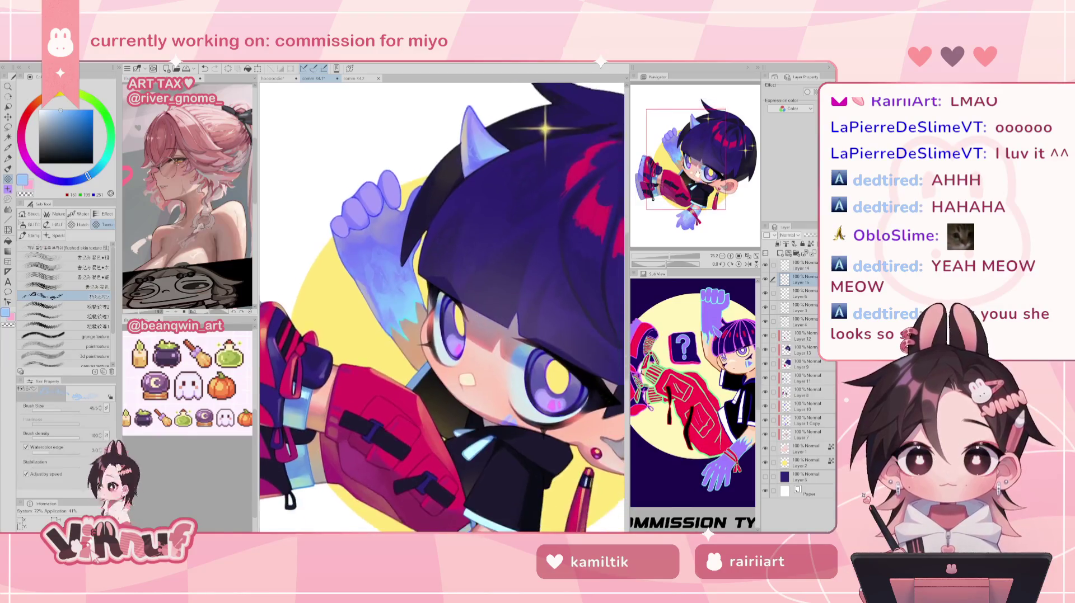
# - Pick a lighter cyan-blue, set the brush to about 56, and repaint the glove shading lighter
pyautogui.scroll(-5, 440, 443)
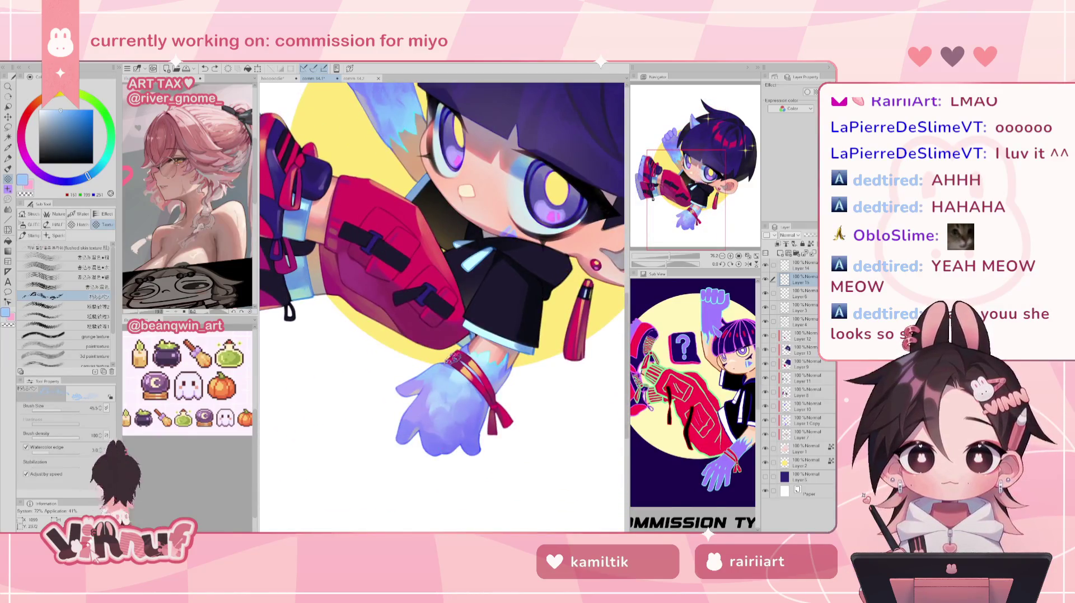
pyautogui.moveTo(452, 357); pyautogui.dragTo(441, 316)
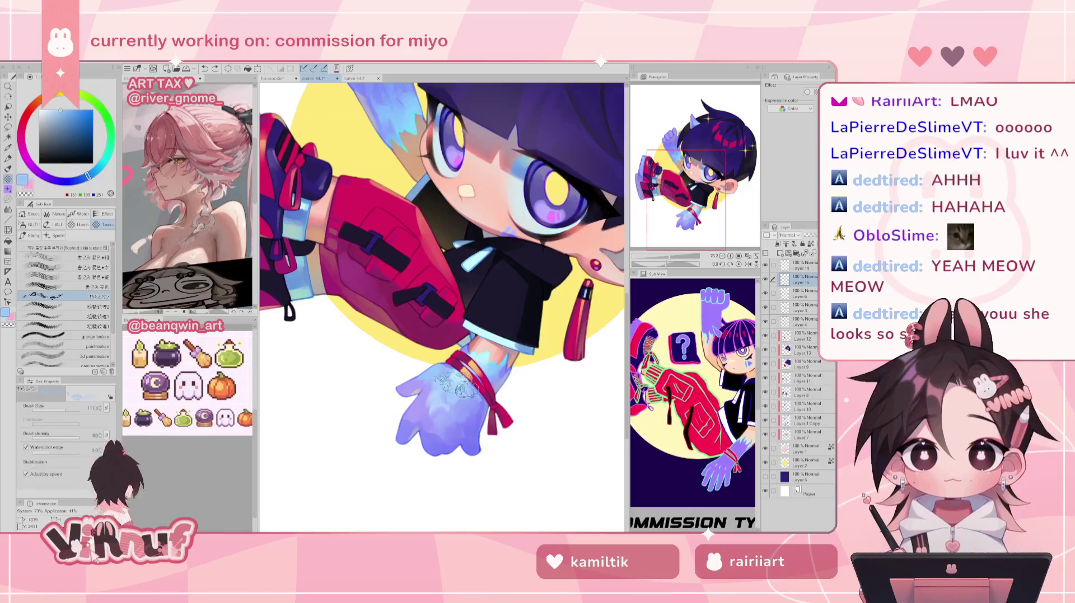
pyautogui.keyDown('alt'); pyautogui.click(462, 384); pyautogui.keyUp('alt')
pyautogui.moveTo(442, 317); pyautogui.dragTo(442, 331)
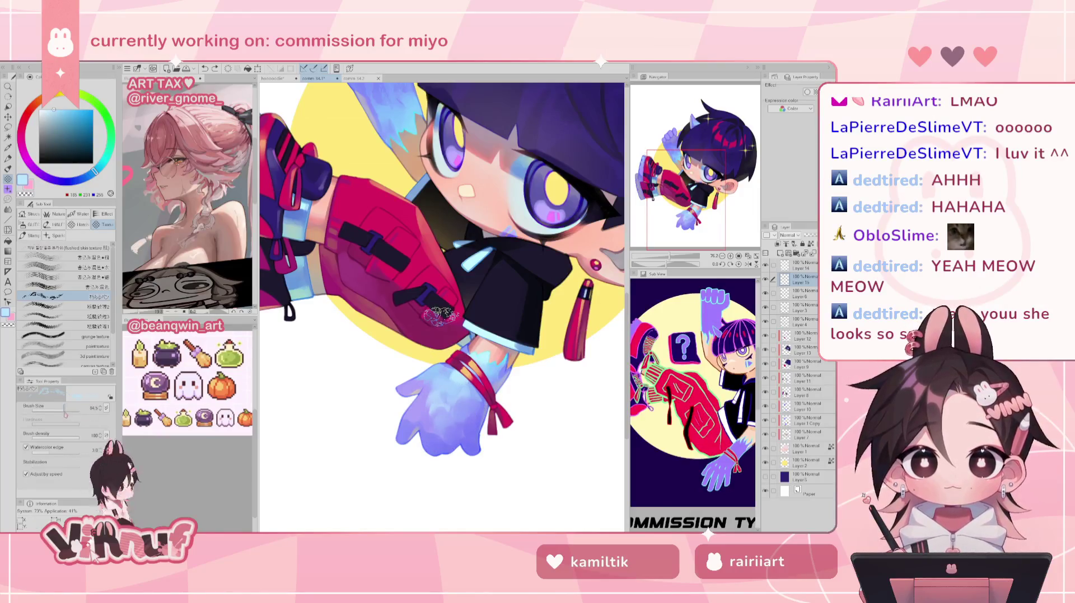
pyautogui.moveTo(448, 419)
pyautogui.mouseDown()
pyautogui.moveTo(455, 400)
pyautogui.moveTo(448, 431)
pyautogui.moveTo(467, 408)
pyautogui.moveTo(448, 449)
pyautogui.moveTo(698, 239)
pyautogui.mouseUp()
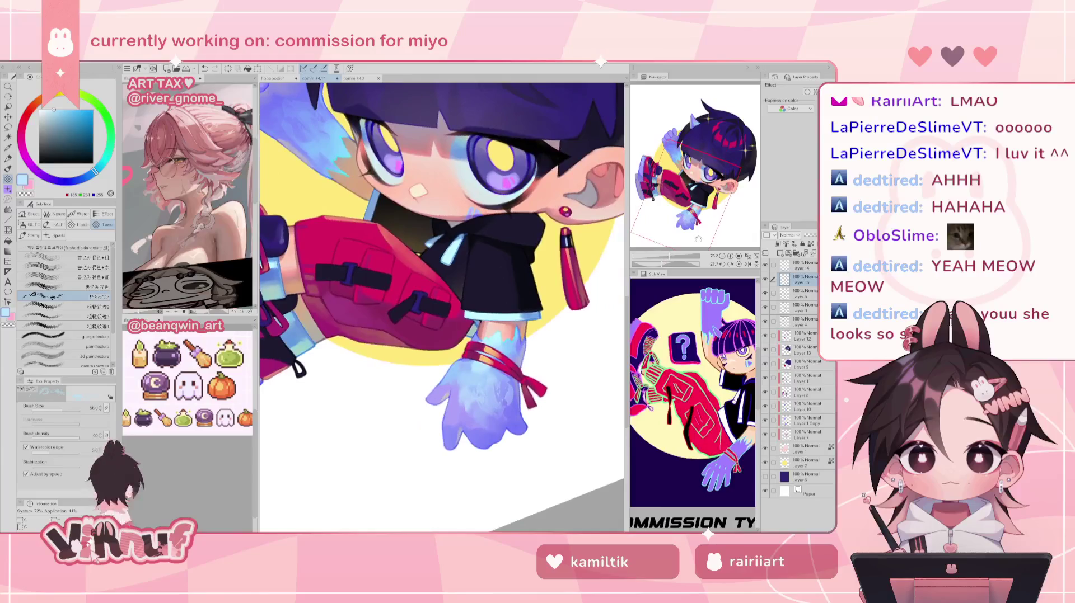
# - Reset canvas rotation to zero, frame the top of the head, and pick red
pyautogui.click(738, 265)
pyautogui.scroll(2, 678, 234)
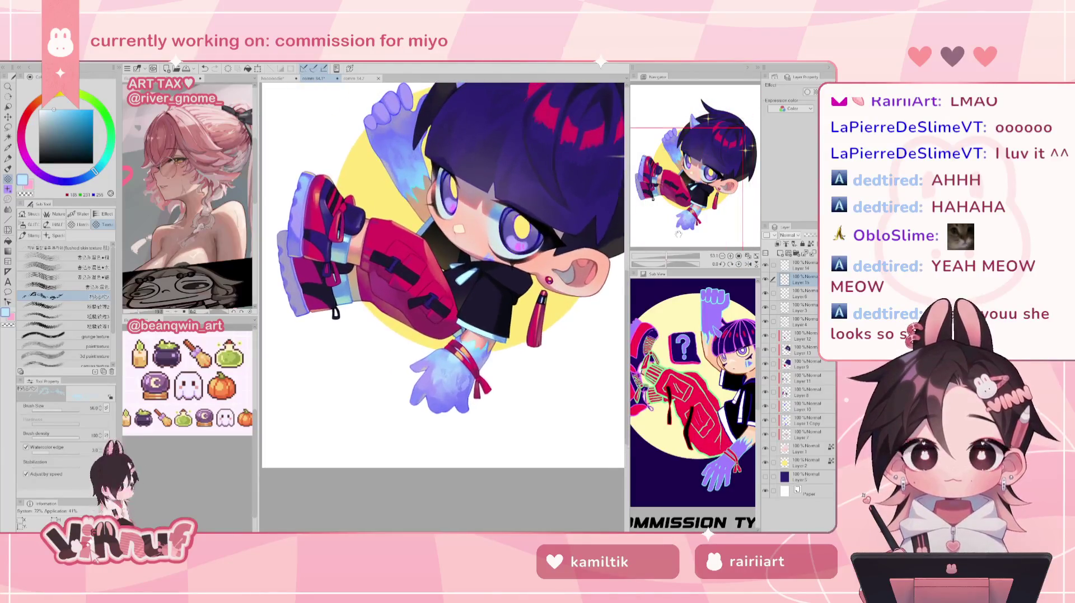
pyautogui.moveTo(688, 135); pyautogui.dragTo(688, 120)
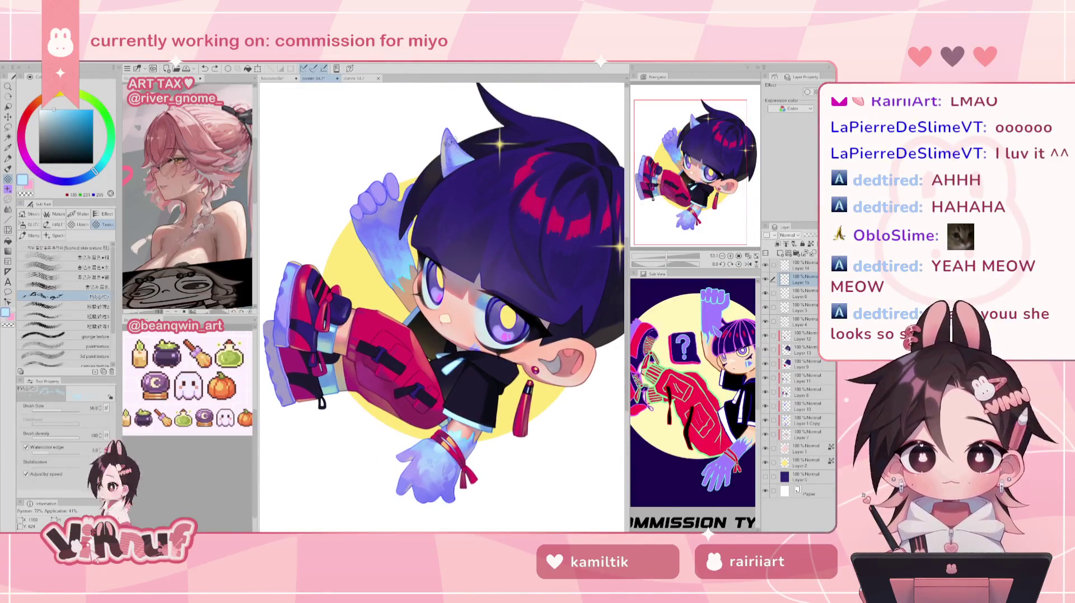
pyautogui.moveTo(698, 144); pyautogui.dragTo(694, 142)
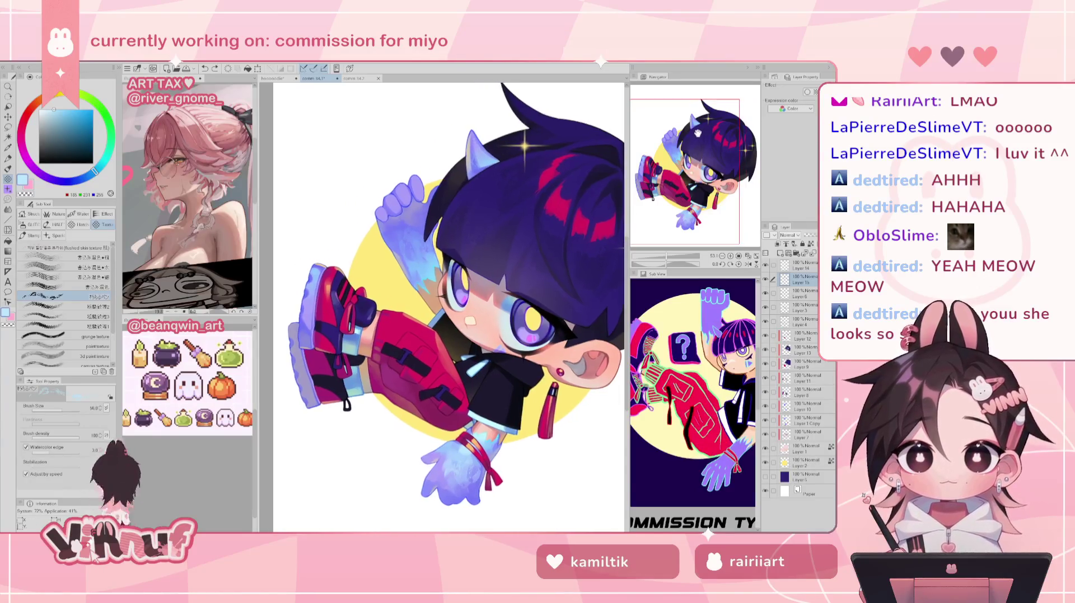
pyautogui.keyDown('alt'); pyautogui.click(556, 227); pyautogui.keyUp('alt')
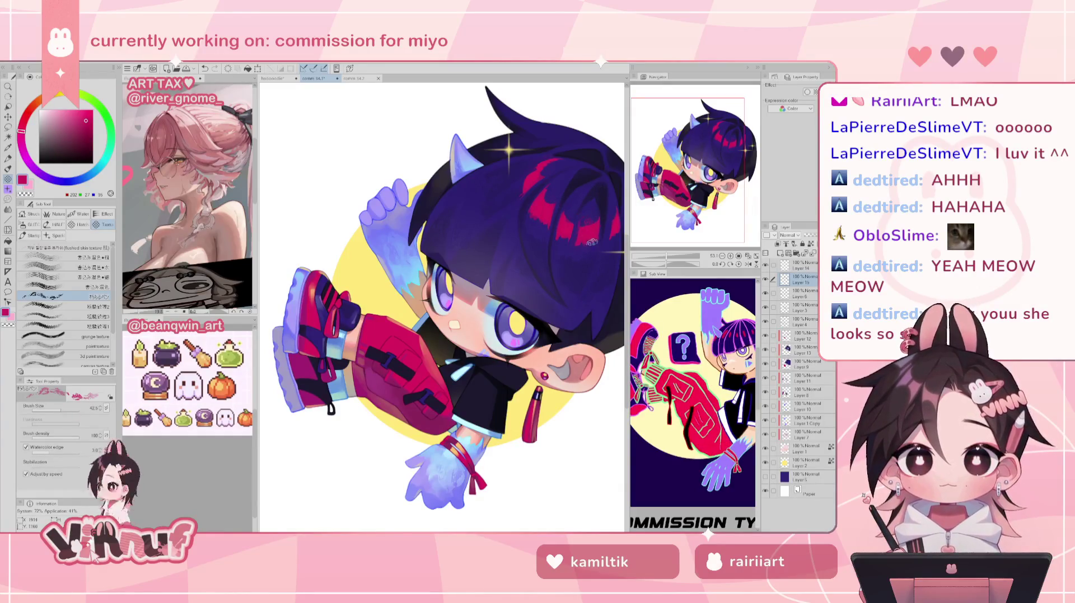
pyautogui.moveTo(712, 148); pyautogui.dragTo(704, 140)
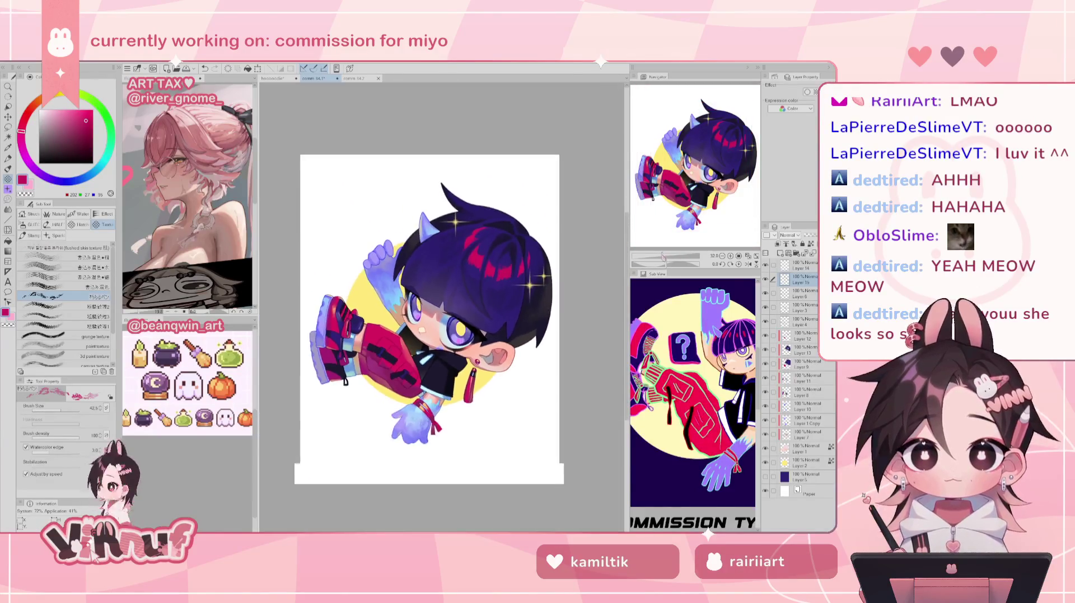
# - Zoom in on the character's face and sample the shirt's dark navy
pyautogui.scroll(2, 659, 228)
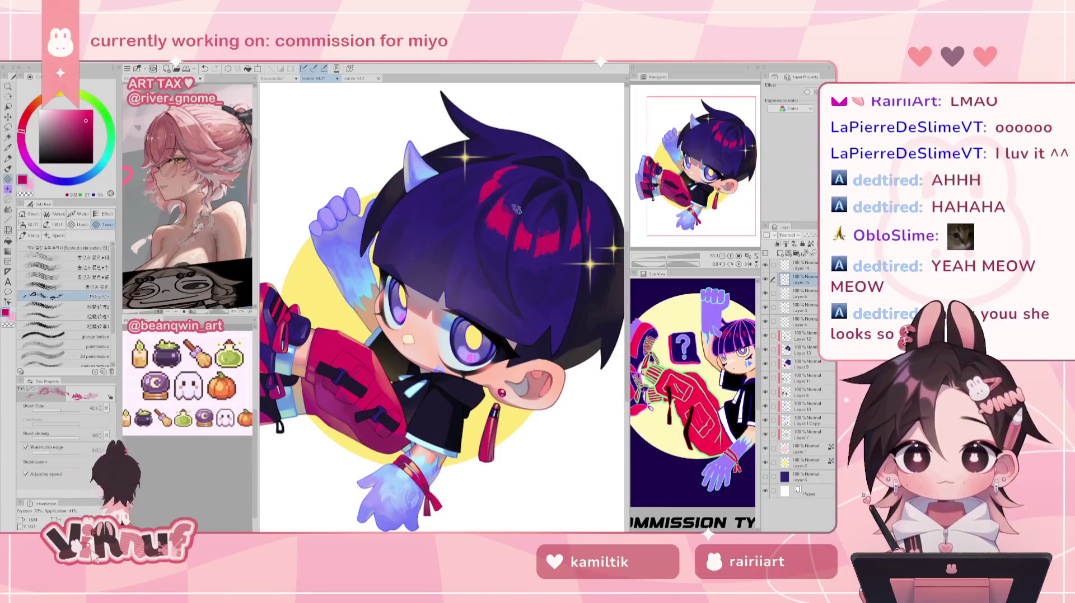
pyautogui.scroll(-3, 540, 170)
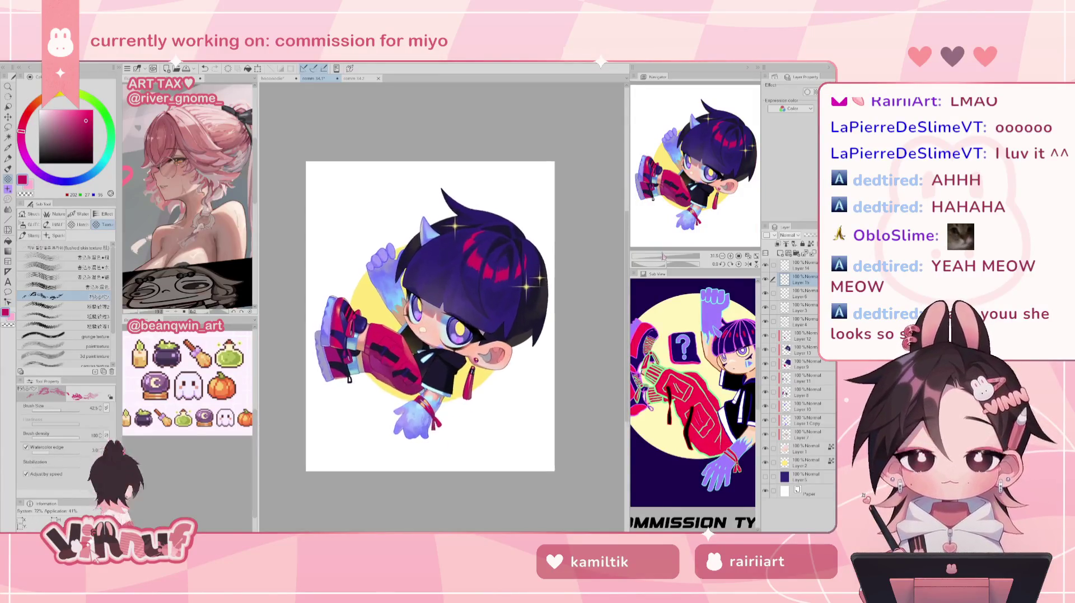
pyautogui.scroll(3, 541, 170)
pyautogui.scroll(1, 688, 165)
pyautogui.scroll(1, 697, 159)
pyautogui.scroll(1, 669, 235)
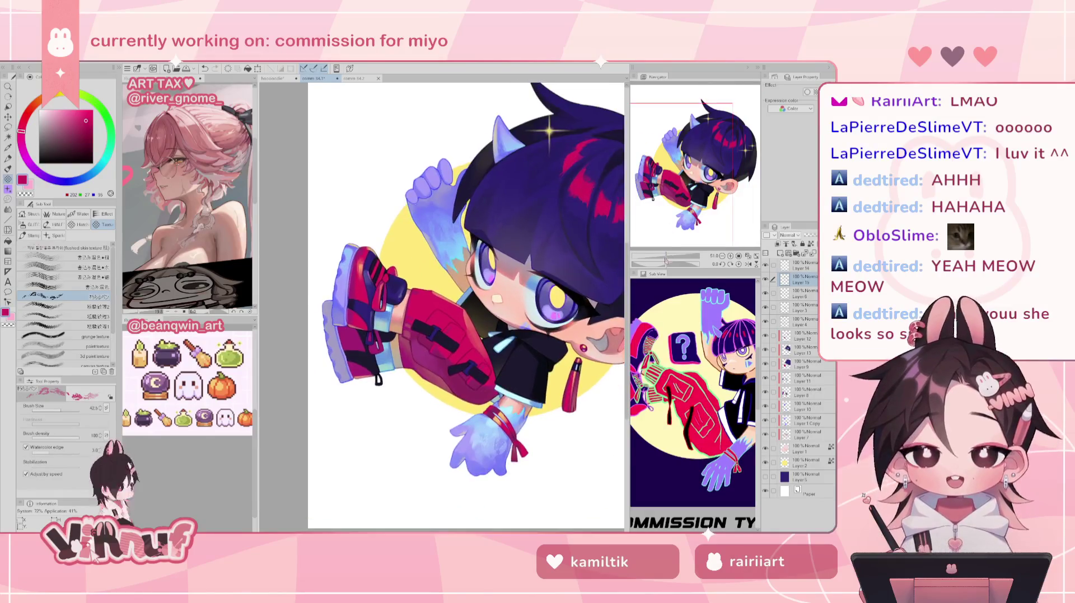
pyautogui.scroll(2, 665, 232)
pyautogui.moveTo(566, 290); pyautogui.dragTo(483, 258)
pyautogui.keyDown('alt'); pyautogui.click(540, 381); pyautogui.keyUp('alt')
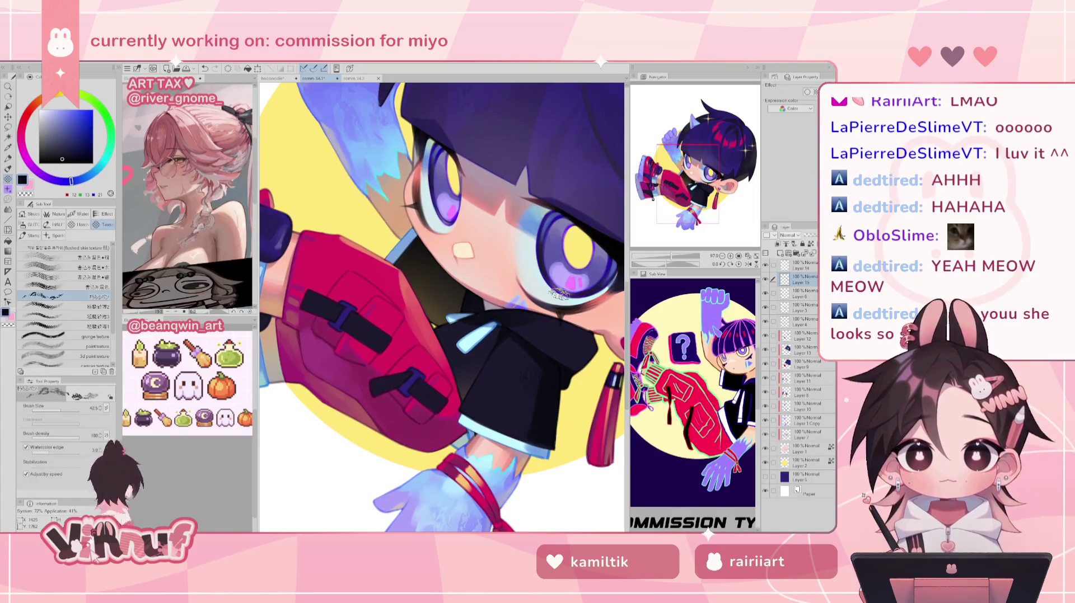
# - Select Layer 6, check its visibility, and load the brush with the eye iris's pale yellow
pyautogui.moveTo(603, 327)
pyautogui.mouseDown()
pyautogui.moveTo(549, 290)
pyautogui.moveTo(610, 335)
pyautogui.mouseUp()
pyautogui.keyDown('ctrl'); pyautogui.click(579, 279); pyautogui.keyUp('ctrl')
pyautogui.click(765, 294)
pyautogui.click(765, 293)
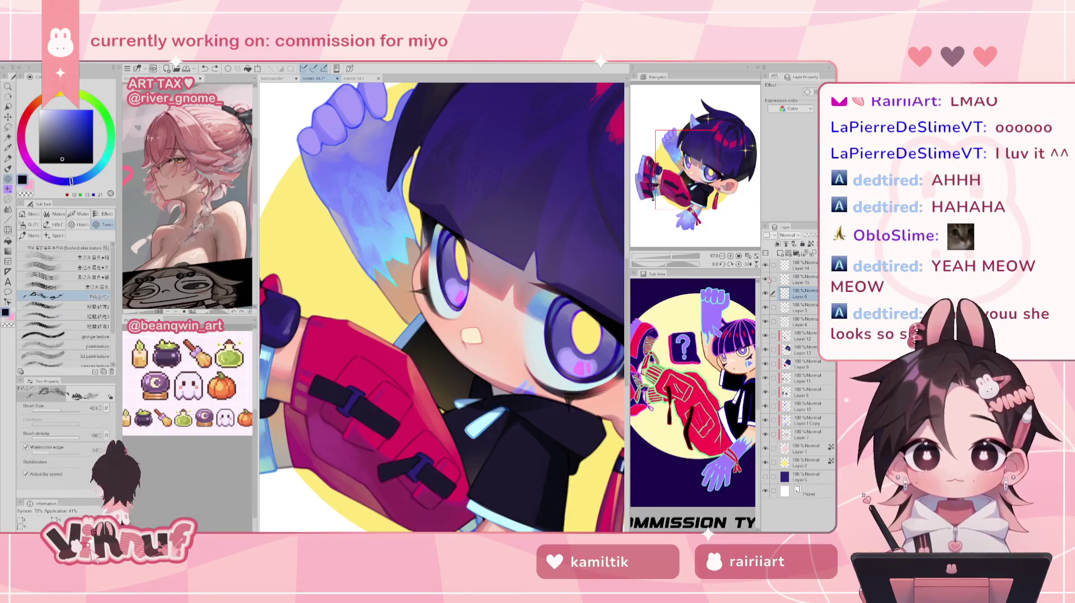
pyautogui.press('b')
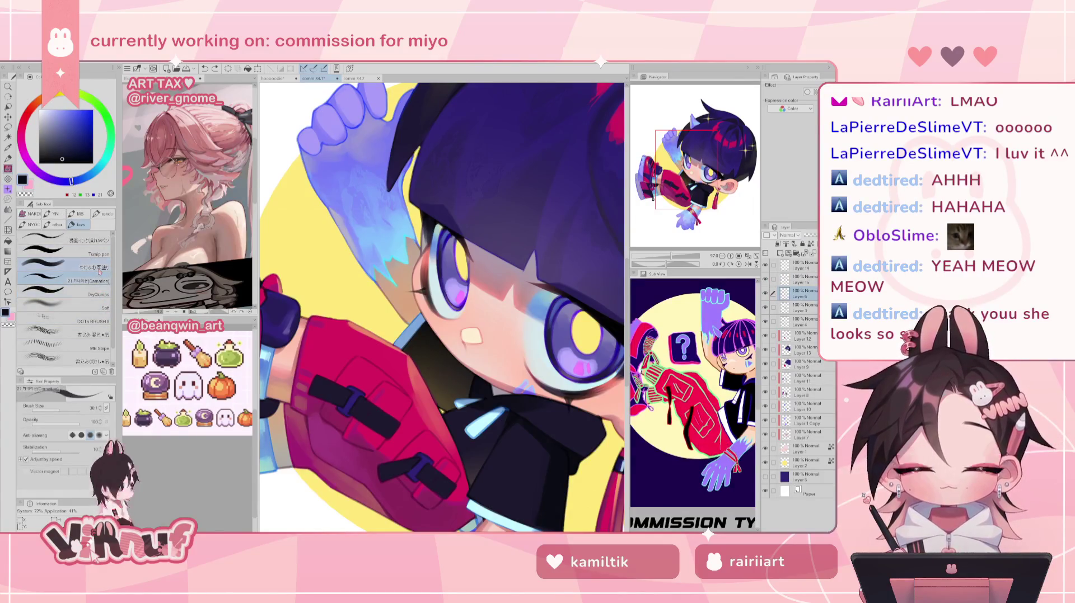
pyautogui.keyDown('alt'); pyautogui.click(460, 263); pyautogui.keyUp('alt')
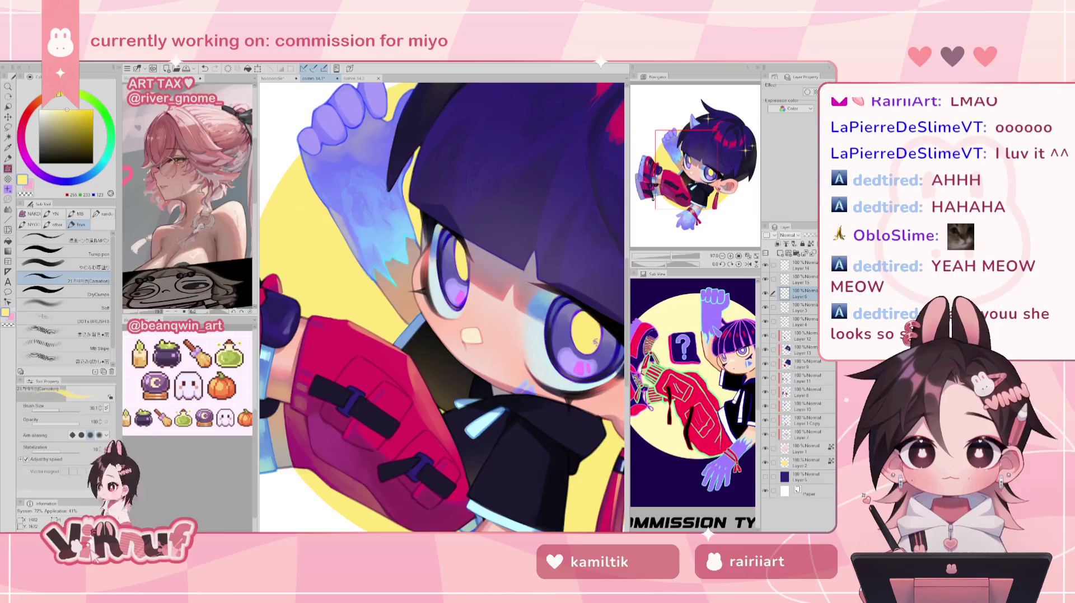
# - Zoom in on the mirrored eye, sample the hair purple, unflip the canvas, and shrink the brush
pyautogui.press('h')
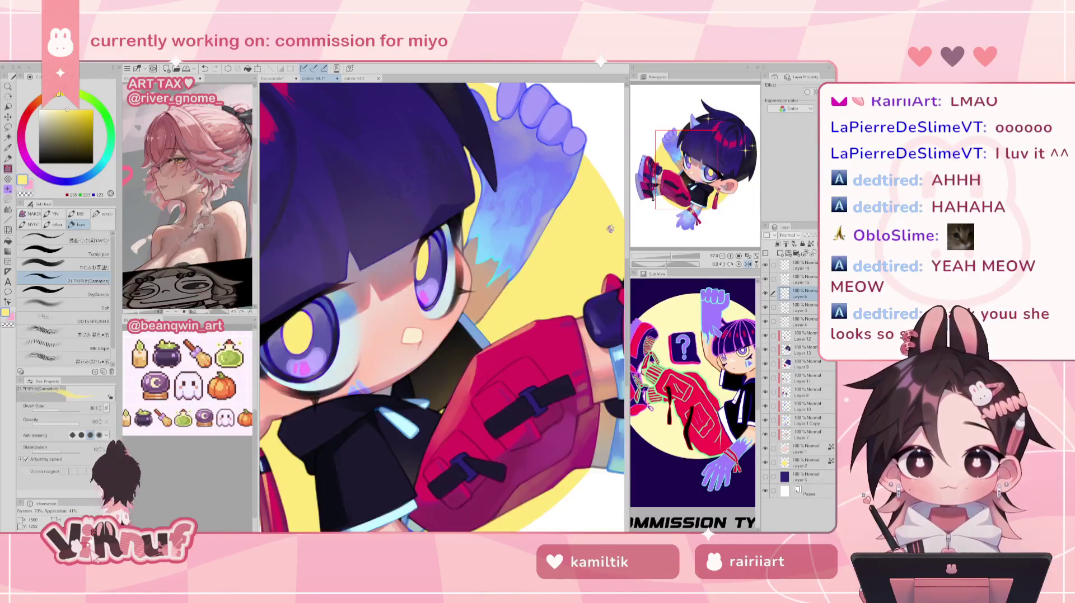
pyautogui.hotkey('ctrl', '+')
pyautogui.hotkey('ctrl', '+')
pyautogui.hotkey('ctrl', '+')
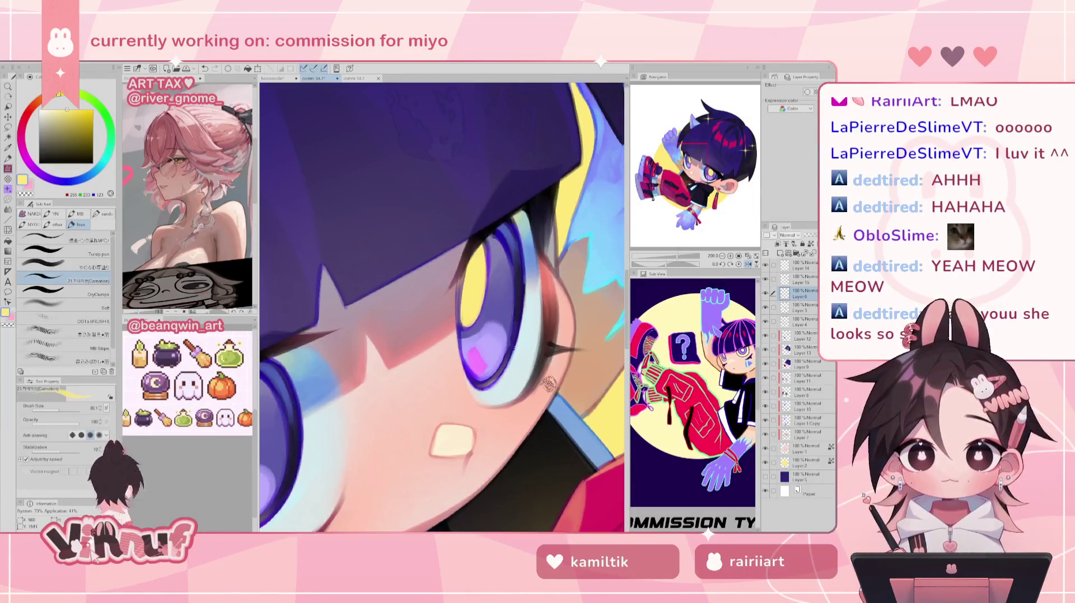
pyautogui.keyDown('alt'); pyautogui.click(487, 247); pyautogui.keyUp('alt')
pyautogui.press('h')
pyautogui.press('[')
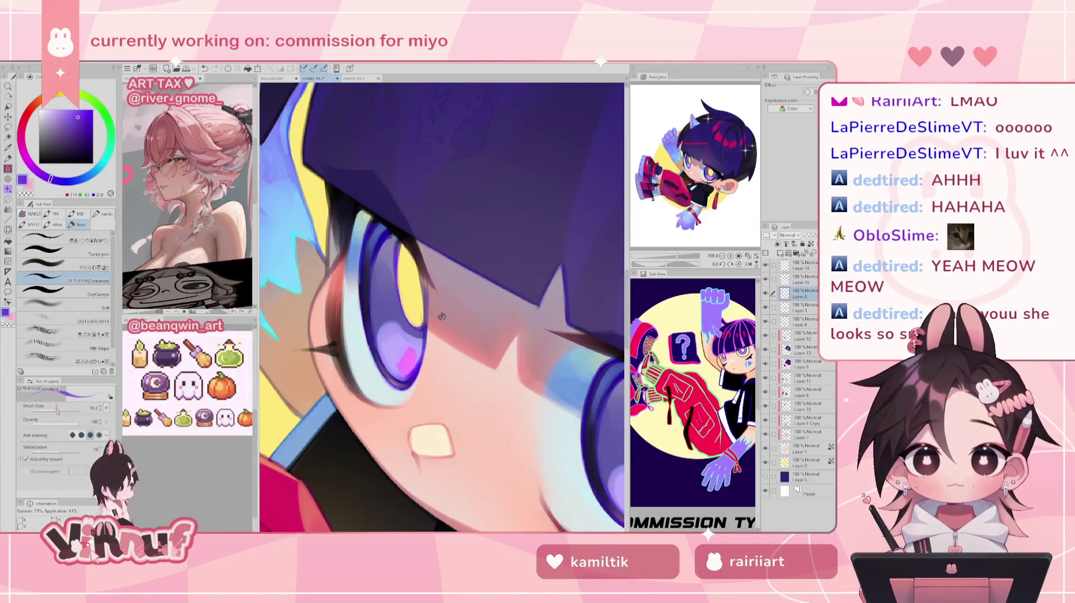
pyautogui.press('[')
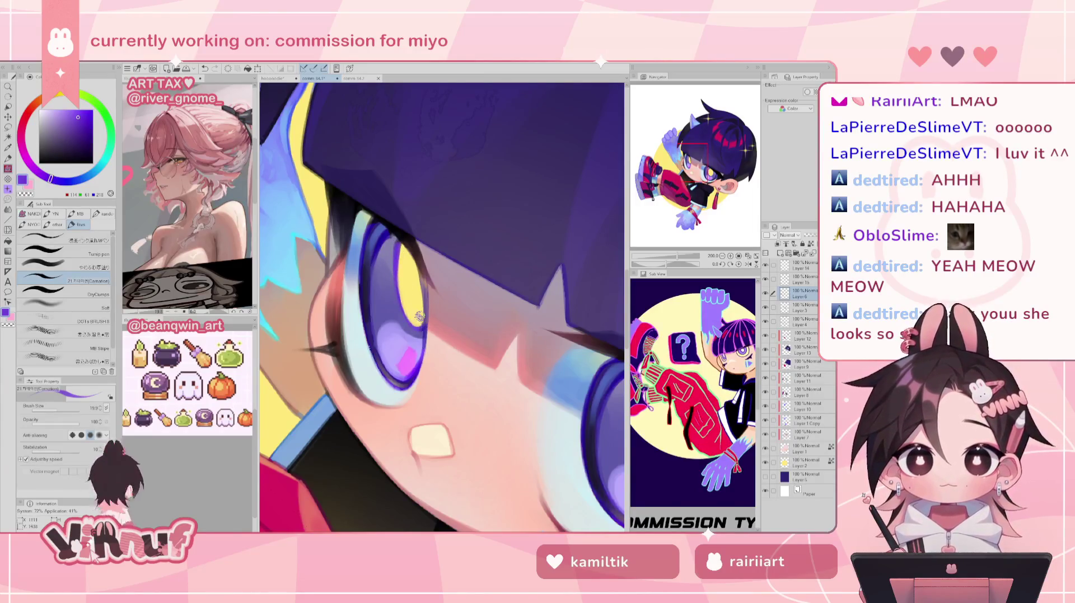
# - Zoom in on the eyes to sample a blue, then zoom out to the whole illustration
pyautogui.scroll(3, 392, 297)
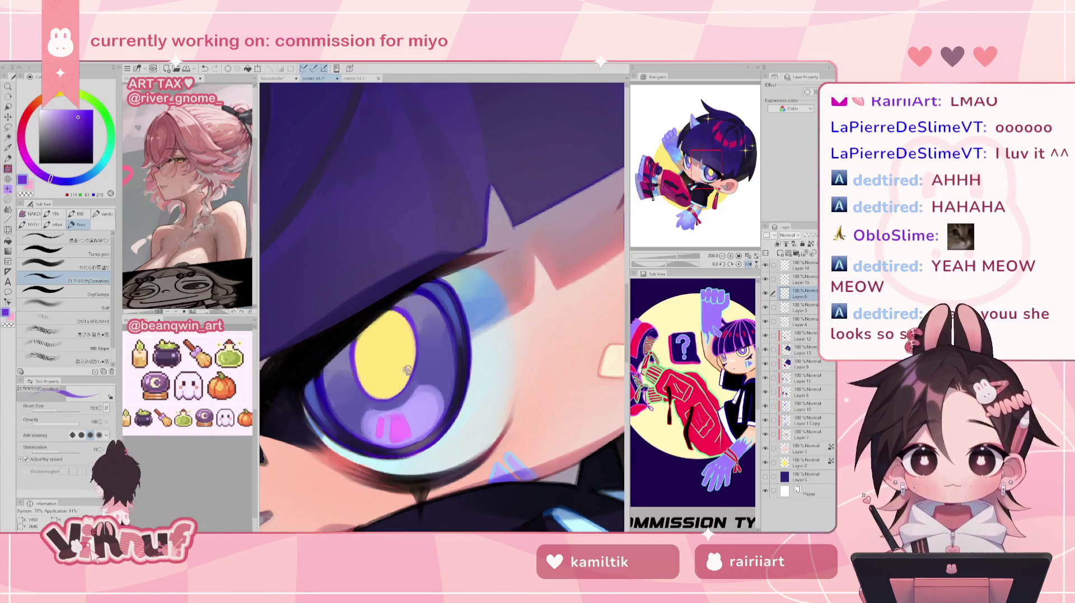
pyautogui.scroll(-2, 417, 314)
pyautogui.moveTo(677, 256); pyautogui.dragTo(663, 257)
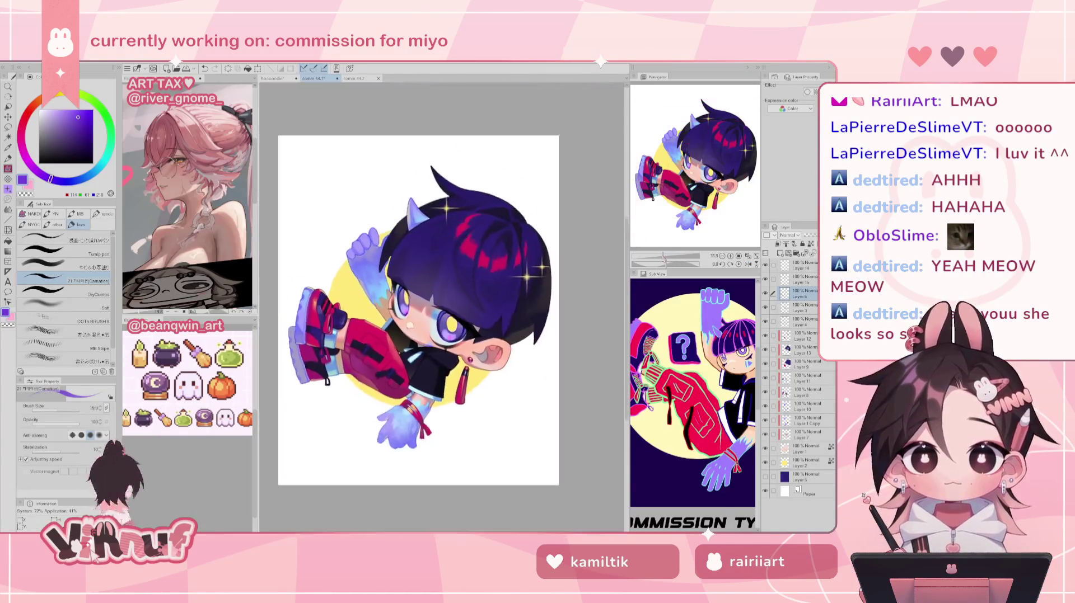
pyautogui.scroll(3, 442, 307)
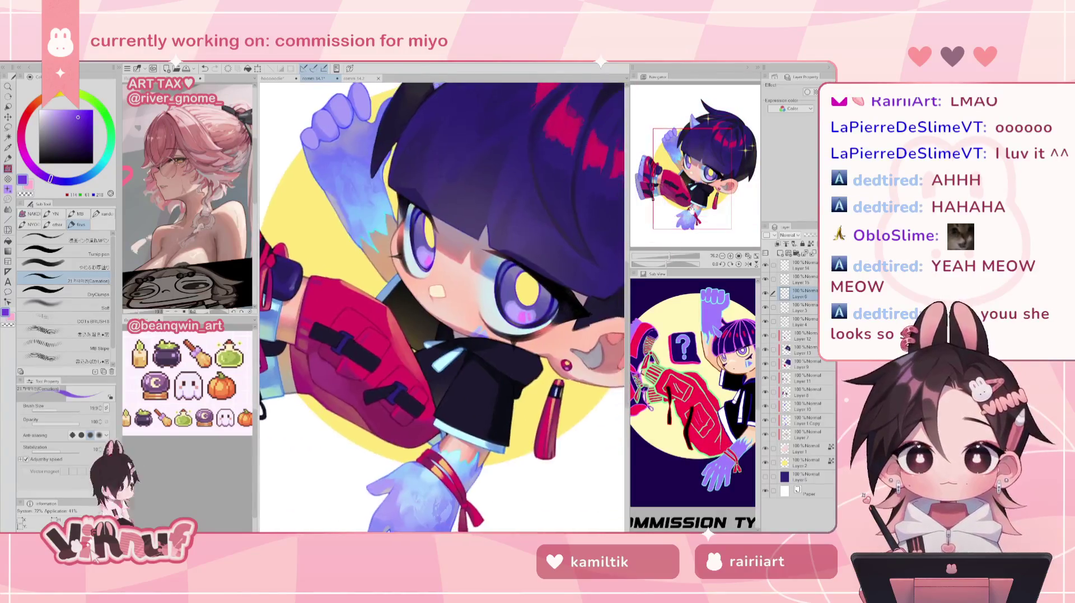
pyautogui.moveTo(690, 209); pyautogui.dragTo(689, 197)
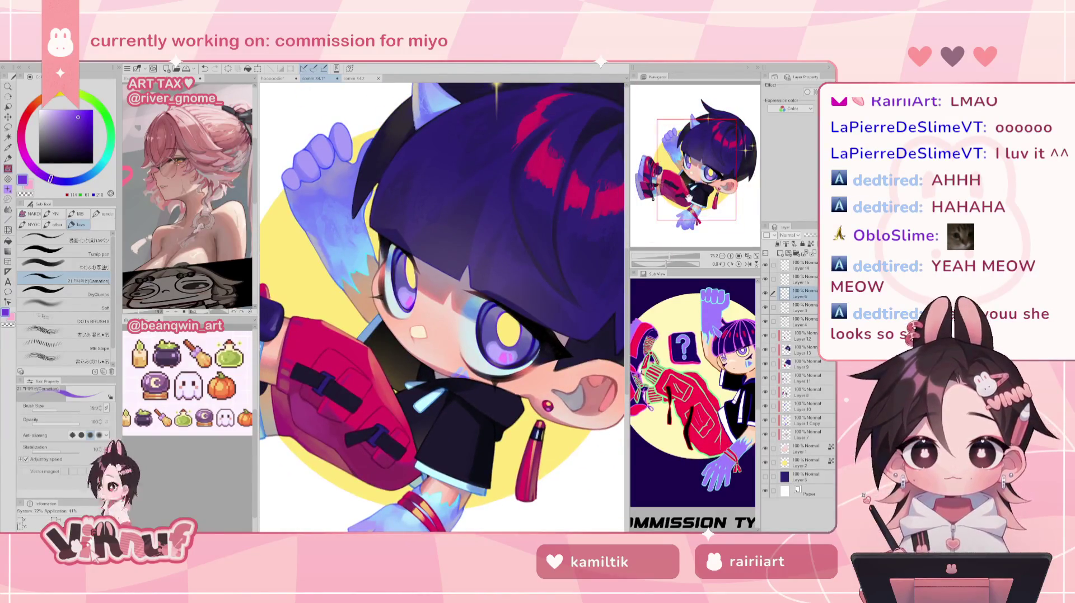
pyautogui.moveTo(669, 256); pyautogui.dragTo(673, 256)
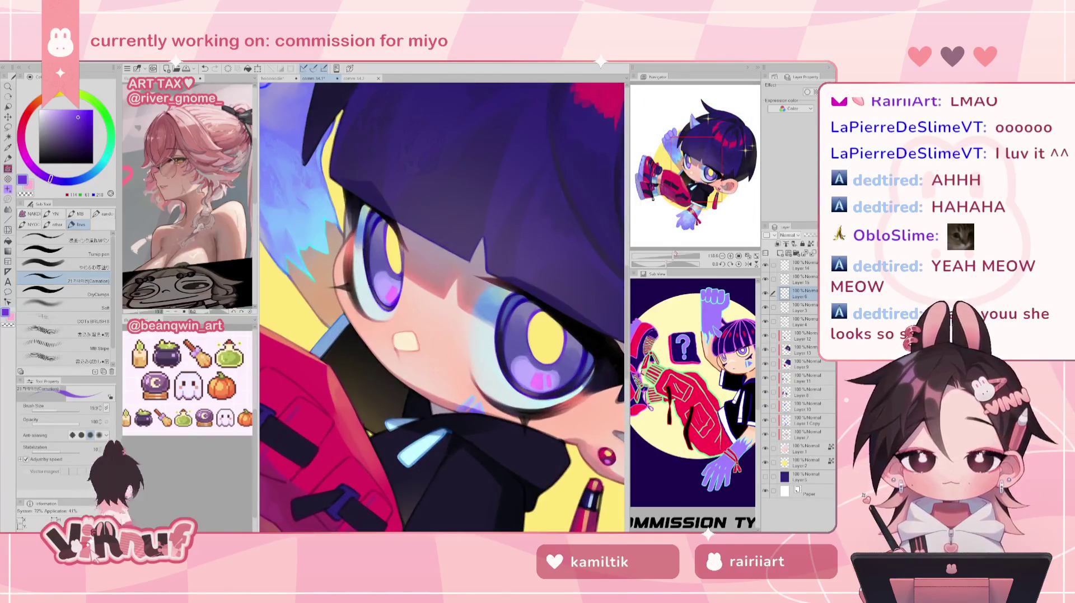
pyautogui.moveTo(674, 255); pyautogui.dragTo(677, 256)
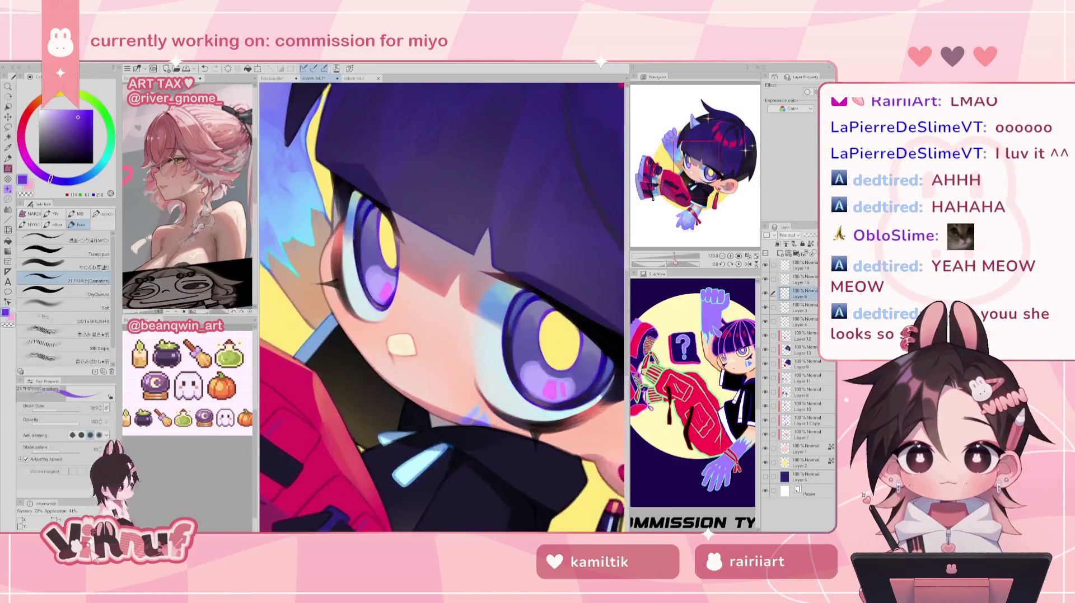
pyautogui.keyDown('alt'); pyautogui.click(531, 298); pyautogui.keyUp('alt')
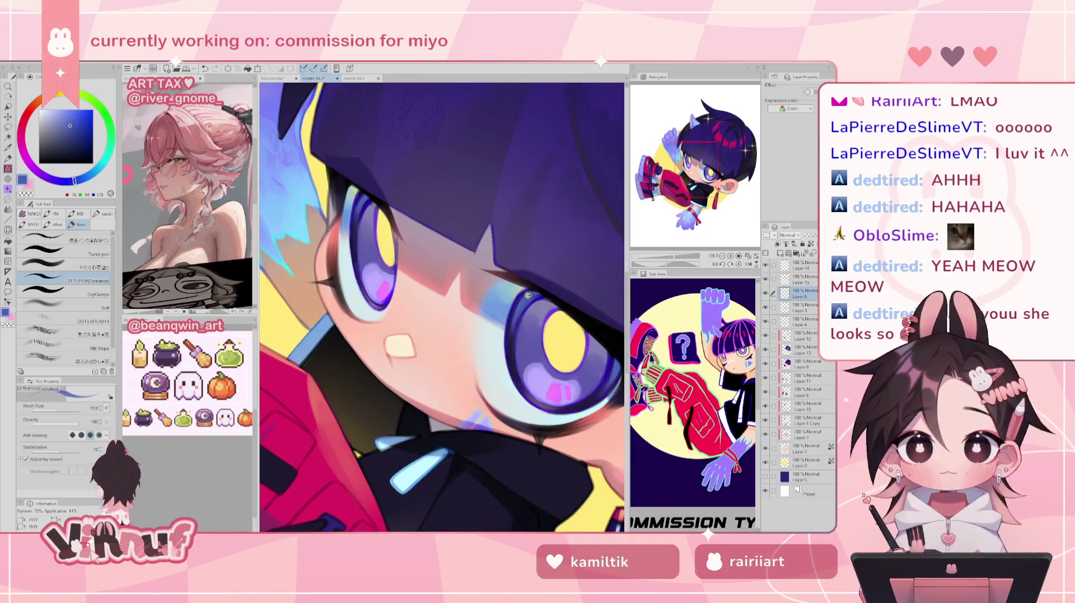
pyautogui.moveTo(583, 304); pyautogui.dragTo(540, 287)
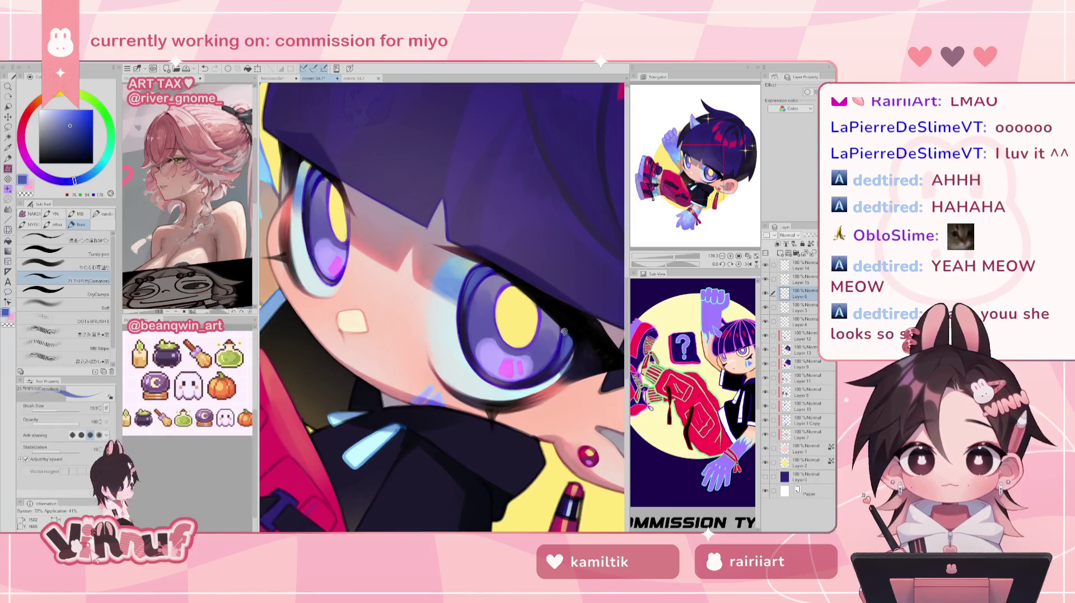
pyautogui.moveTo(310, 180); pyautogui.dragTo(450, 290)
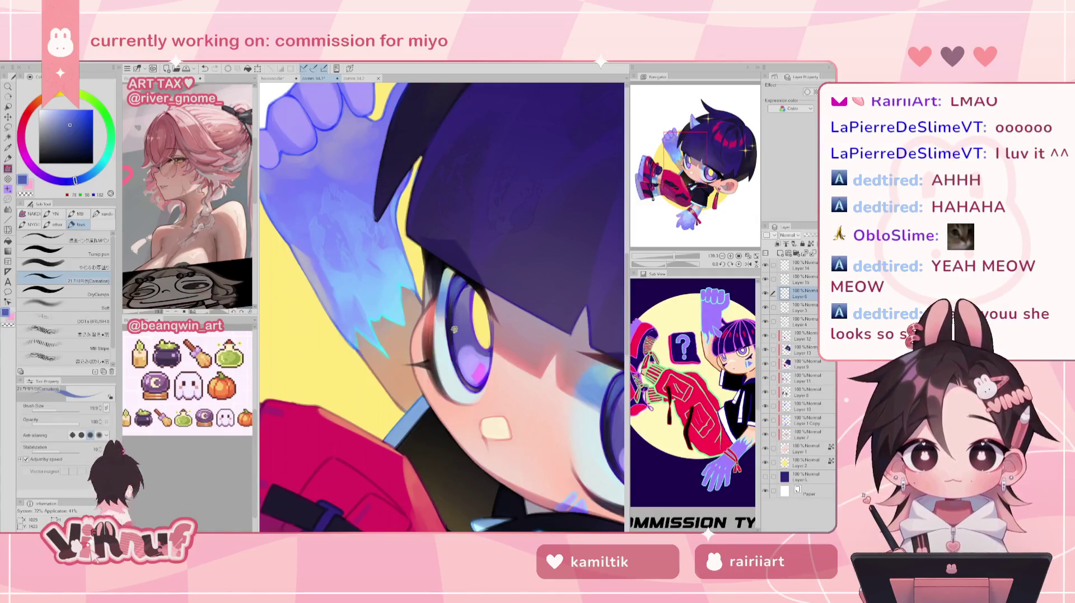
pyautogui.moveTo(674, 257); pyautogui.dragTo(663, 258)
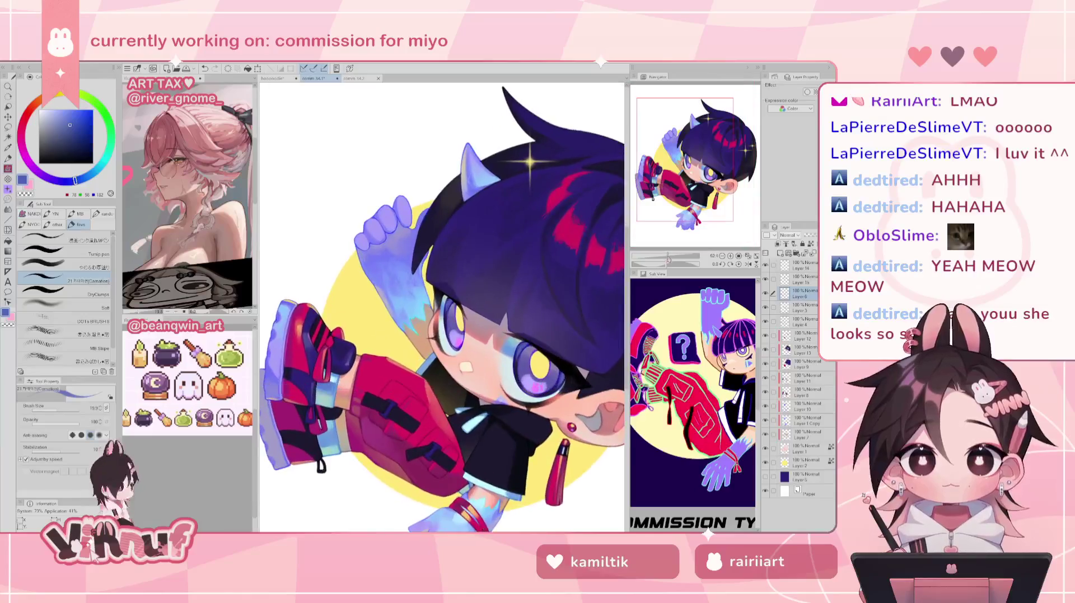
pyautogui.press('h')
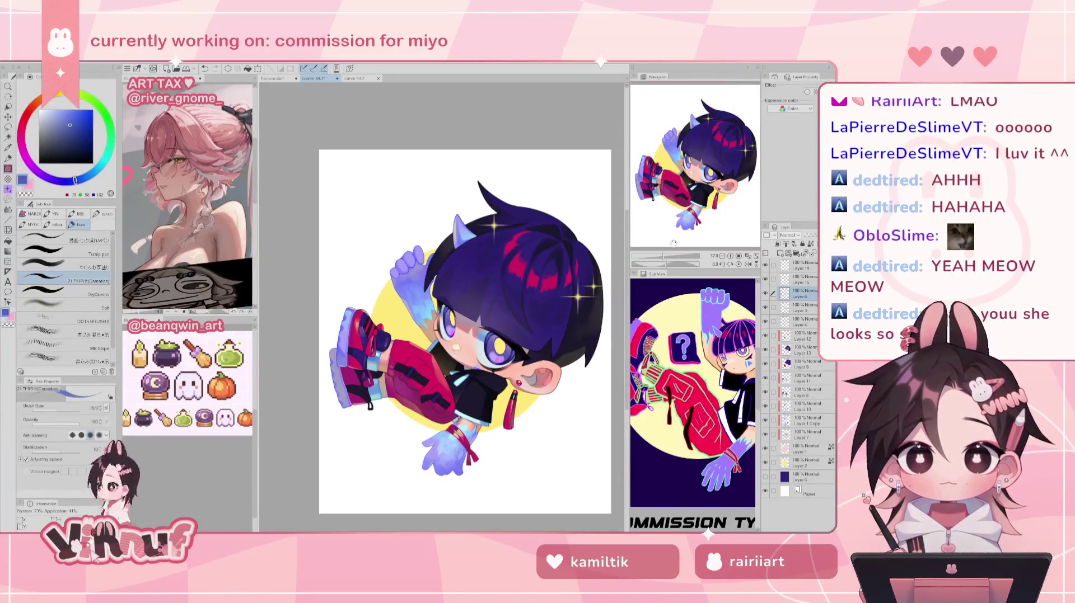
pyautogui.moveTo(662, 256); pyautogui.dragTo(667, 255)
pyautogui.moveTo(689, 146); pyautogui.dragTo(682, 175)
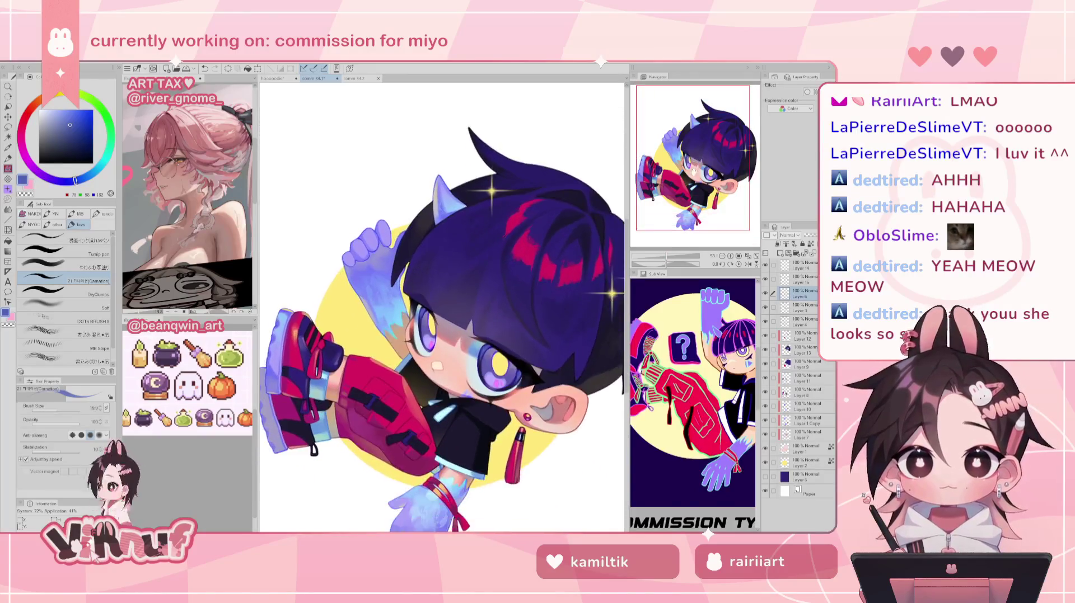
pyautogui.moveTo(666, 256); pyautogui.dragTo(673, 256)
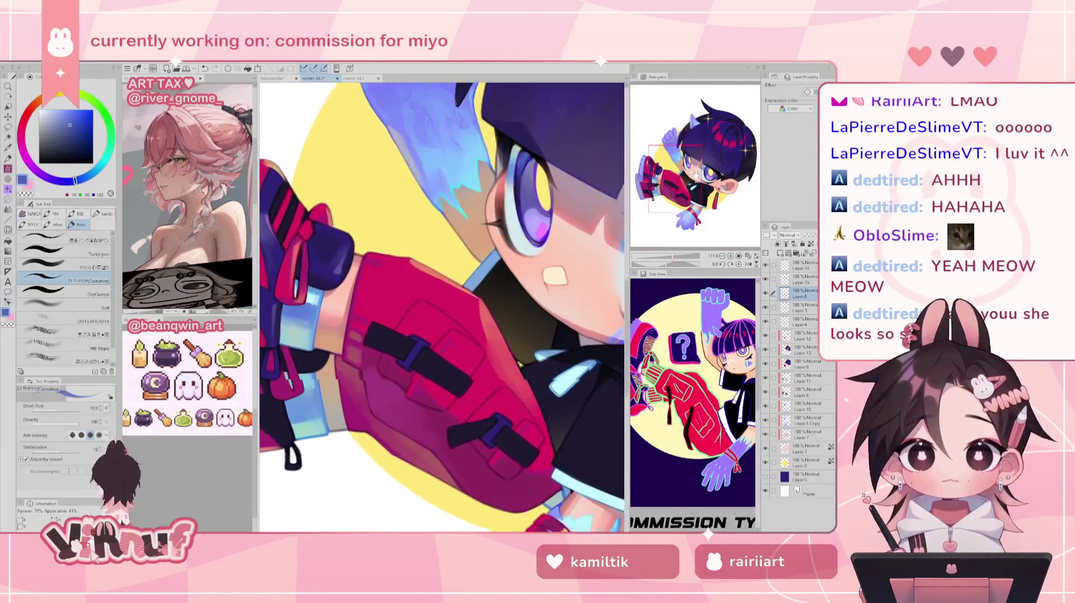
# - Paint faint light strokes and small shading touches on the red sleeve with the star decoration brush
pyautogui.moveTo(702, 182); pyautogui.dragTo(698, 181)
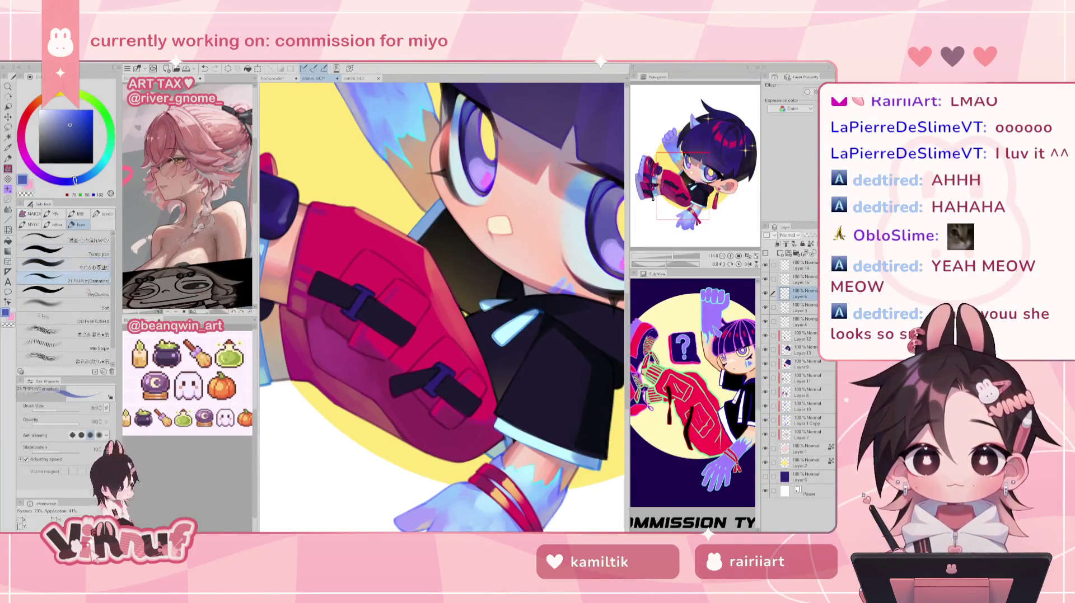
pyautogui.press('b')
pyautogui.press('b')
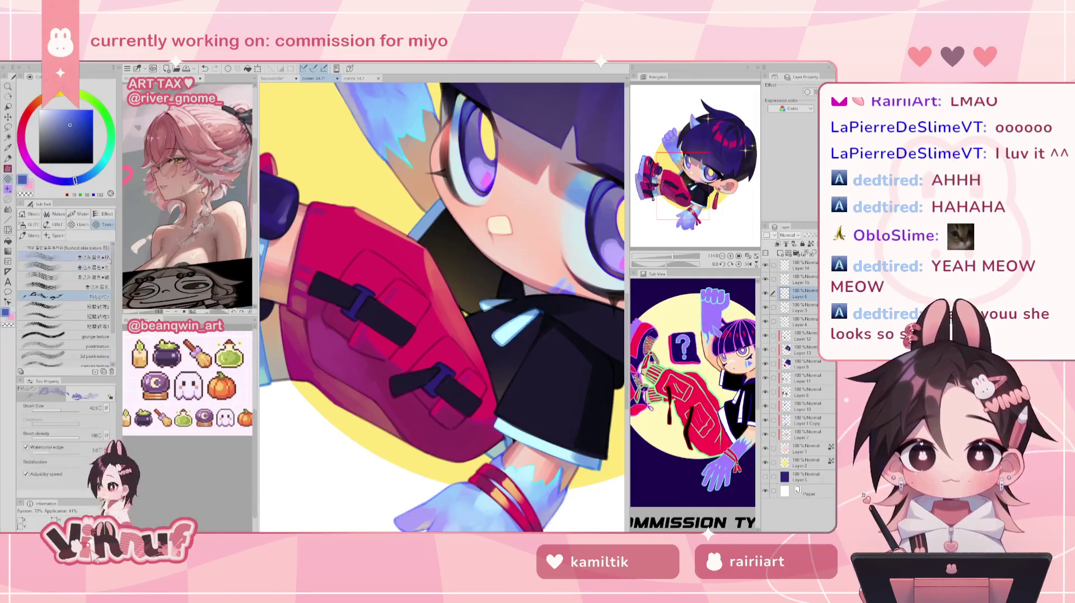
pyautogui.moveTo(682, 185); pyautogui.dragTo(678, 185)
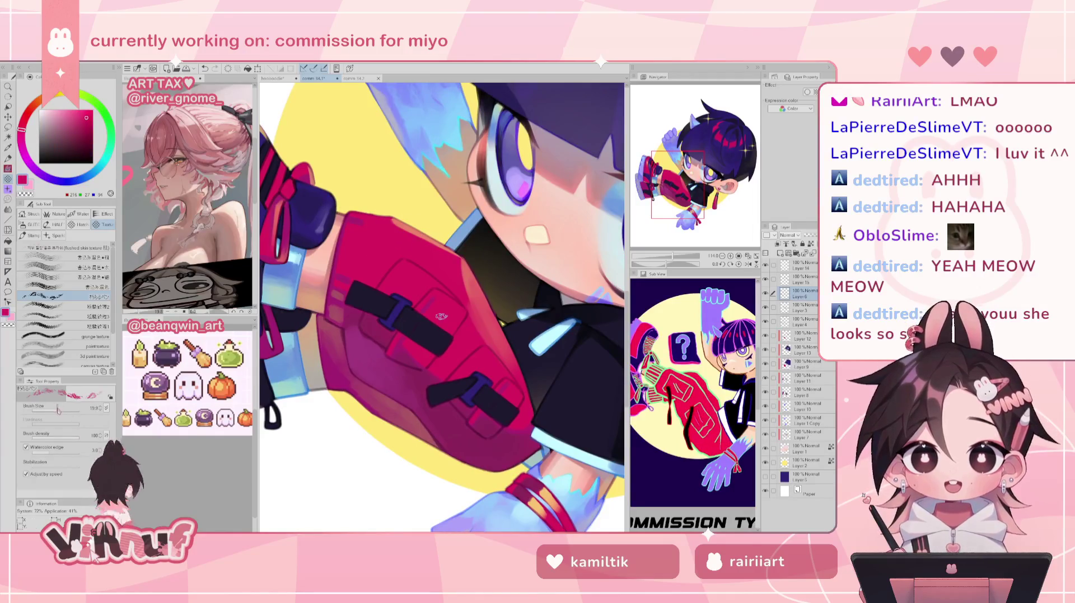
pyautogui.moveTo(471, 266); pyautogui.dragTo(475, 313)
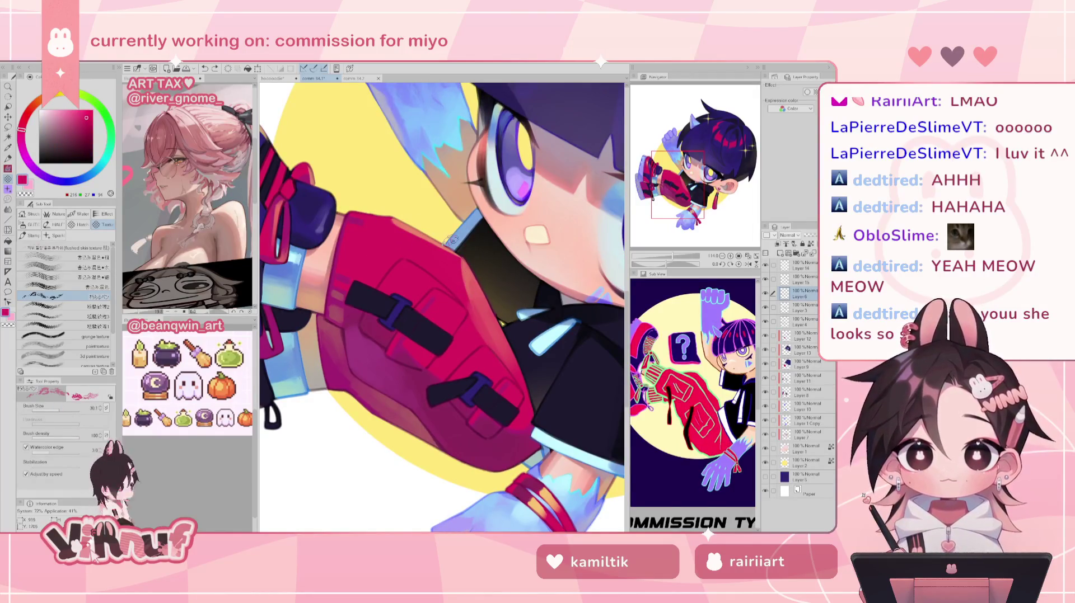
pyautogui.press('[')
pyautogui.press('[')
pyautogui.press('[')
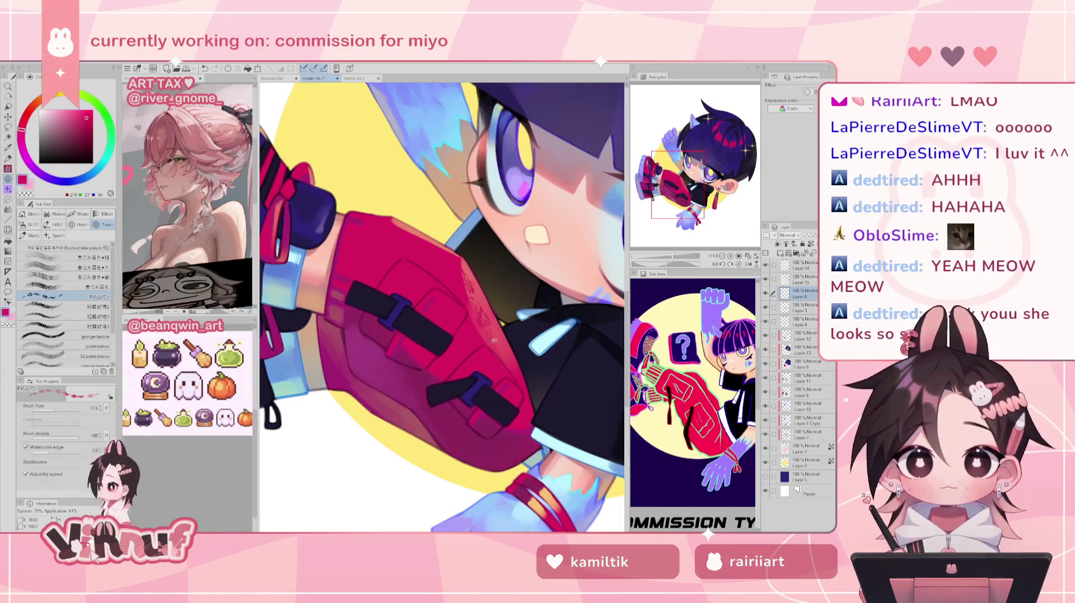
pyautogui.moveTo(458, 272); pyautogui.dragTo(473, 300)
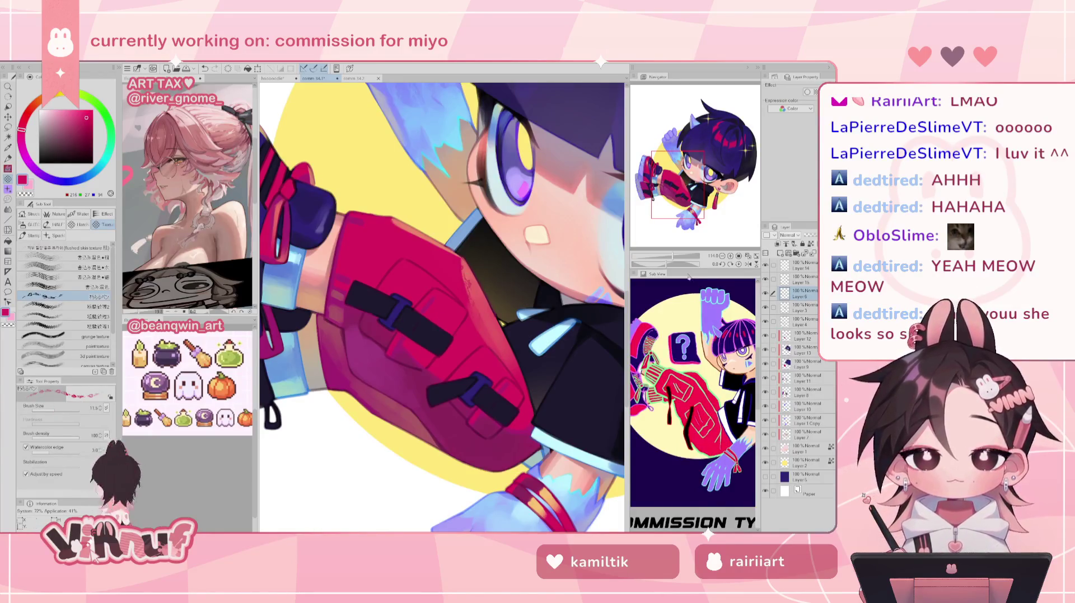
# - Enlarge the brush slightly, select Layer 15, and pan to the chibi's leg and shoe
pyautogui.scroll(-5, 471, 290)
pyautogui.scroll(3, 437, 308)
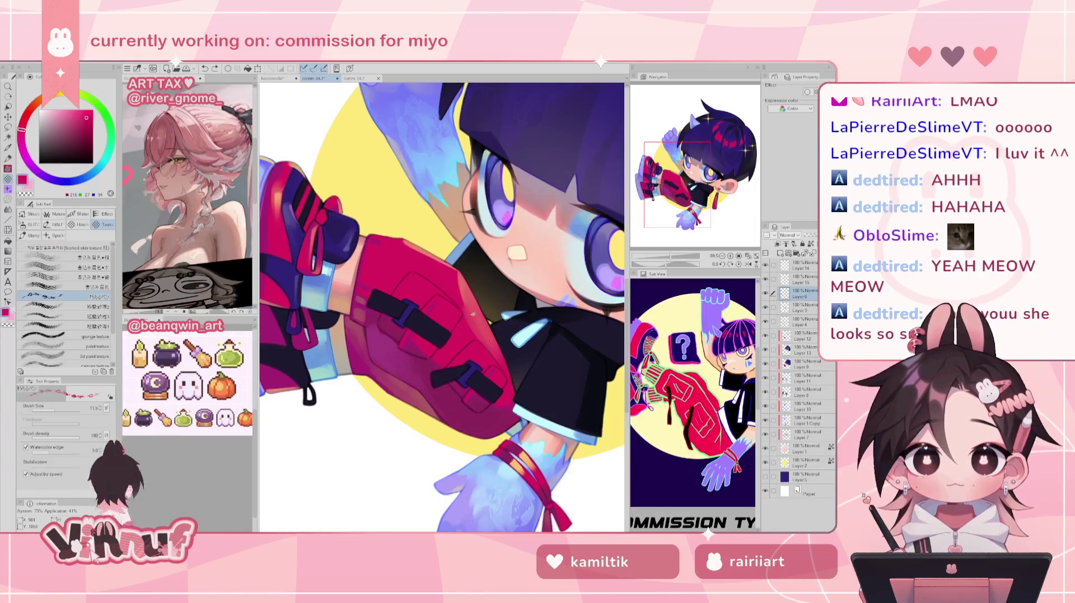
pyautogui.press(']')
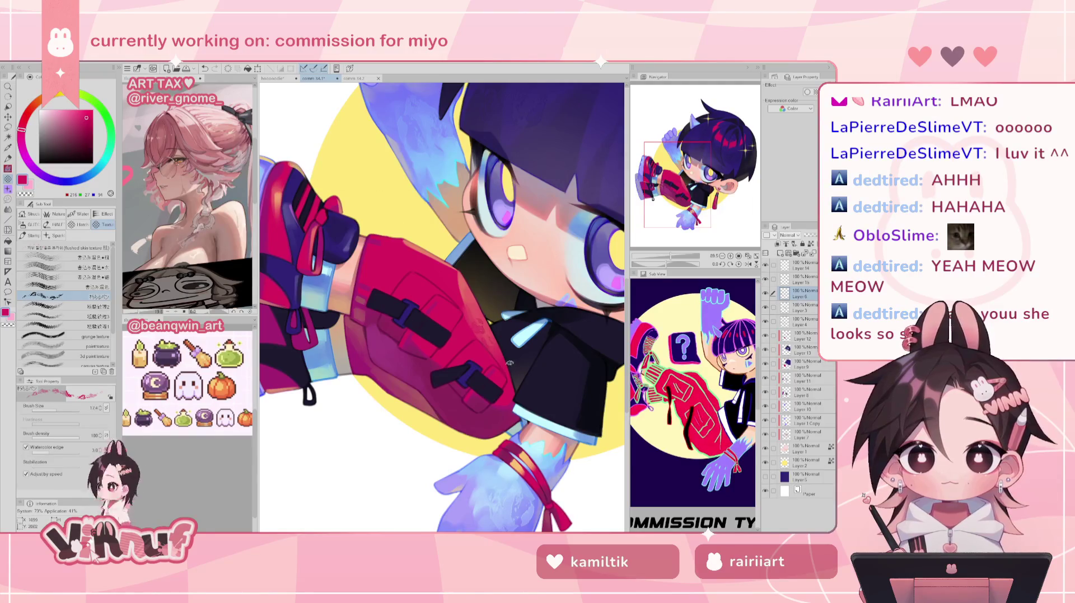
pyautogui.click(770, 280)
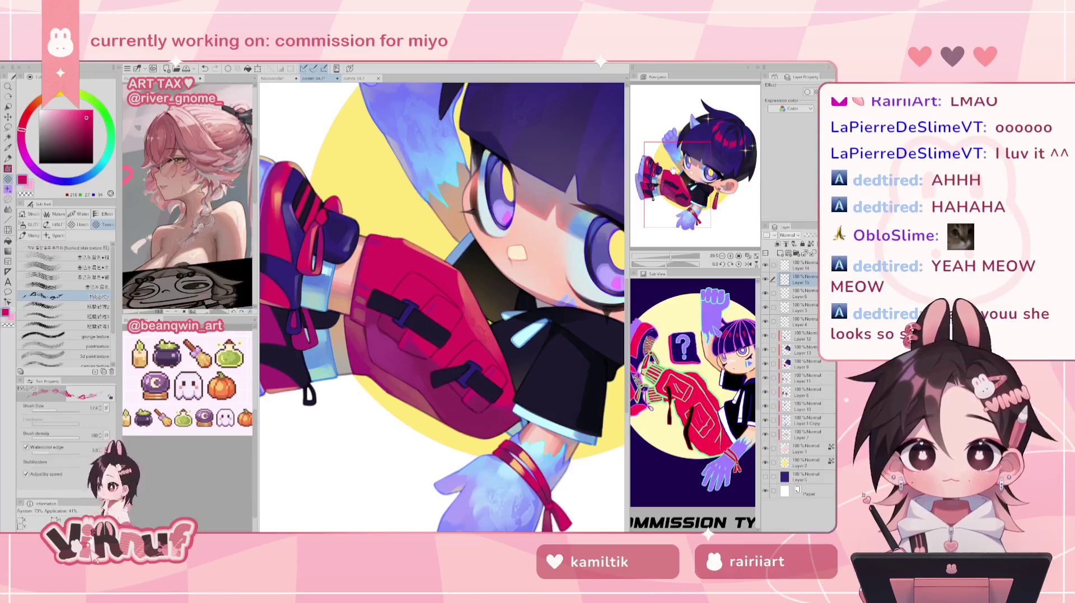
pyautogui.moveTo(480, 345); pyautogui.dragTo(510, 377)
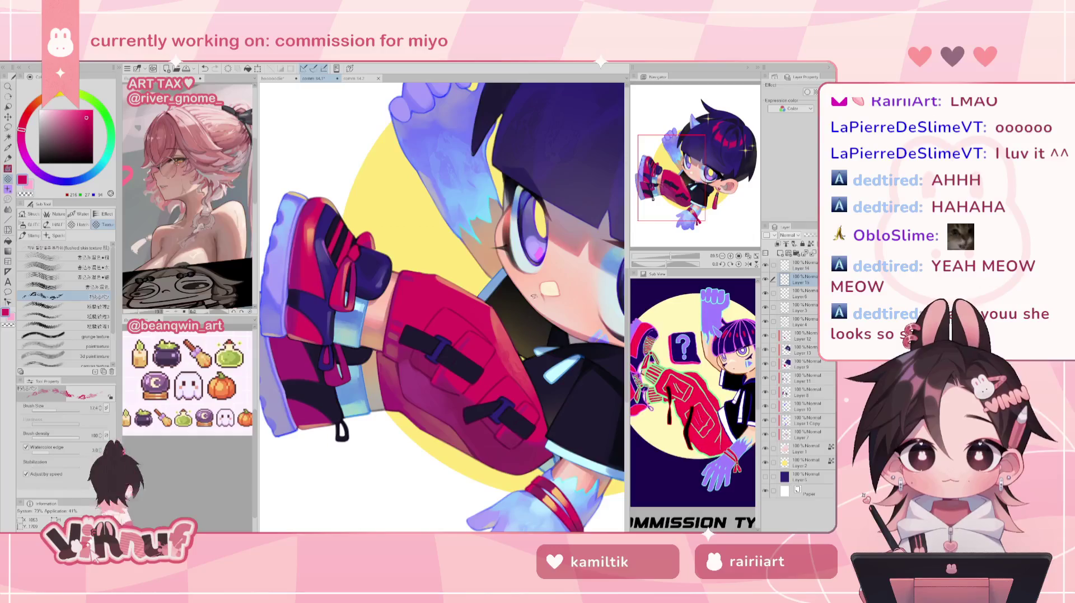
pyautogui.hscroll(-3, 451, 399)
# - Sample the sock's light blue, the shoe's dark navy, and the sole's light blue-violet
pyautogui.keyDown('alt'); pyautogui.click(451, 399); pyautogui.keyUp('alt')
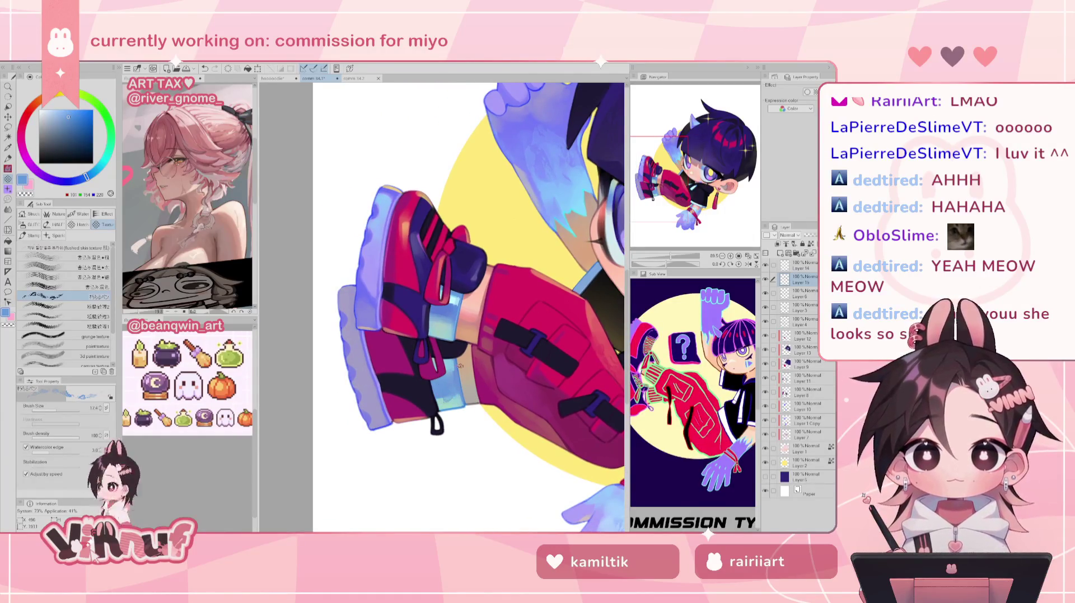
pyautogui.keyDown('alt'); pyautogui.click(426, 402); pyautogui.keyUp('alt')
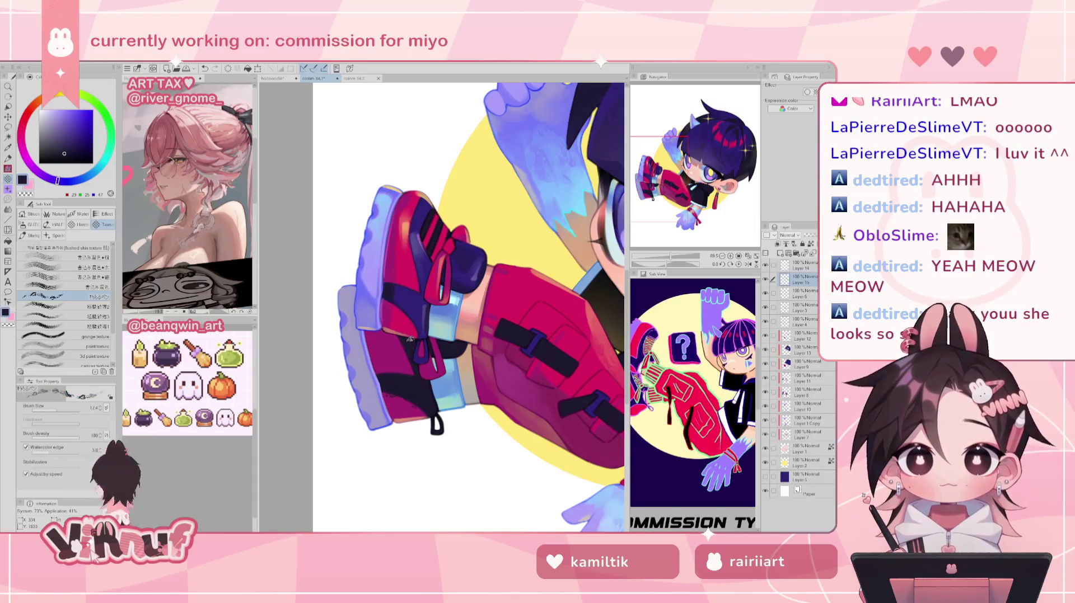
pyautogui.keyDown('alt'); pyautogui.click(362, 295); pyautogui.keyUp('alt')
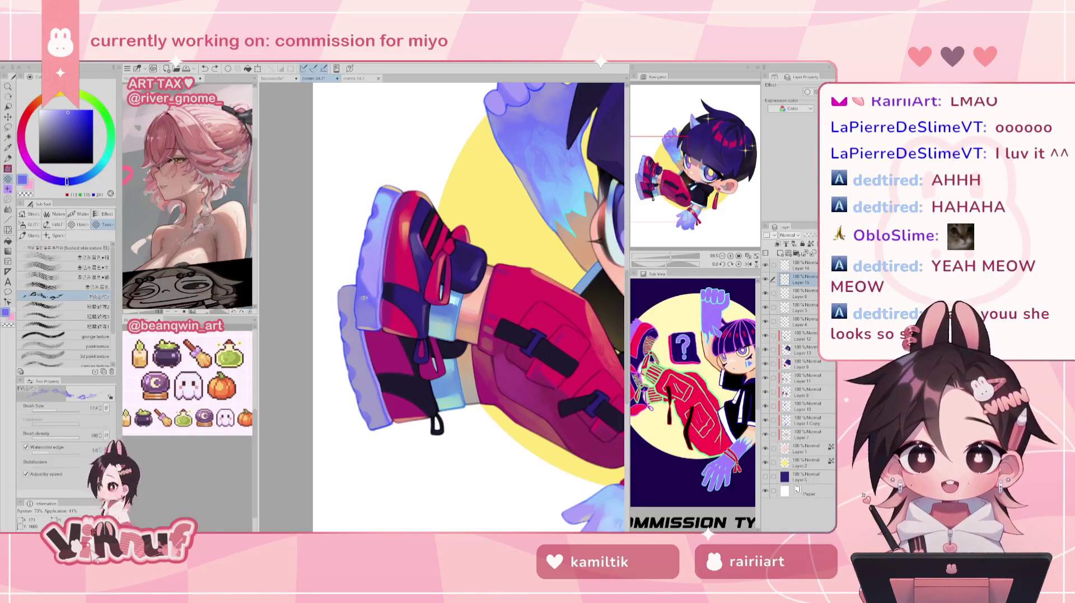
pyautogui.keyDown('alt'); pyautogui.click(385, 229); pyautogui.keyUp('alt')
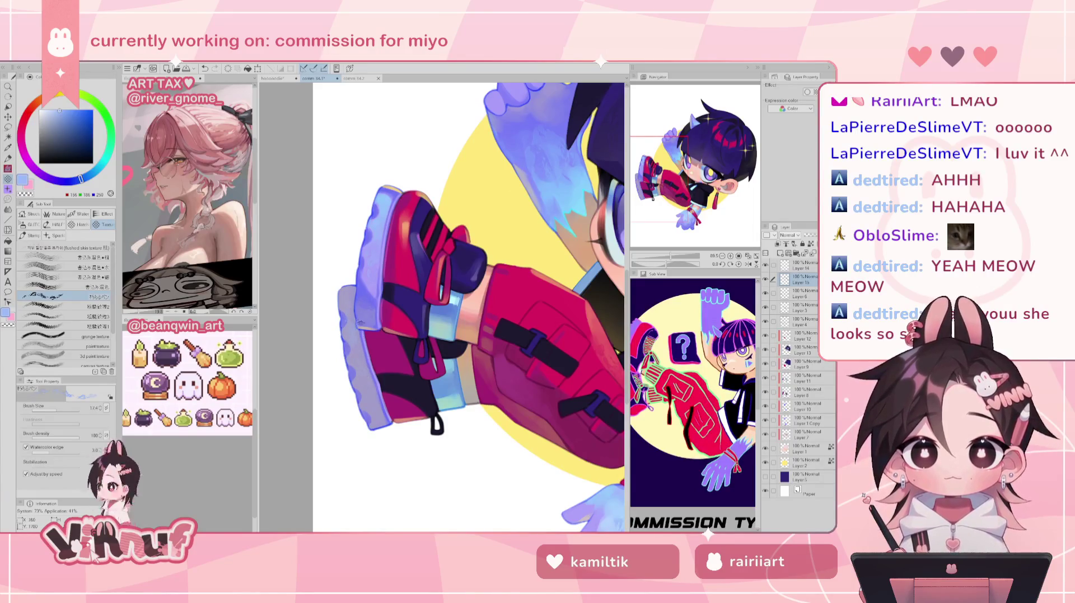
# - Switch between the eraser and decoration texture brushes, then pan to the chibi's face and hands
pyautogui.press('e')
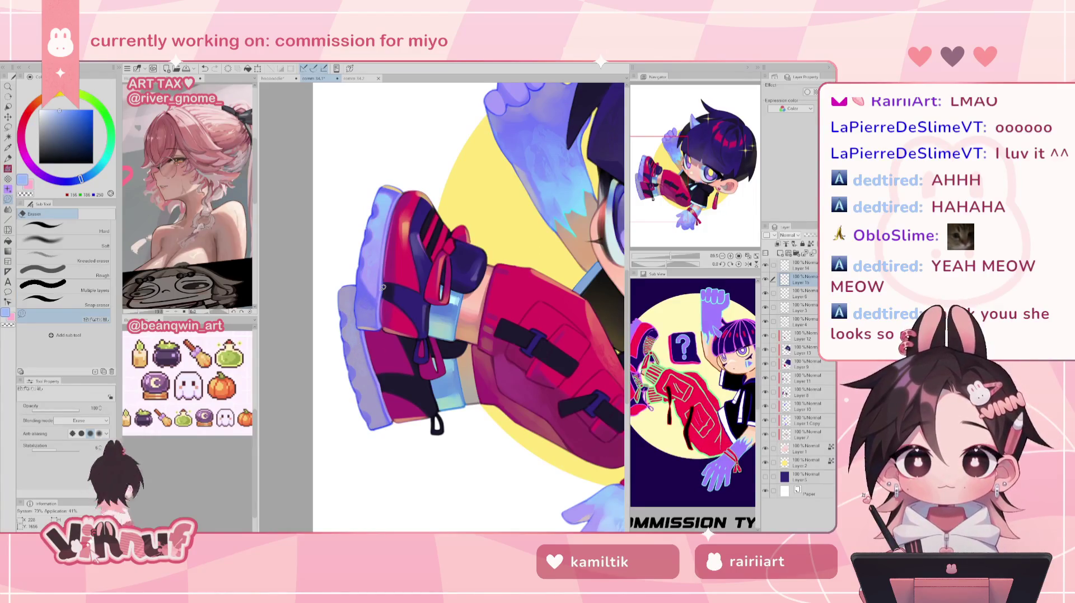
pyautogui.press('b')
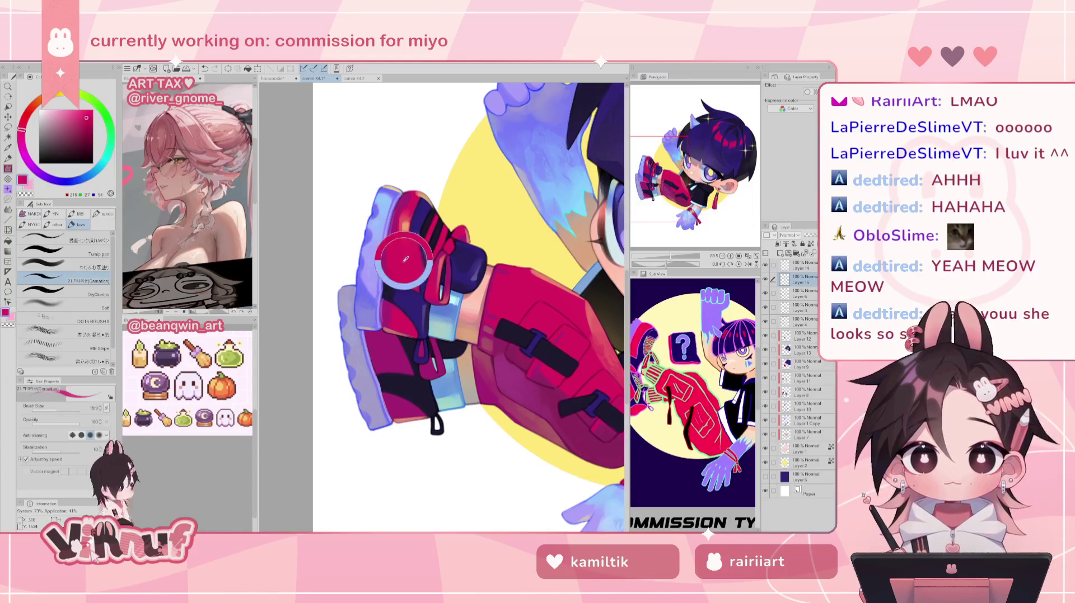
pyautogui.press('b')
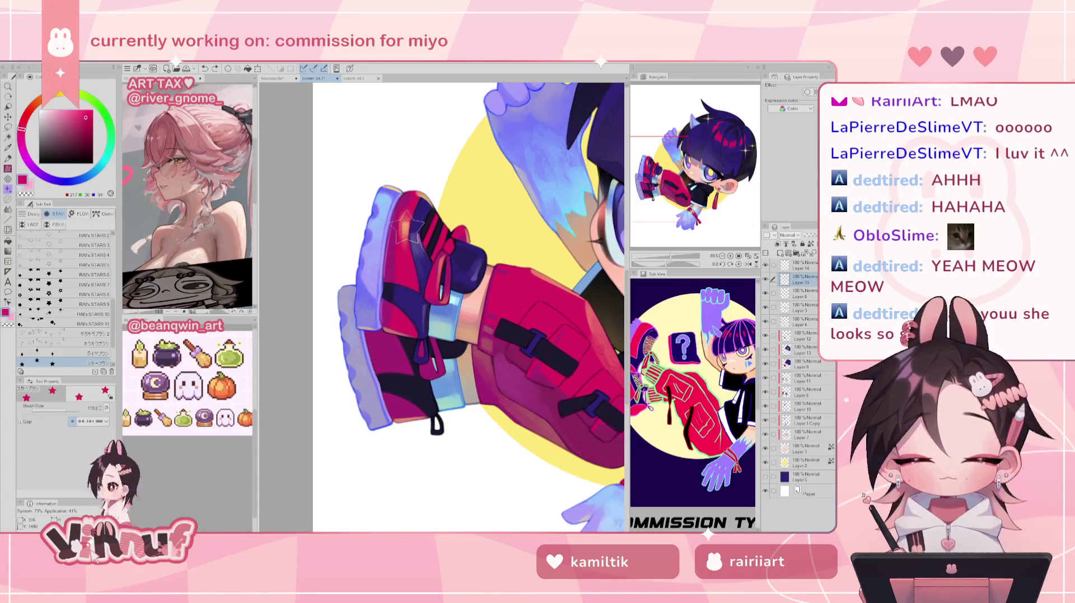
pyautogui.press('b')
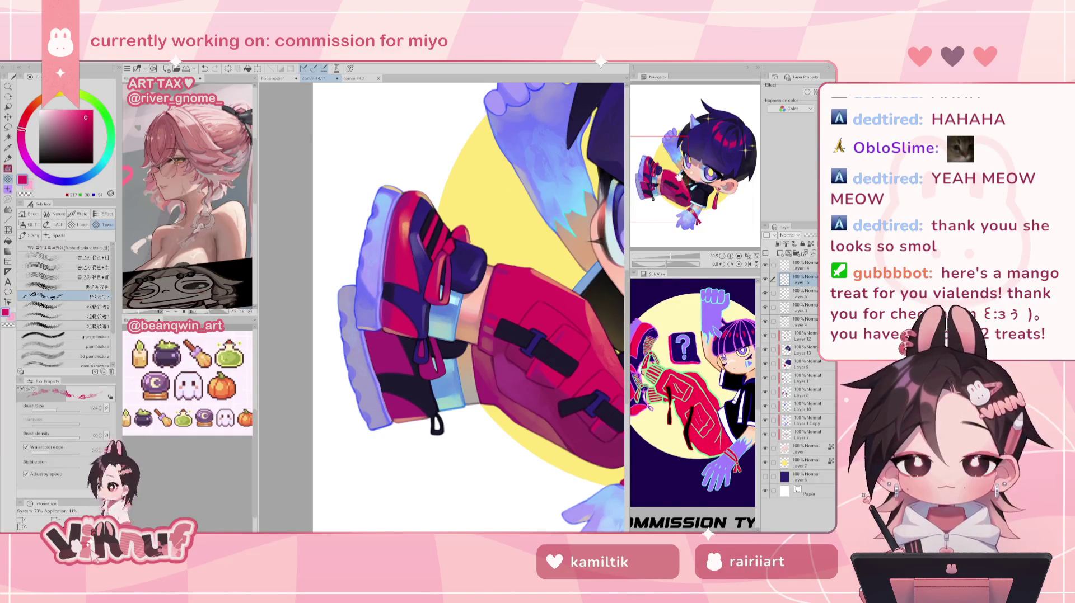
pyautogui.moveTo(679, 178); pyautogui.dragTo(671, 196)
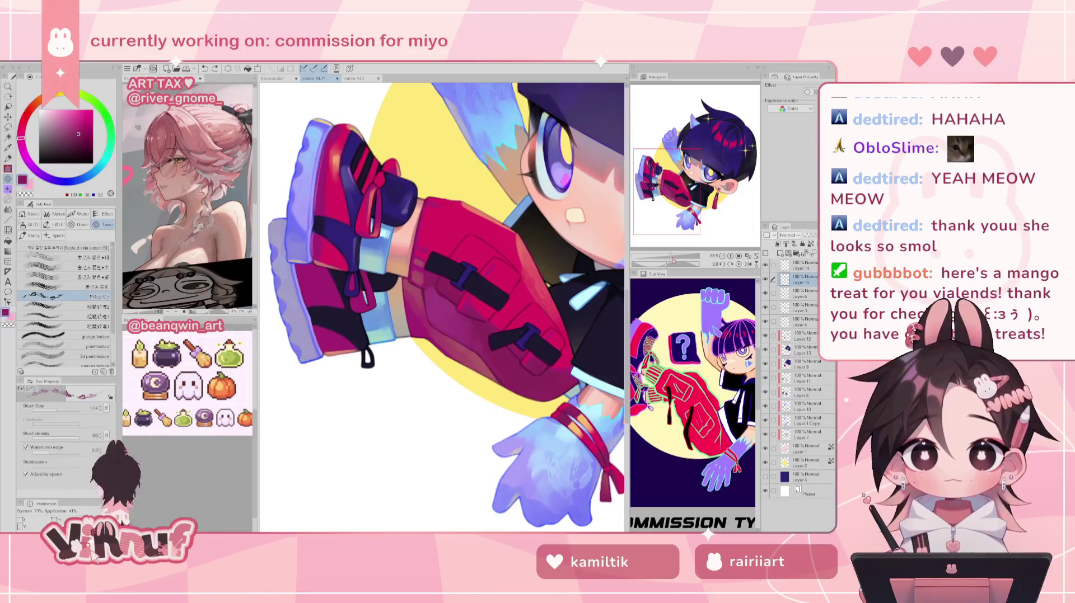
pyautogui.moveTo(670, 256); pyautogui.dragTo(667, 256)
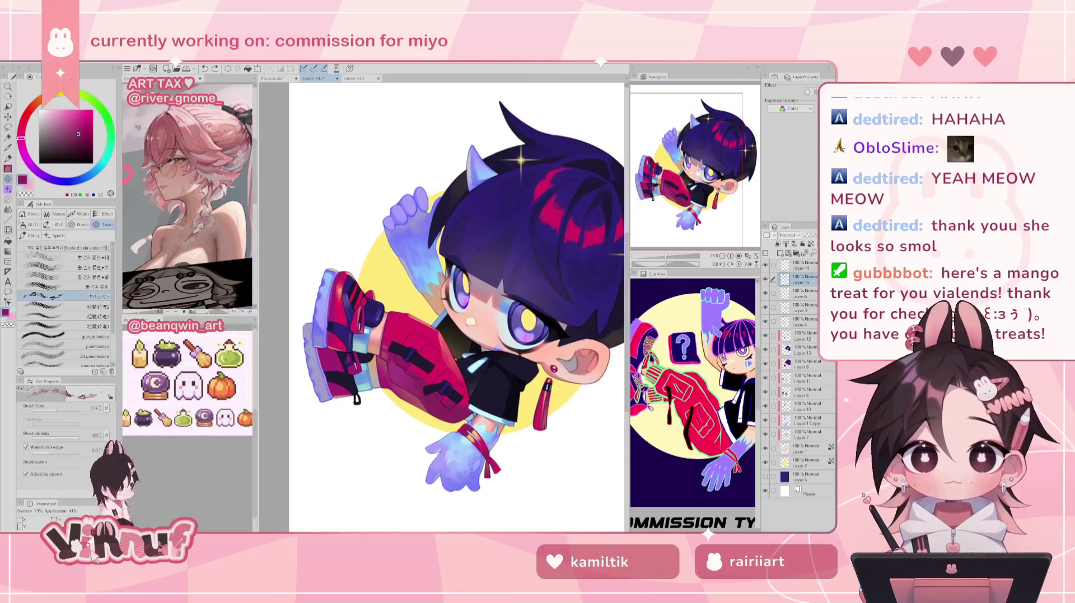
pyautogui.scroll(3, 479, 280)
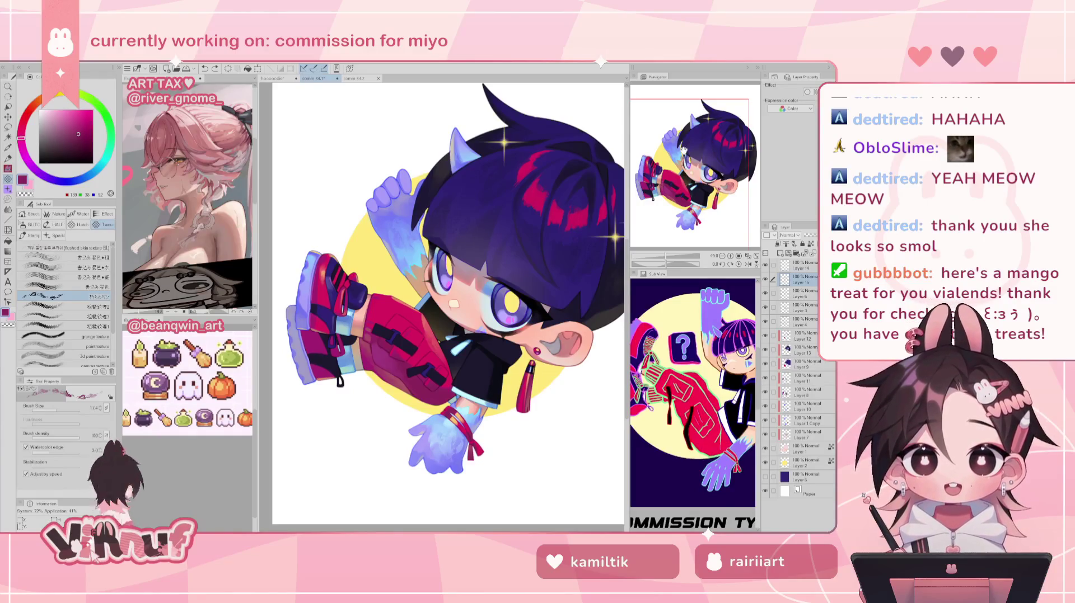
pyautogui.moveTo(669, 256); pyautogui.dragTo(672, 255)
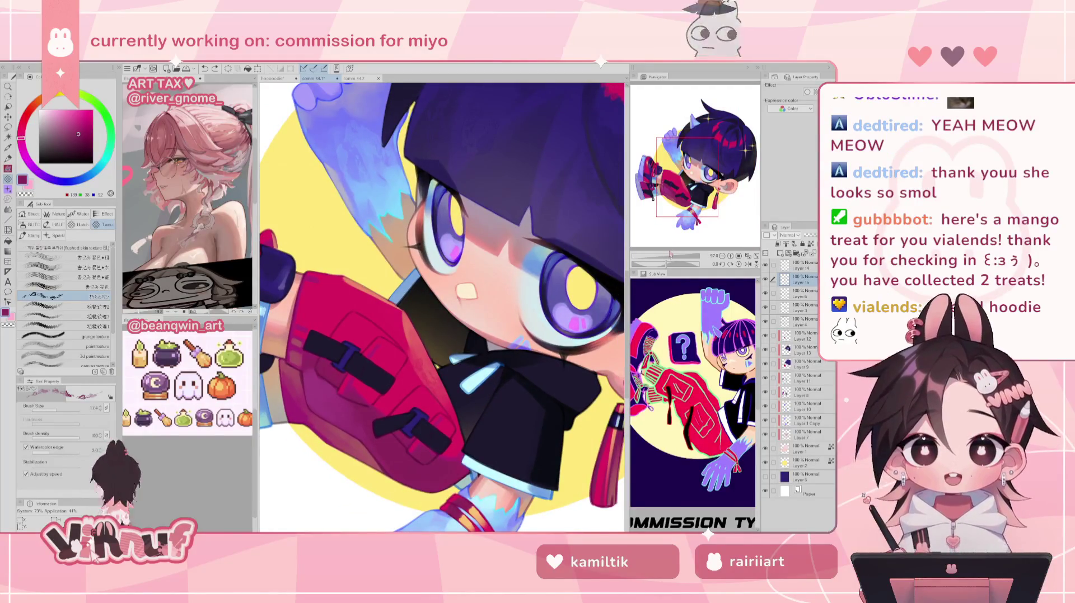
pyautogui.moveTo(670, 254); pyautogui.dragTo(662, 245)
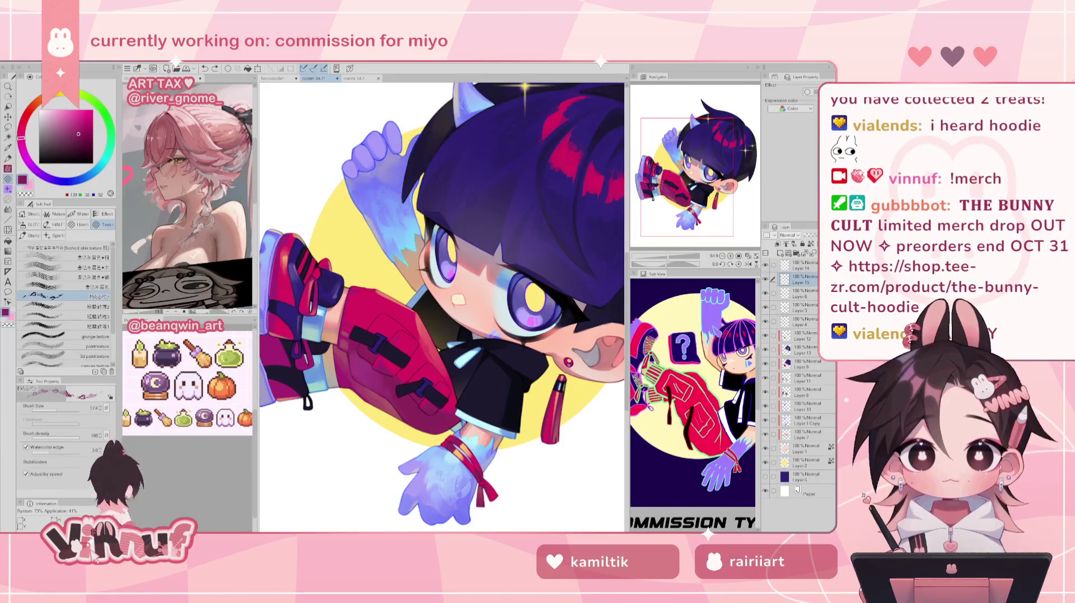
pyautogui.click(273, 78)
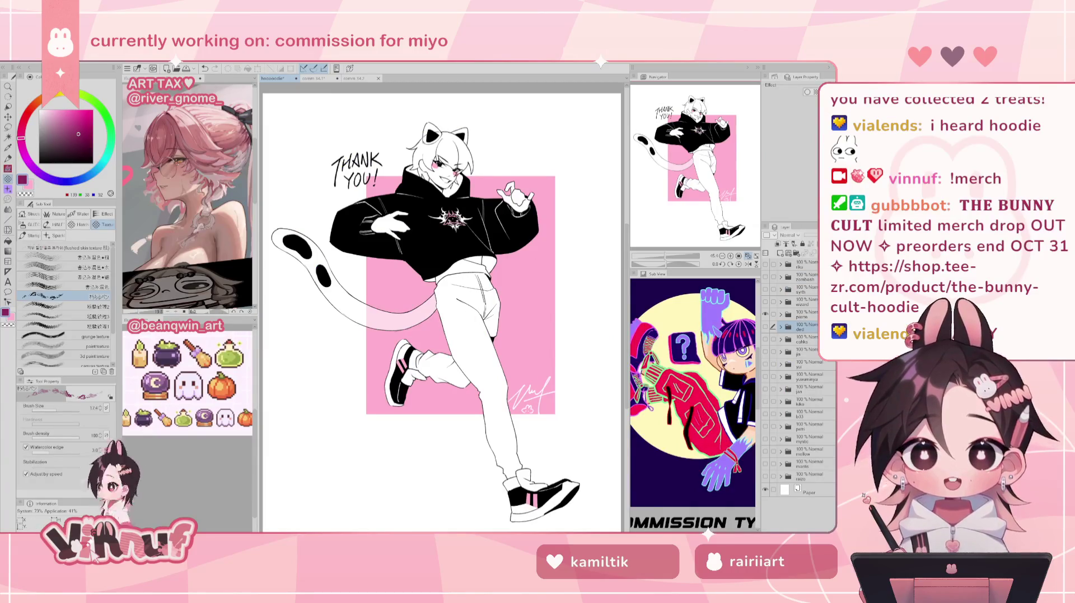
pyautogui.click(765, 315)
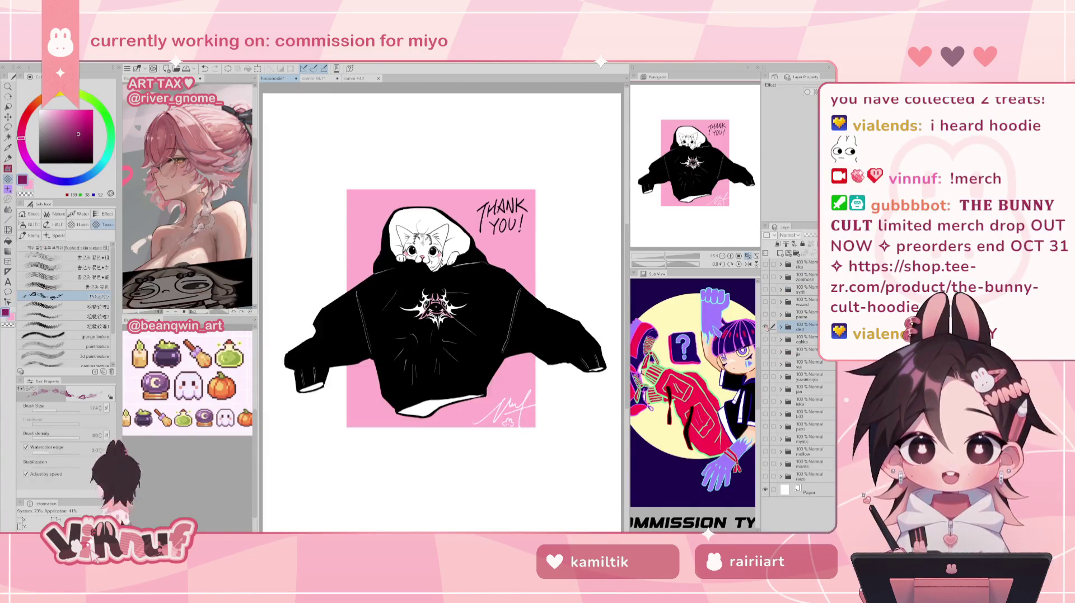
pyautogui.click(766, 340)
pyautogui.click(765, 340)
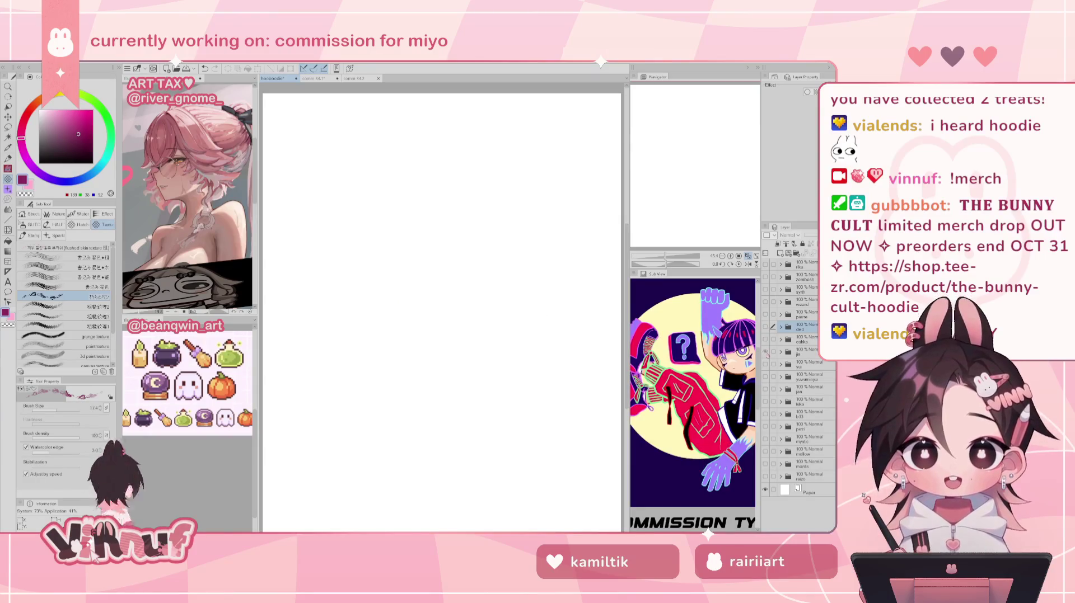
pyautogui.click(766, 352)
pyautogui.click(766, 352)
pyautogui.click(765, 364)
pyautogui.click(766, 365)
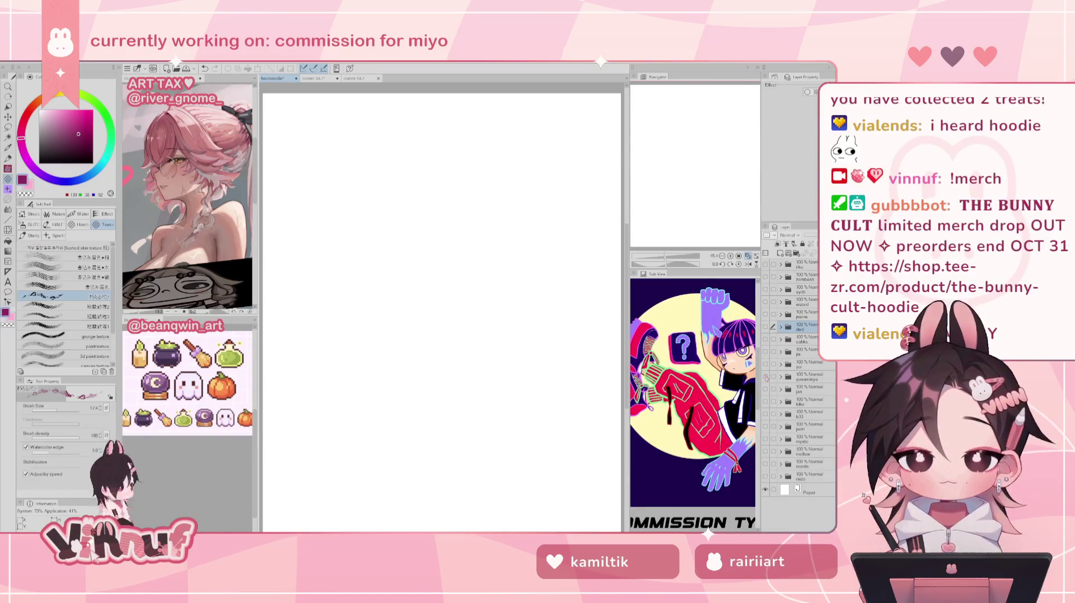
pyautogui.click(766, 377)
pyautogui.click(765, 377)
pyautogui.click(766, 390)
pyautogui.click(765, 390)
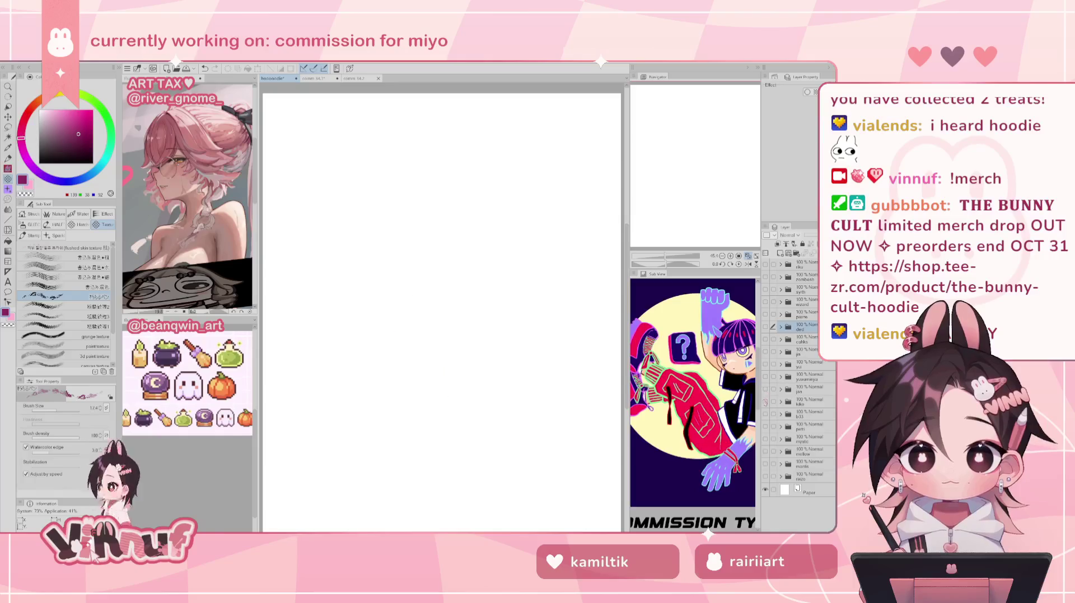
pyautogui.click(765, 402)
pyautogui.click(765, 402)
pyautogui.click(766, 415)
pyautogui.click(765, 414)
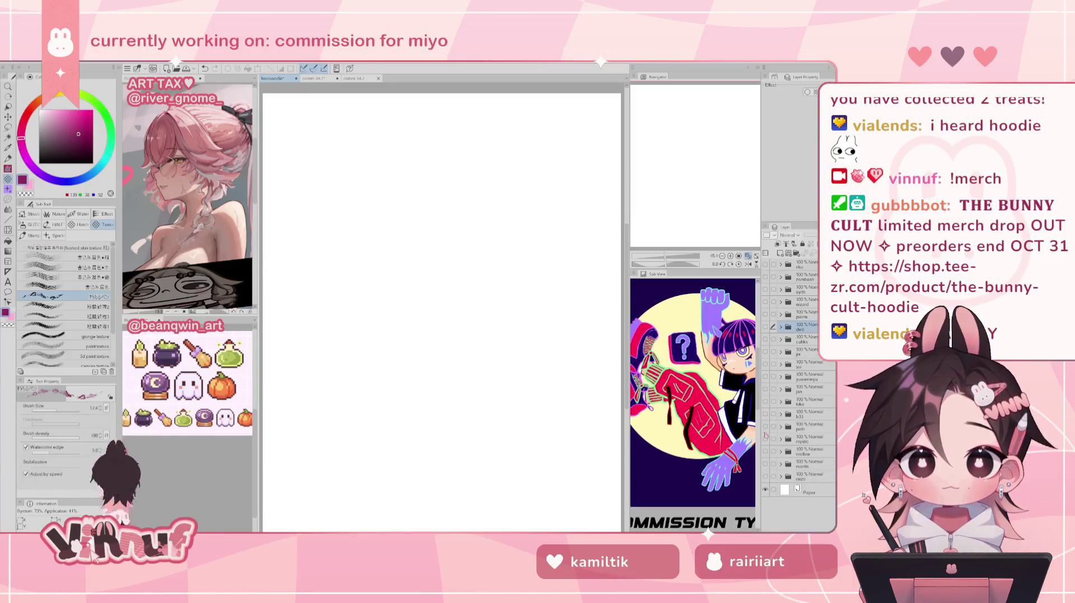
pyautogui.click(765, 427)
pyautogui.click(766, 427)
pyautogui.click(765, 440)
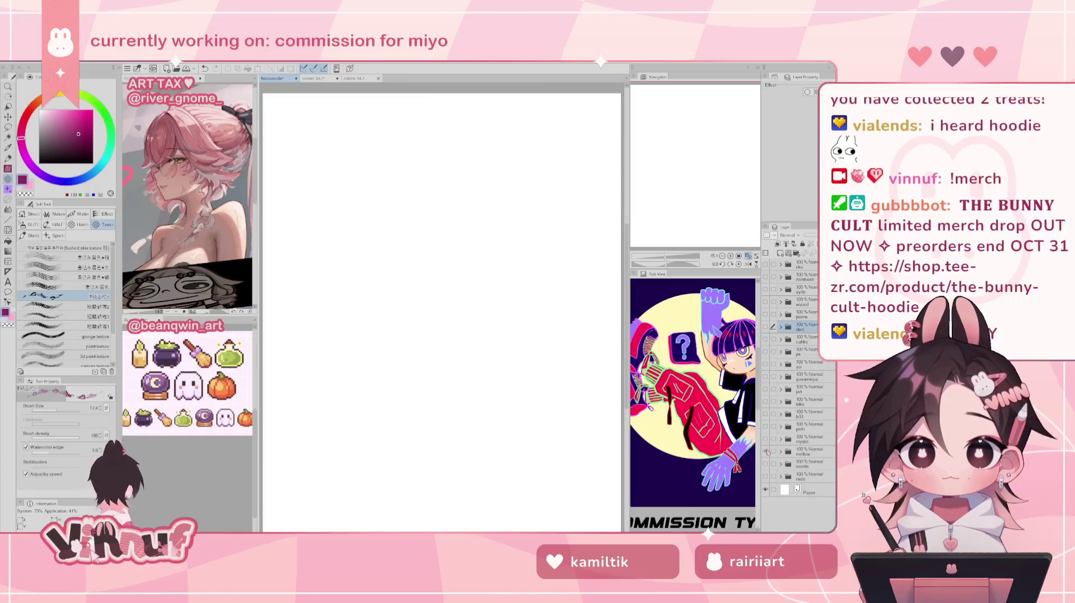
pyautogui.click(766, 452)
pyautogui.click(765, 452)
pyautogui.click(765, 464)
pyautogui.click(765, 464)
pyautogui.click(765, 476)
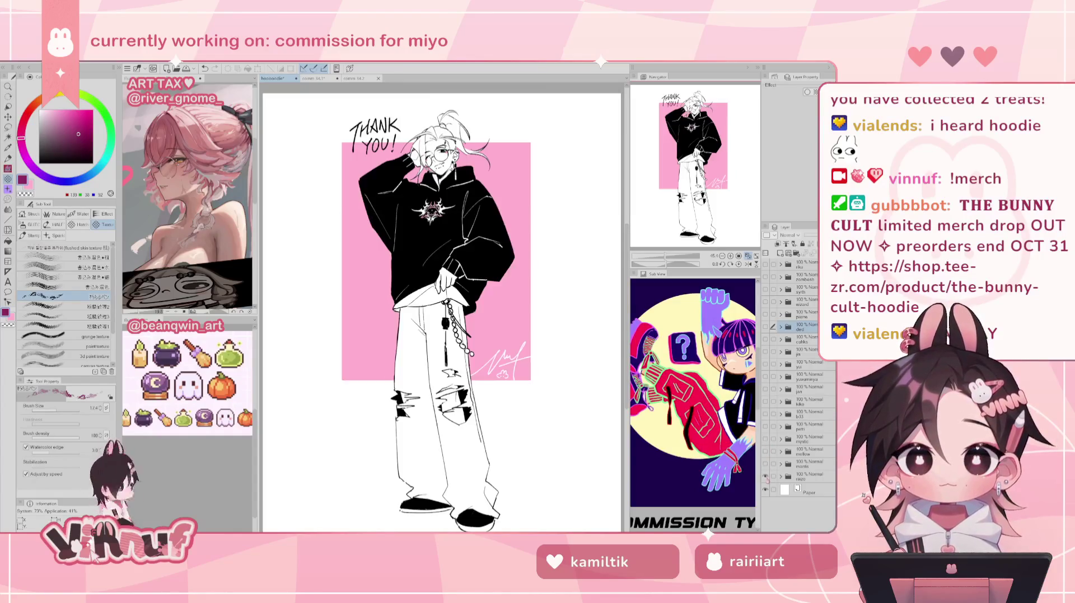
pyautogui.click(765, 476)
pyautogui.click(765, 315)
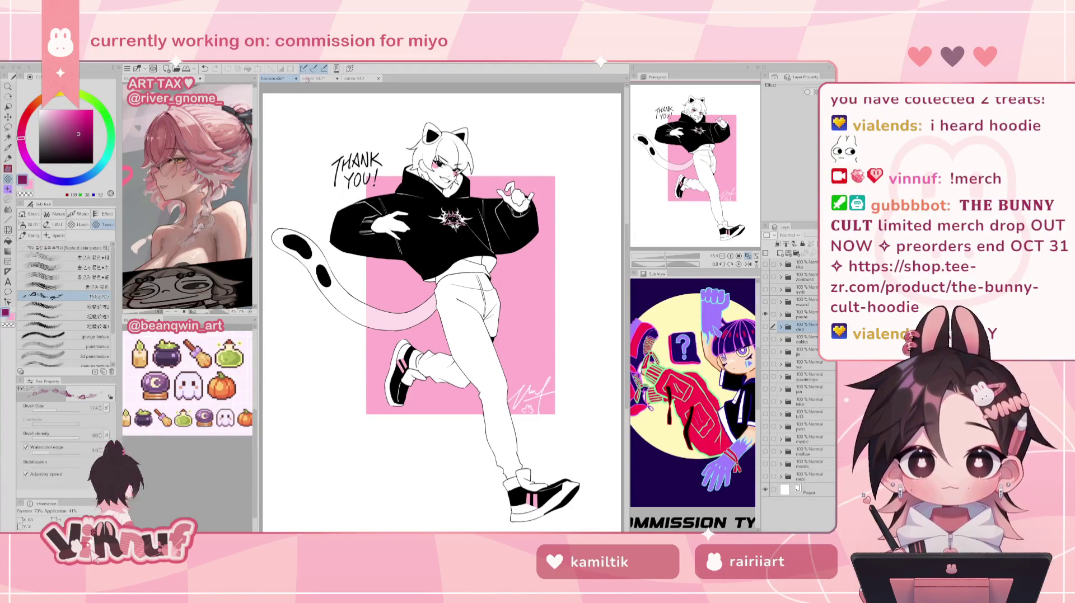
pyautogui.click(313, 79)
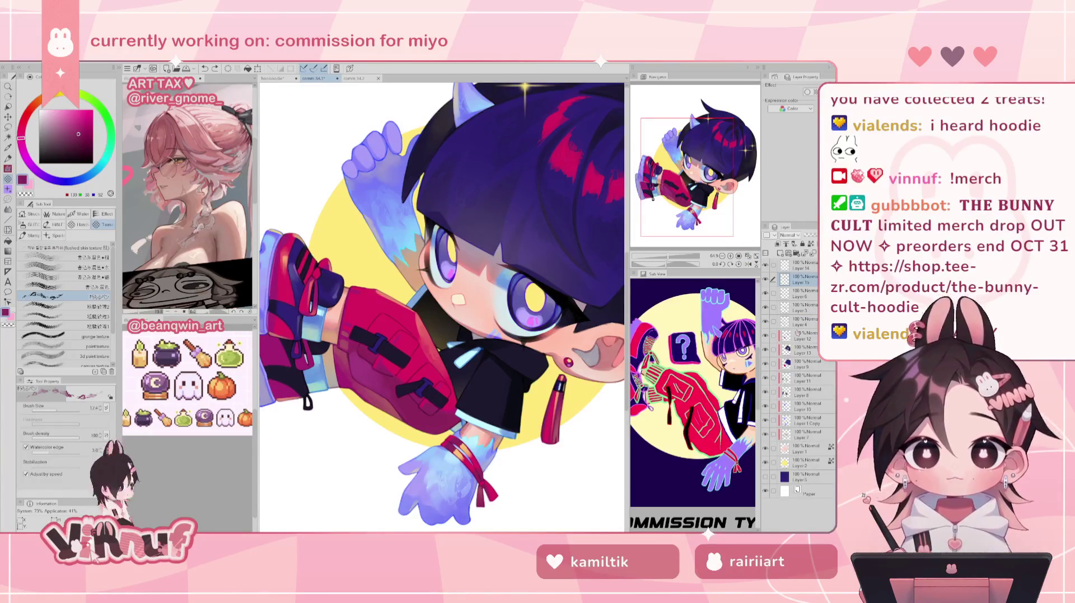
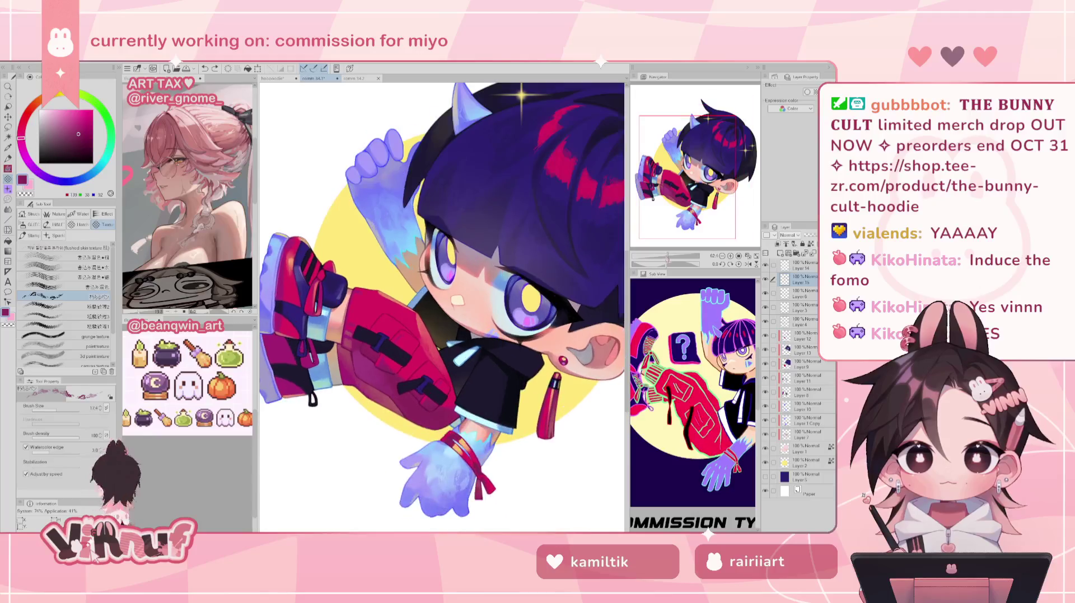
# - Scroll and pan the canvas to reframe the whole character in view
pyautogui.scroll(-2, 442, 306)
pyautogui.scroll(3, 442, 306)
pyautogui.scroll(2, 442, 306)
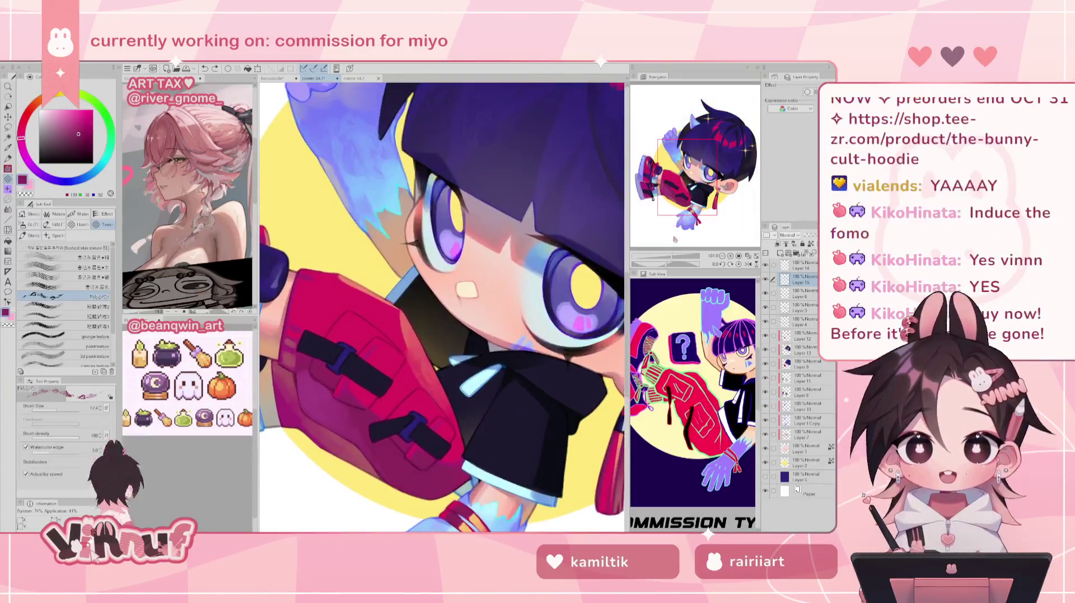
pyautogui.scroll(2, 392, 336)
pyautogui.hscroll(-1, 450, 307)
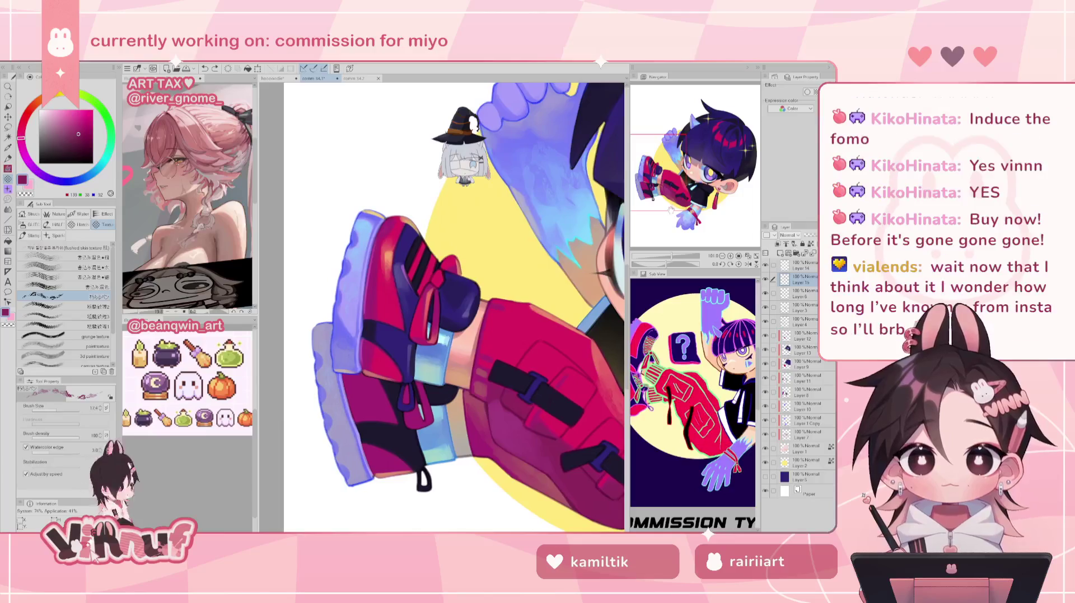
pyautogui.scroll(-5, 669, 257)
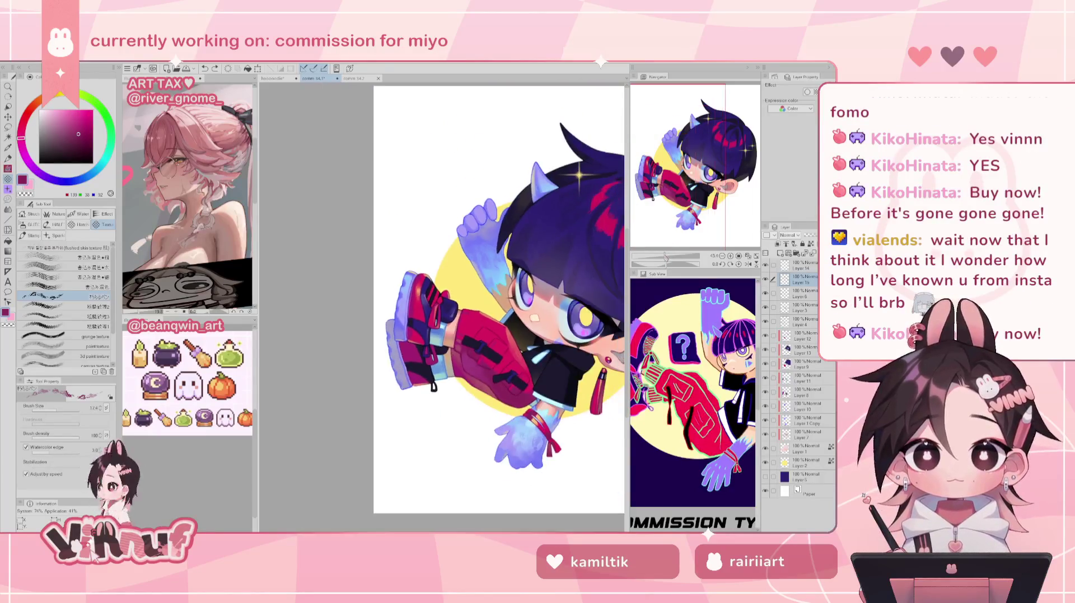
pyautogui.hscroll(3, 459, 308)
pyautogui.hscroll(1, 459, 307)
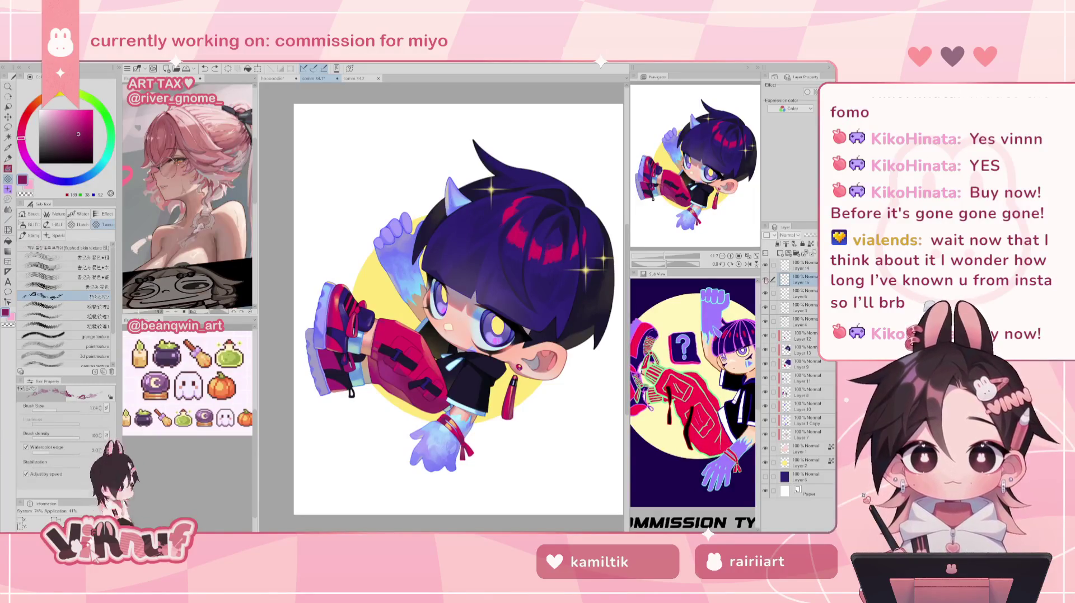
pyautogui.scroll(2, 444, 307)
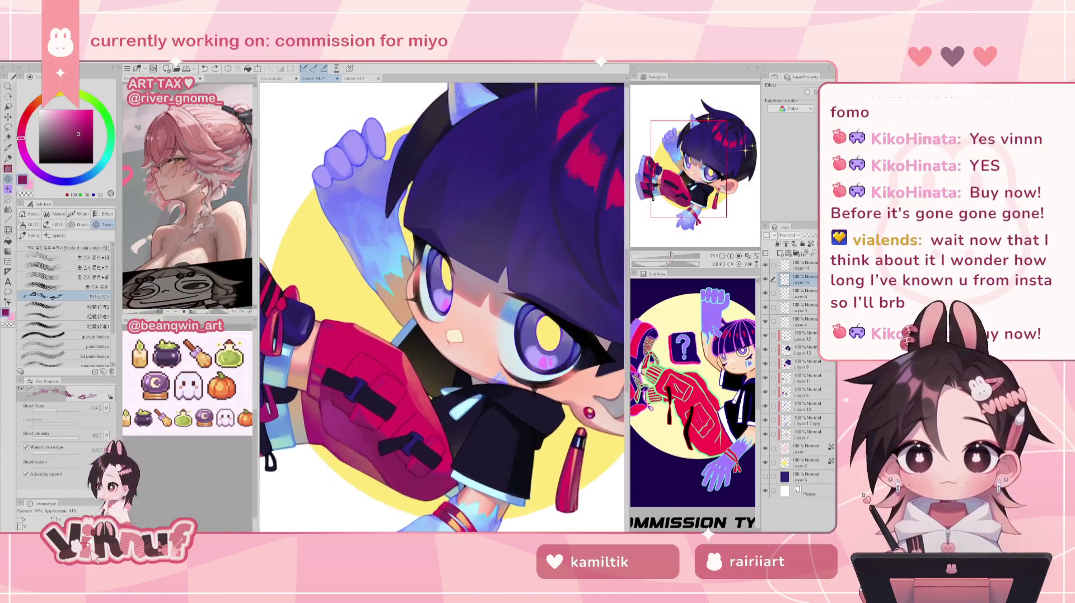
pyautogui.scroll(1, 444, 308)
pyautogui.scroll(-1, 679, 212)
pyautogui.scroll(-2, 679, 212)
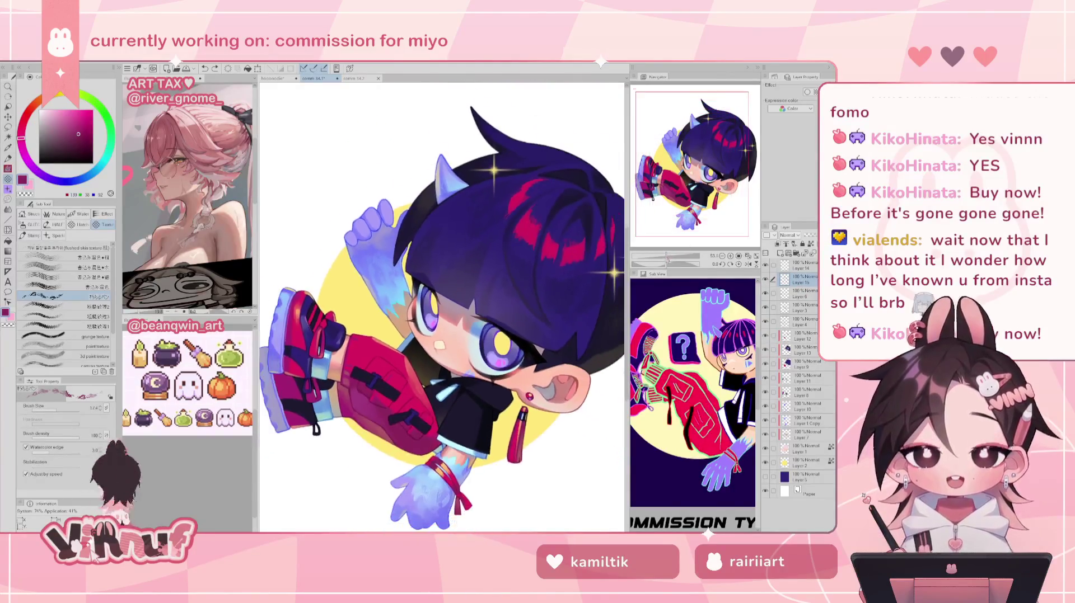
pyautogui.moveTo(676, 212)
pyautogui.mouseDown()
pyautogui.moveTo(706, 156)
pyautogui.moveTo(694, 159)
pyautogui.mouseUp()
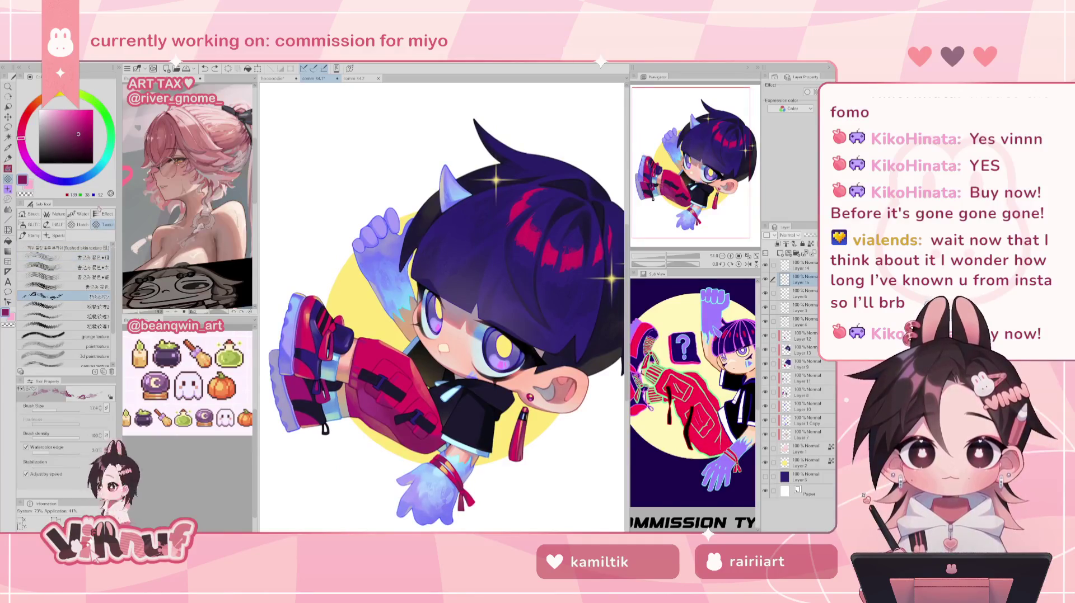
# - Switch to a soft brush and shrink it to about size 111
pyautogui.press('p')
pyautogui.scroll(-1, 114, 285)
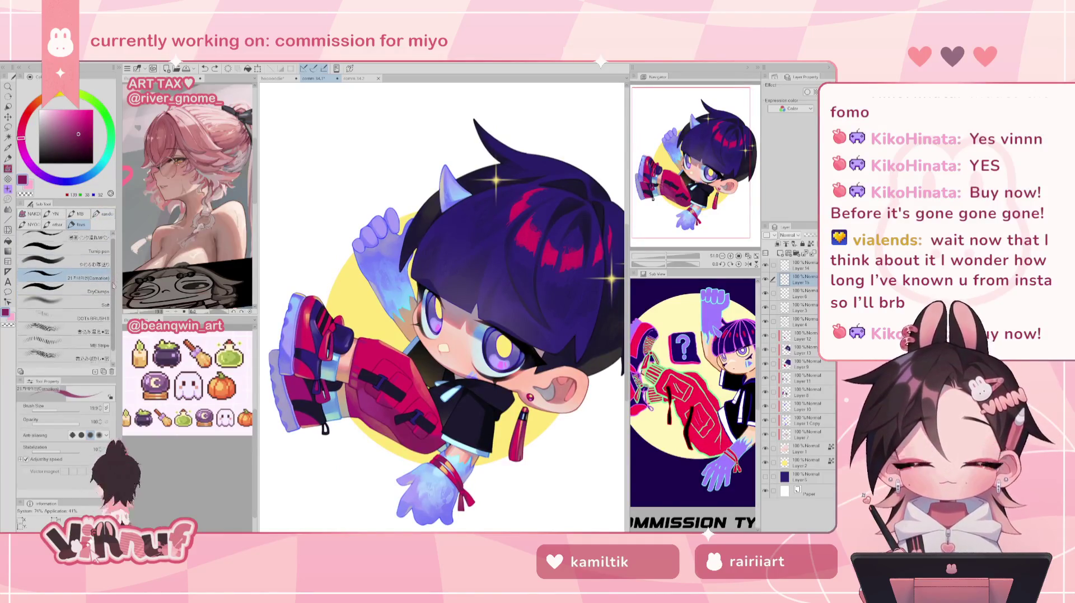
pyautogui.scroll(-2, 106, 291)
pyautogui.click(99, 316)
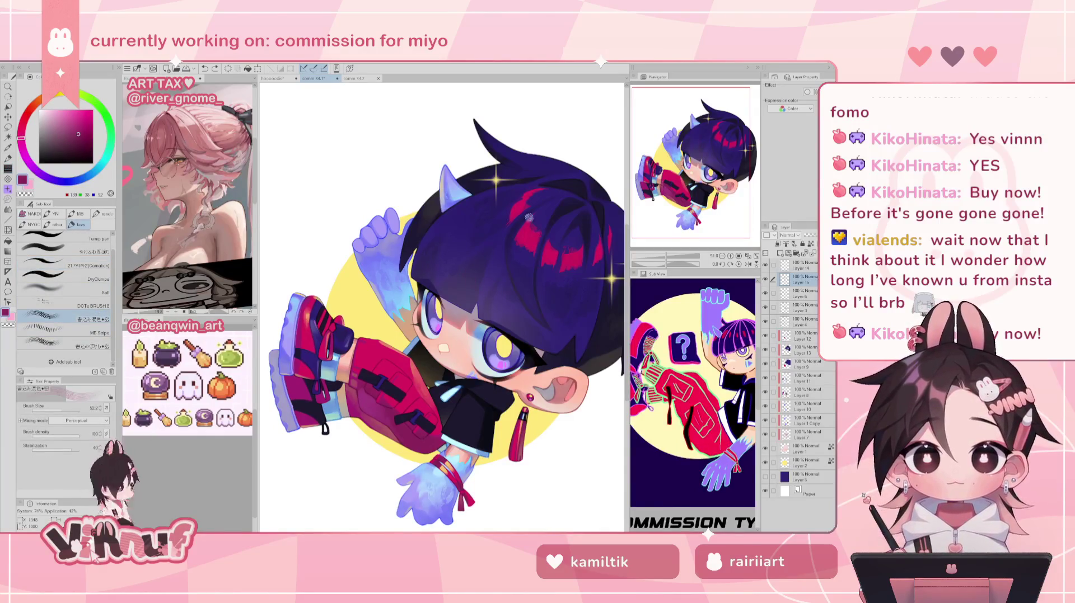
pyautogui.press('[')
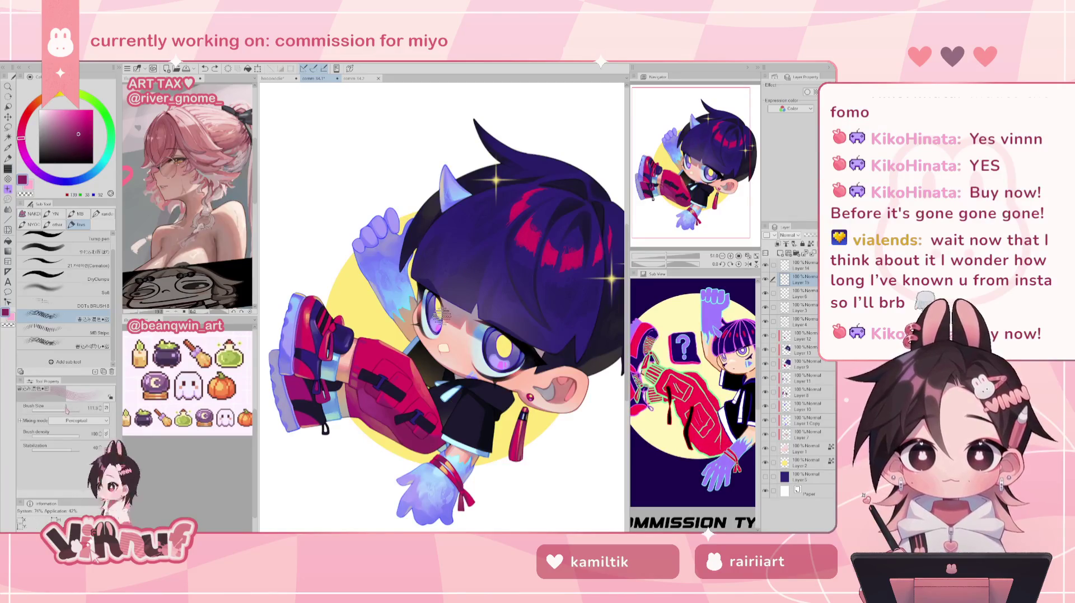
pyautogui.press('[')
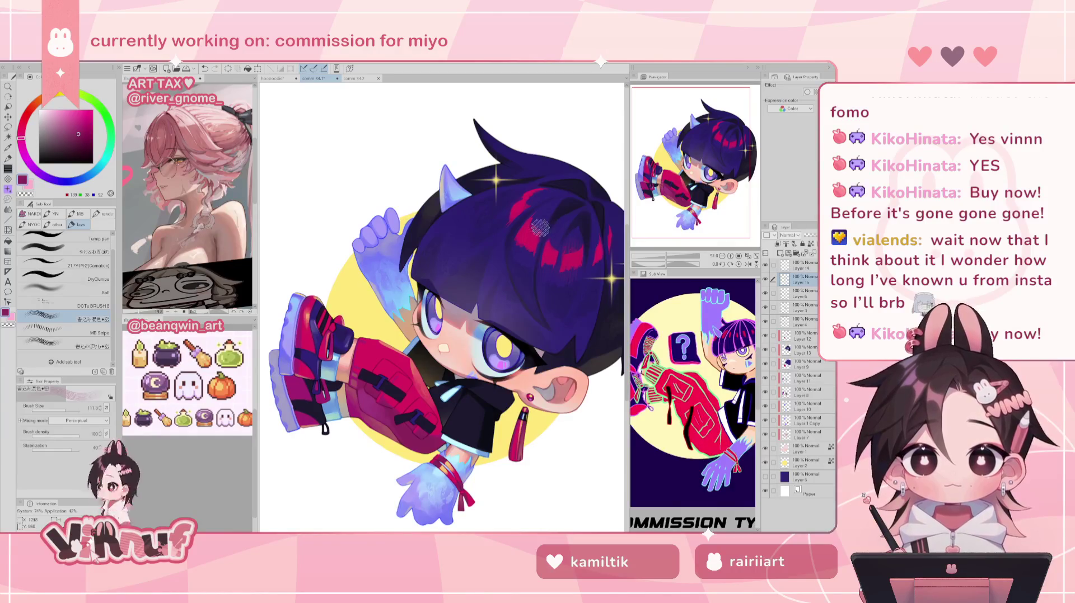
# - Paint light-blue highlights on the raised hand, then sample a lighter blue from the lower hand
pyautogui.moveTo(705, 155); pyautogui.dragTo(710, 171)
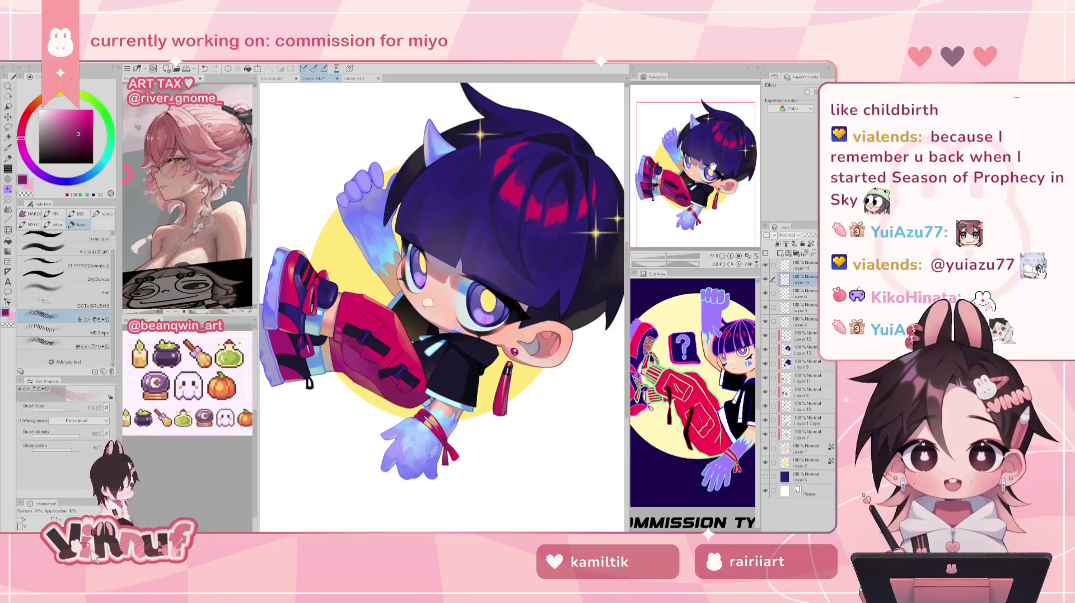
pyautogui.moveTo(712, 166); pyautogui.dragTo(700, 156)
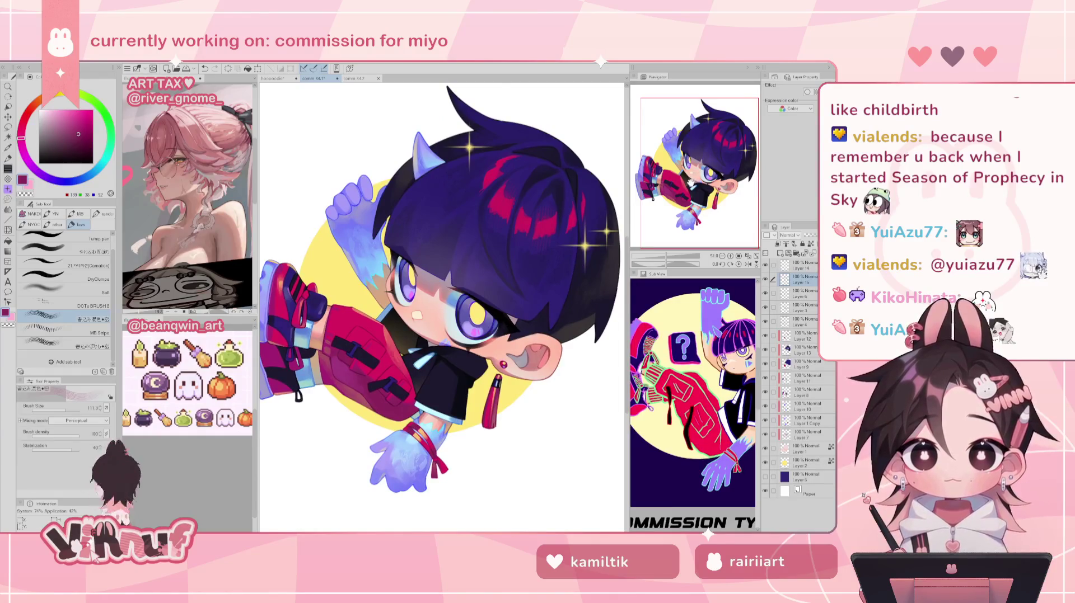
pyautogui.moveTo(690, 182); pyautogui.dragTo(683, 136)
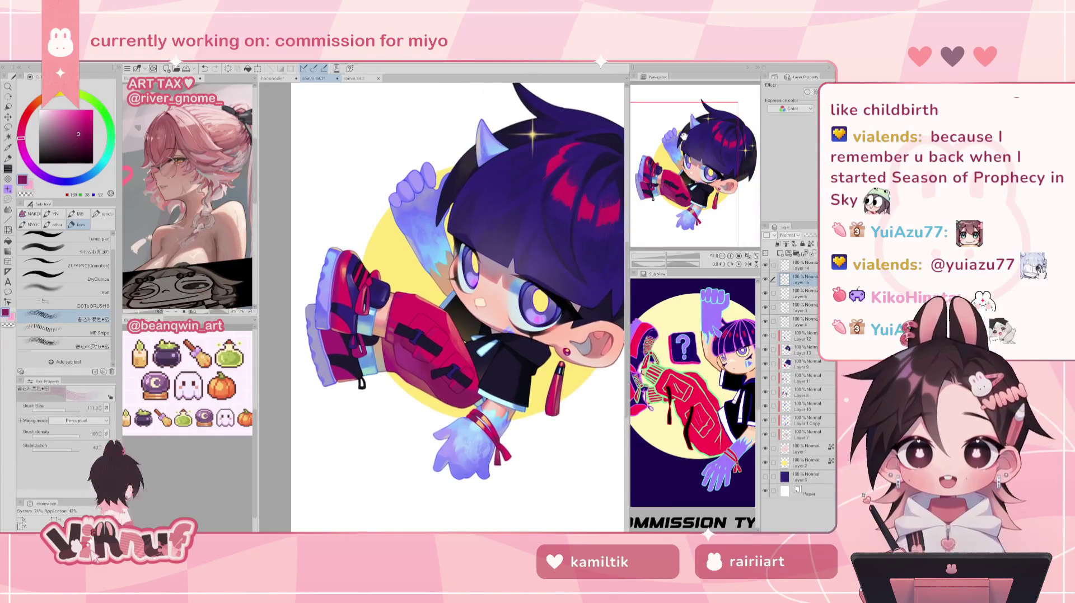
pyautogui.keyDown('alt'); pyautogui.click(436, 256); pyautogui.keyUp('alt')
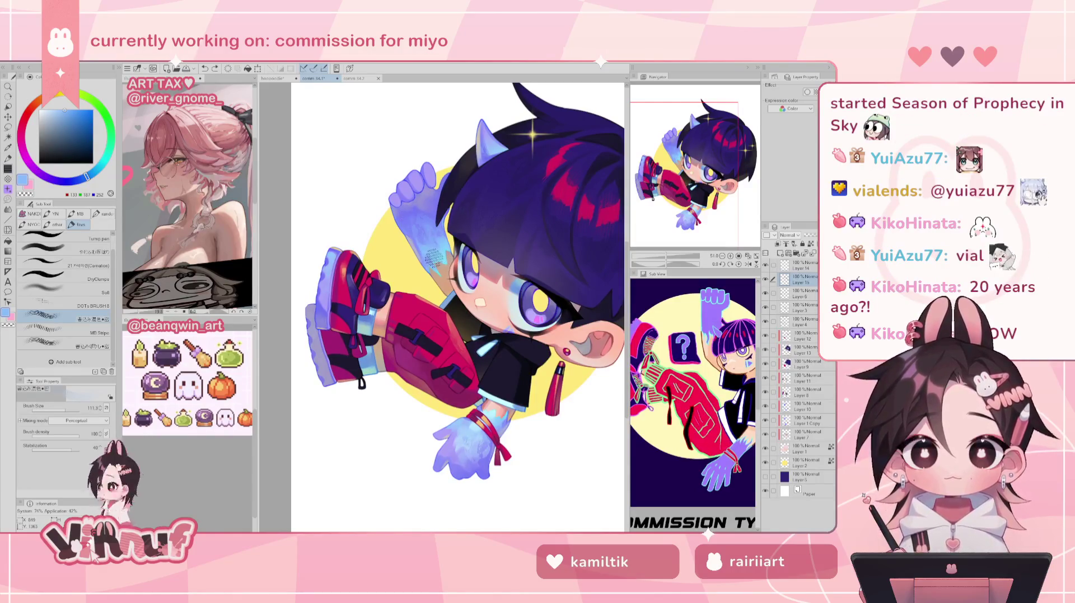
pyautogui.moveTo(434, 259)
pyautogui.mouseDown()
pyautogui.moveTo(413, 206)
pyautogui.moveTo(427, 230)
pyautogui.mouseUp()
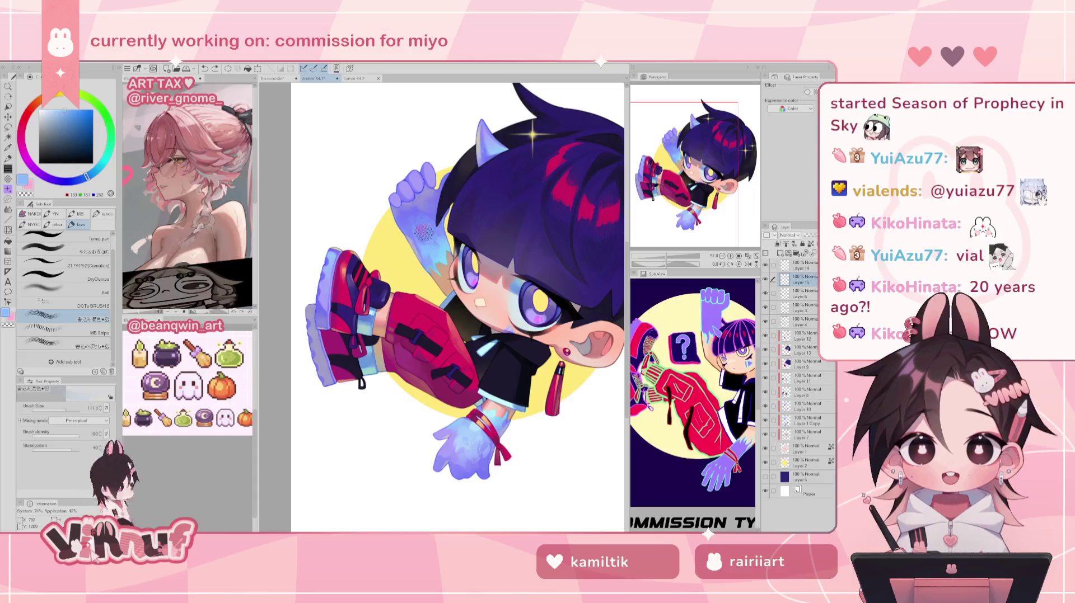
pyautogui.keyDown('alt'); pyautogui.click(450, 448); pyautogui.keyUp('alt')
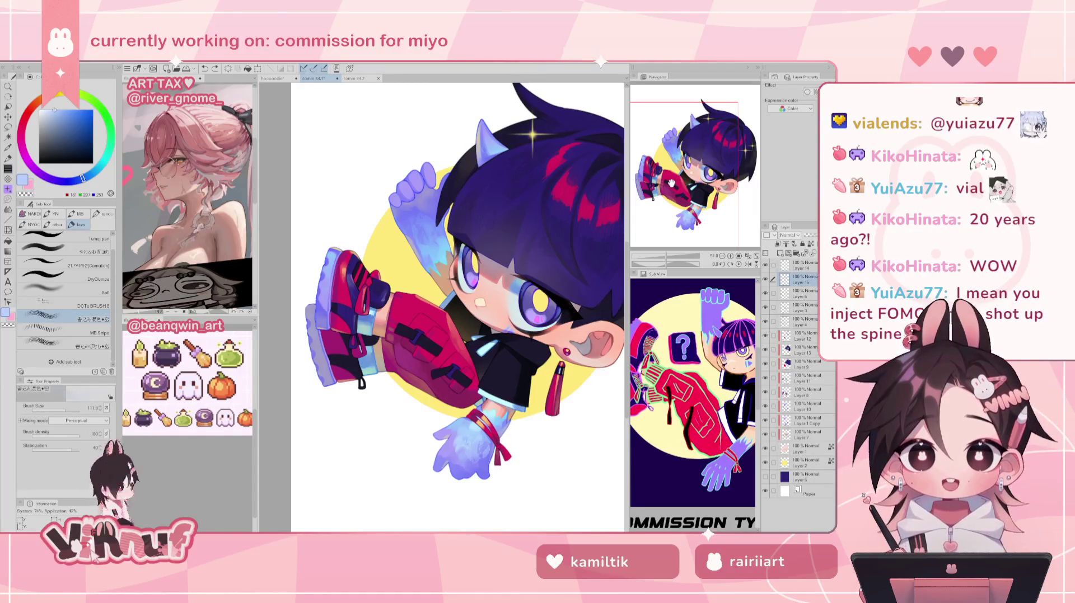
pyautogui.scroll(1, 689, 159)
# - Sample the pants' magenta, switch brushes, then load a darker magenta from the pants' shadow
pyautogui.moveTo(687, 158); pyautogui.dragTo(680, 159)
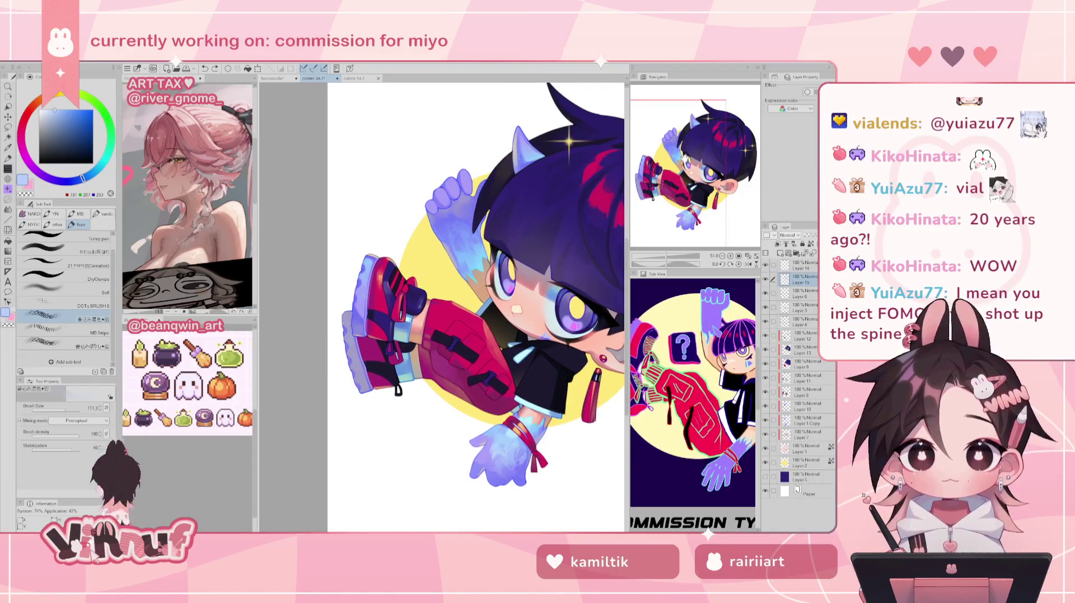
pyautogui.scroll(-1, 690, 141)
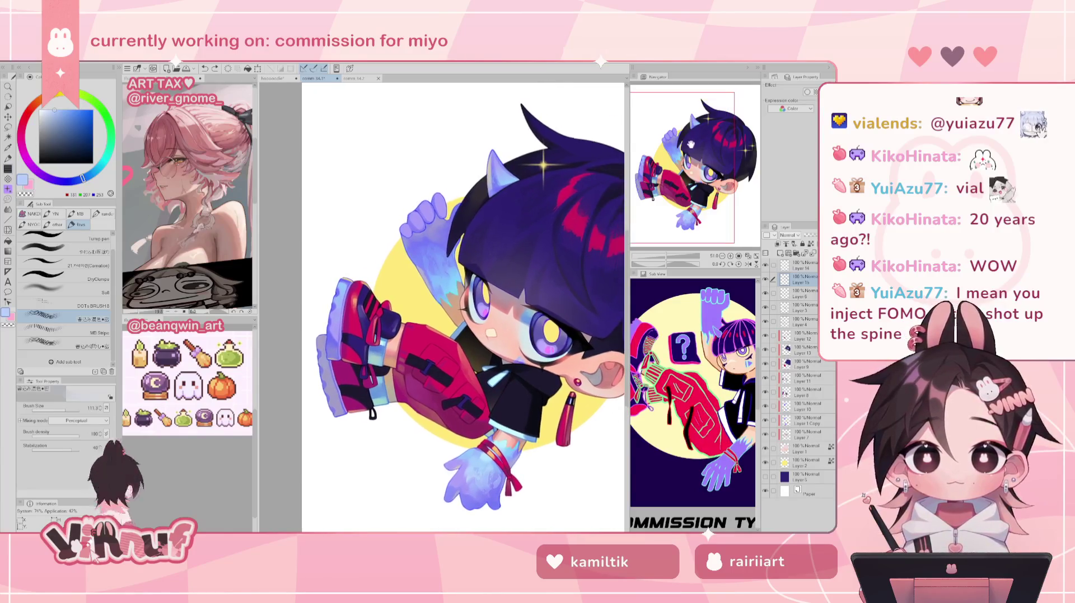
pyautogui.scroll(2, 688, 151)
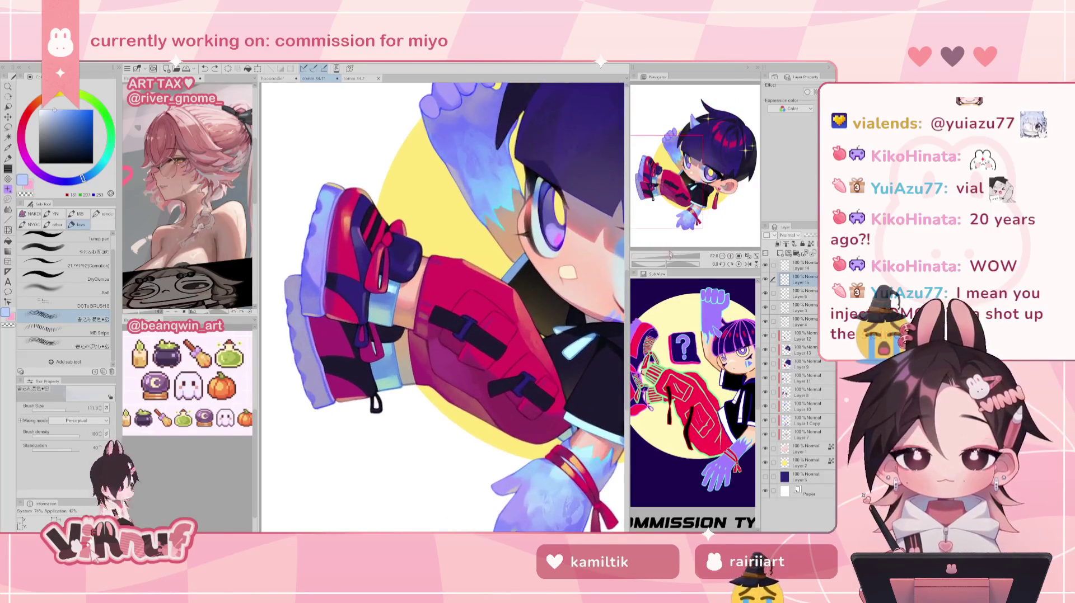
pyautogui.keyDown('alt'); pyautogui.click(445, 360); pyautogui.keyUp('alt')
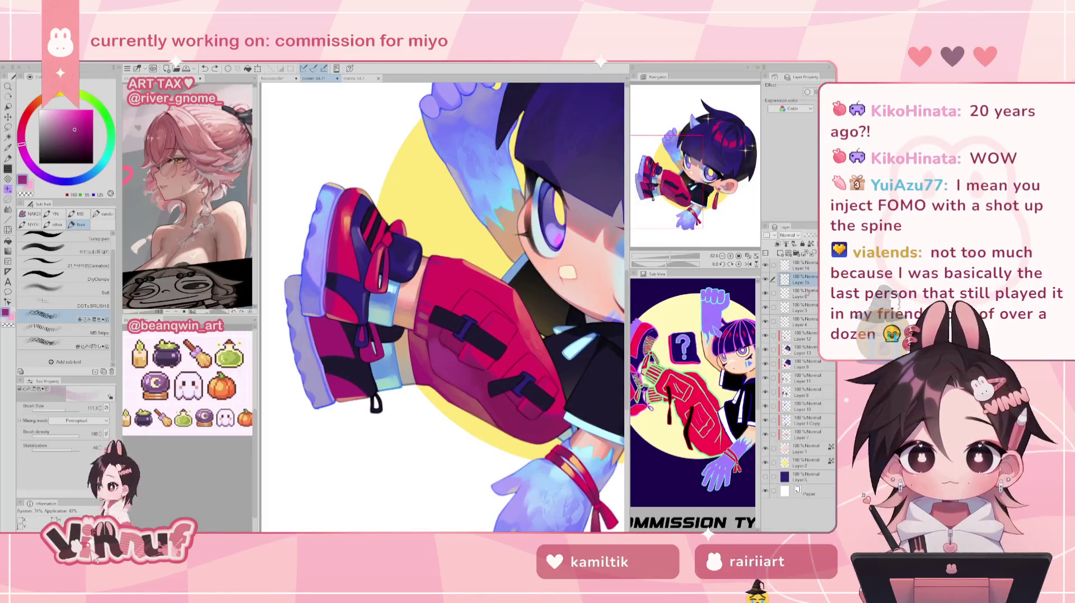
pyautogui.click(784, 294)
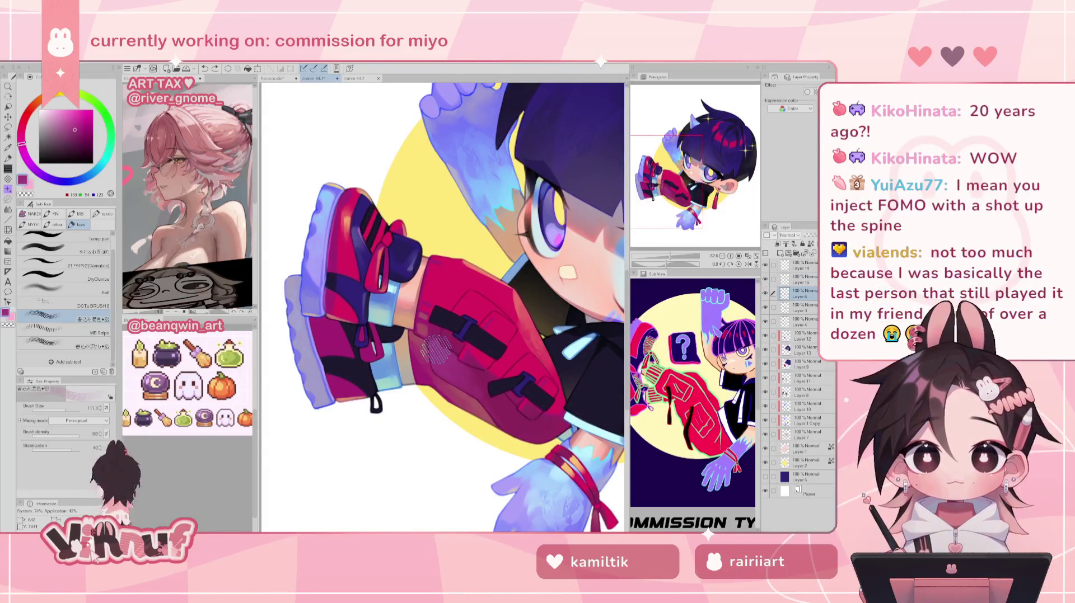
pyautogui.click(56, 248)
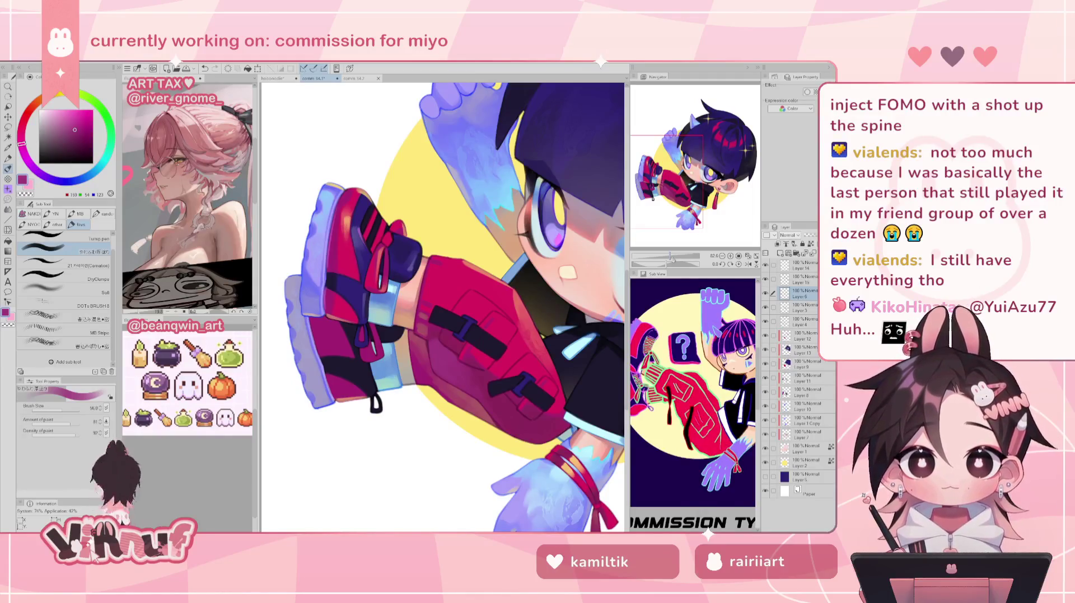
pyautogui.scroll(3, 431, 332)
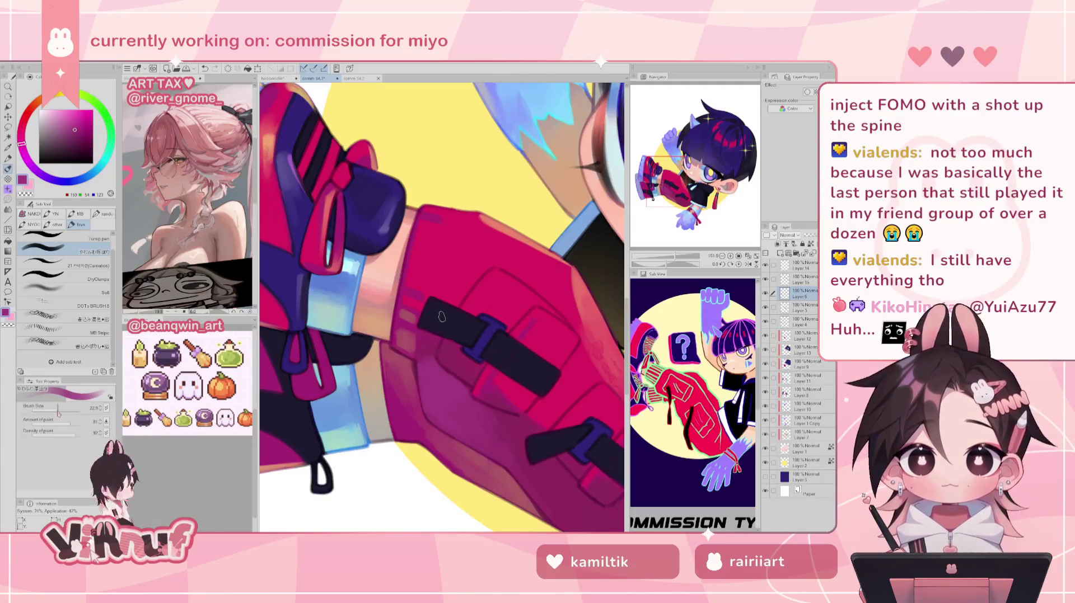
pyautogui.keyDown('alt'); pyautogui.click(442, 354); pyautogui.keyUp('alt')
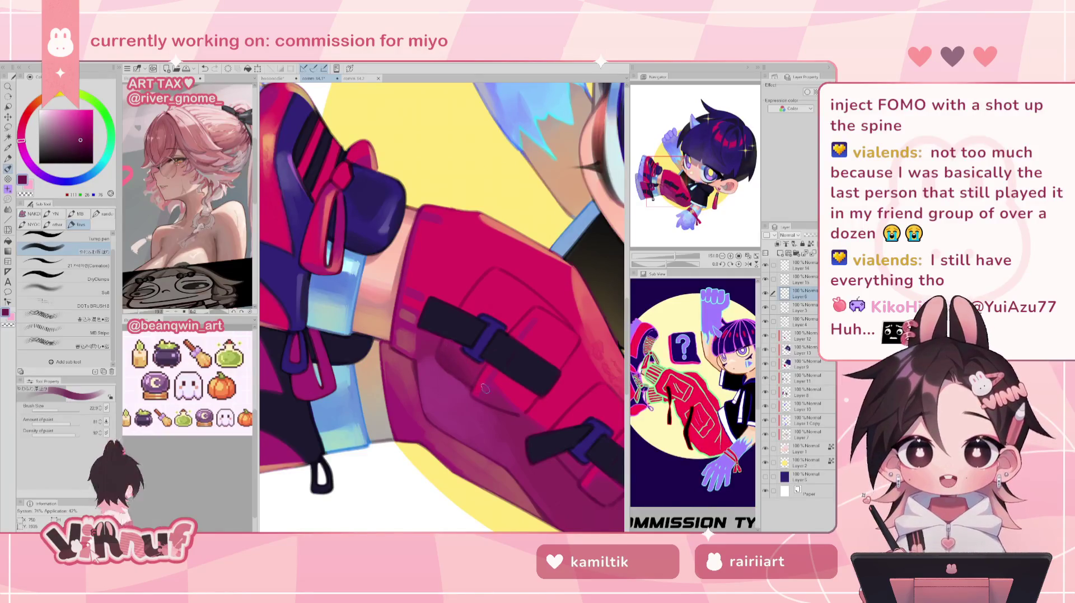
pyautogui.scroll(-1, 449, 357)
# - Mirror the canvas to check the drawing, then sample the strap's dark navy
pyautogui.scroll(-5, 442, 308)
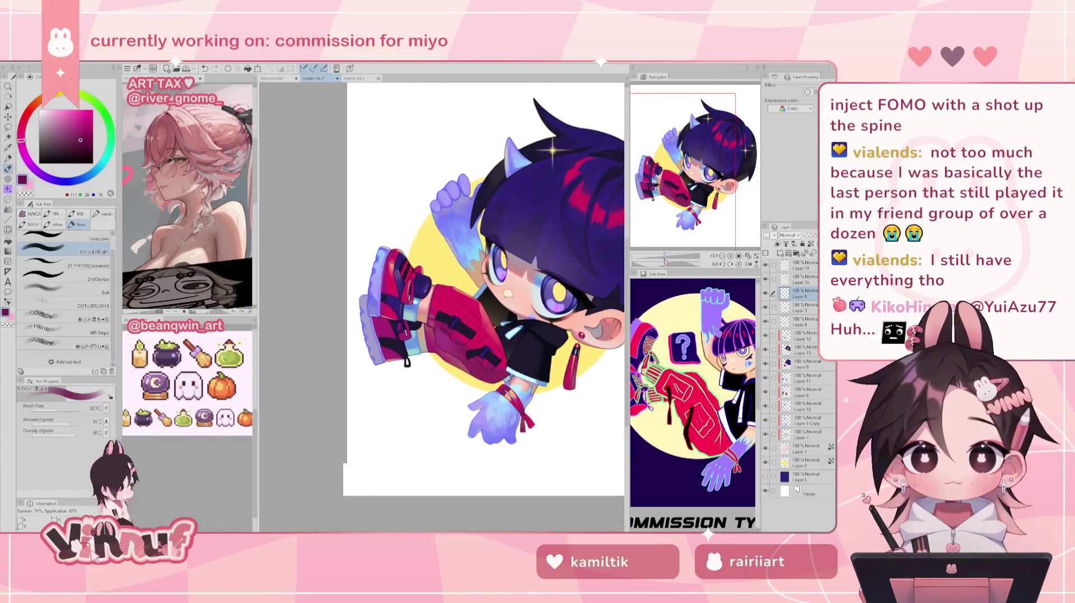
pyautogui.scroll(2, 442, 308)
pyautogui.scroll(2, 442, 308)
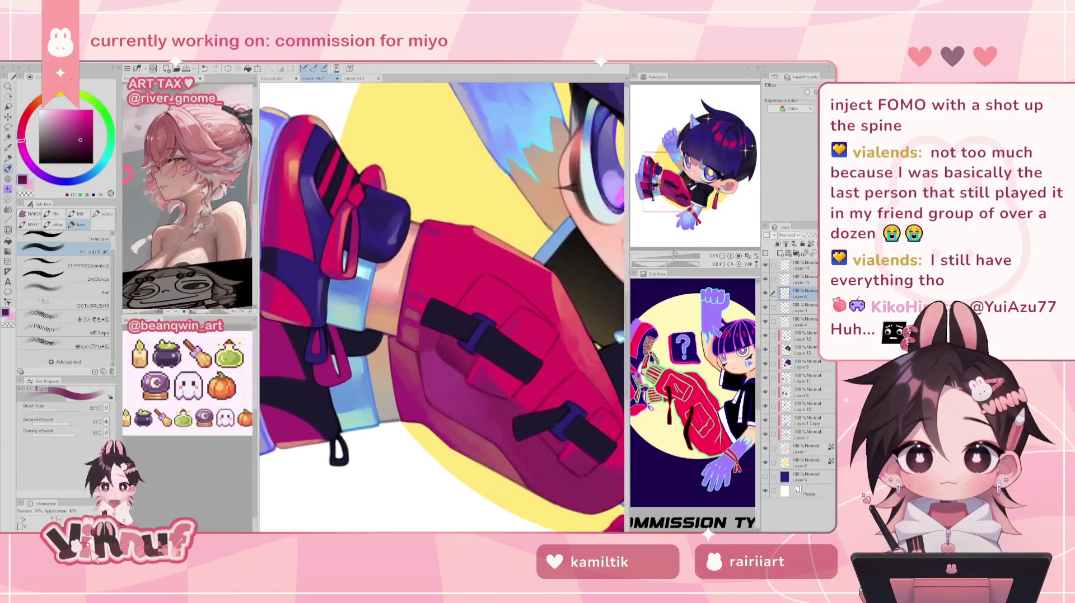
pyautogui.scroll(1, 442, 308)
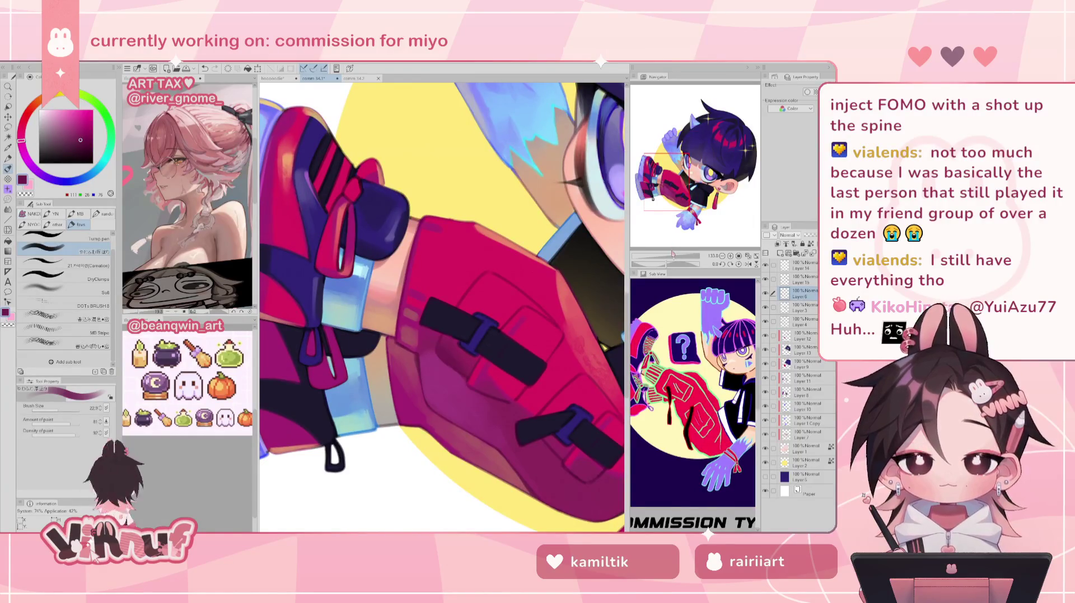
pyautogui.press('h')
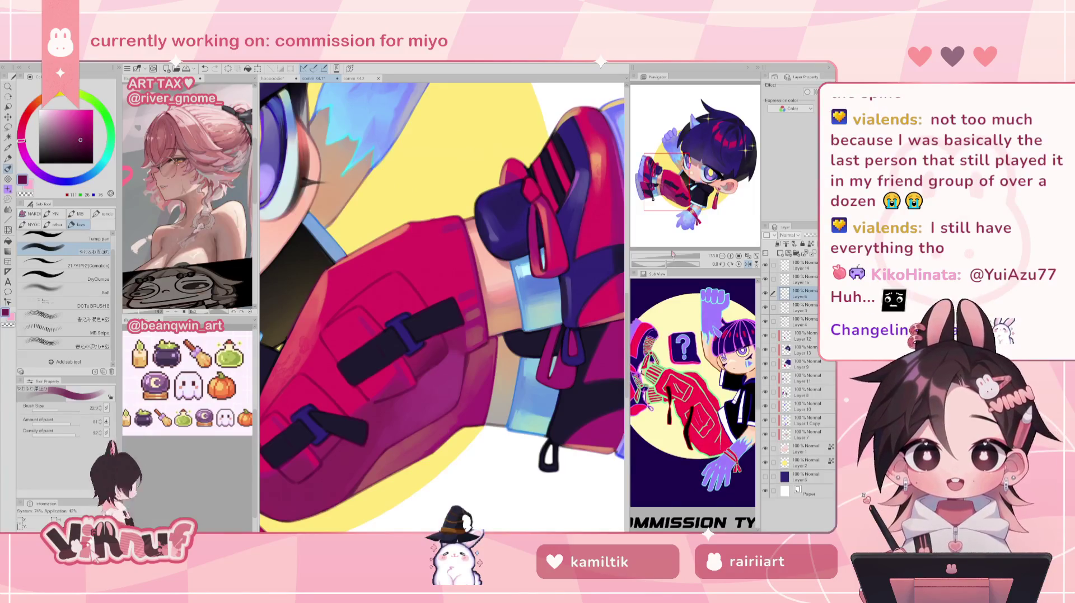
pyautogui.press('h')
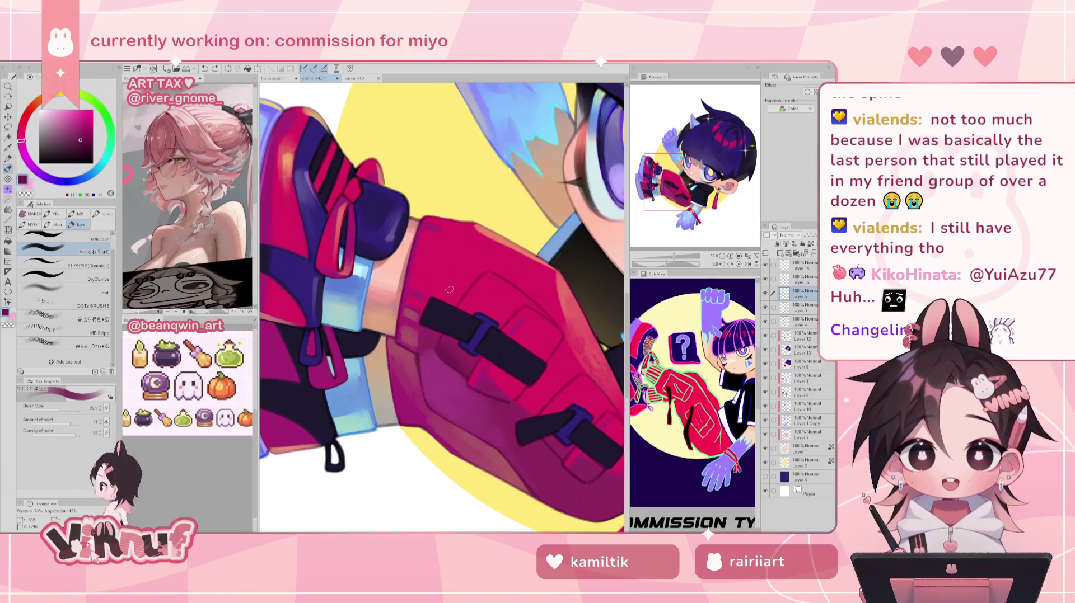
pyautogui.keyDown('alt'); pyautogui.click(430, 322); pyautogui.keyUp('alt')
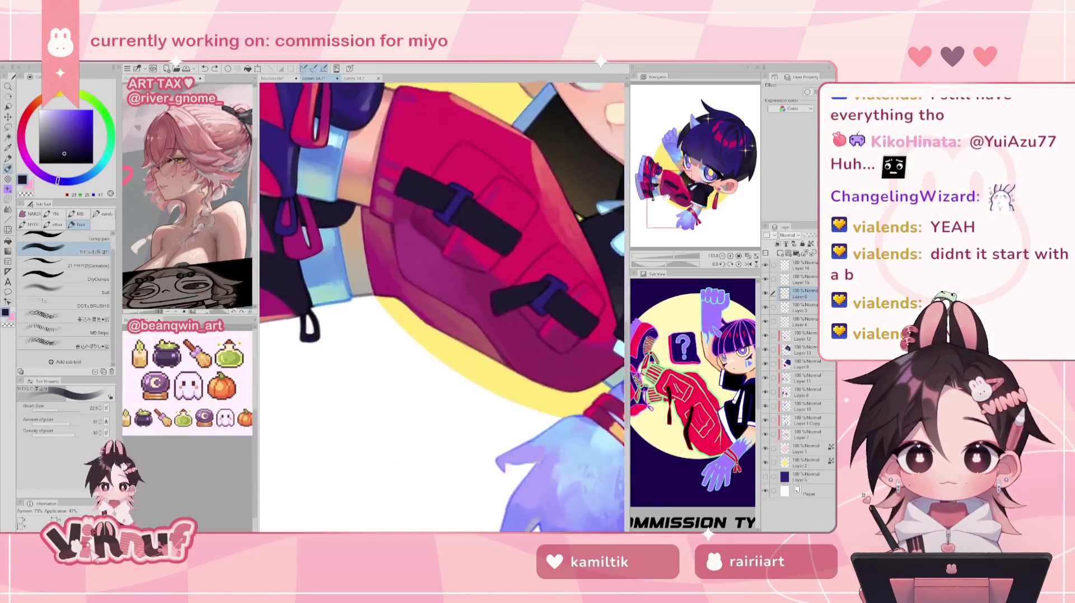
# - Adjust the brush size and pick darker red and purple-magenta shades for the pants
pyautogui.moveTo(56, 409); pyautogui.dragTo(54, 415)
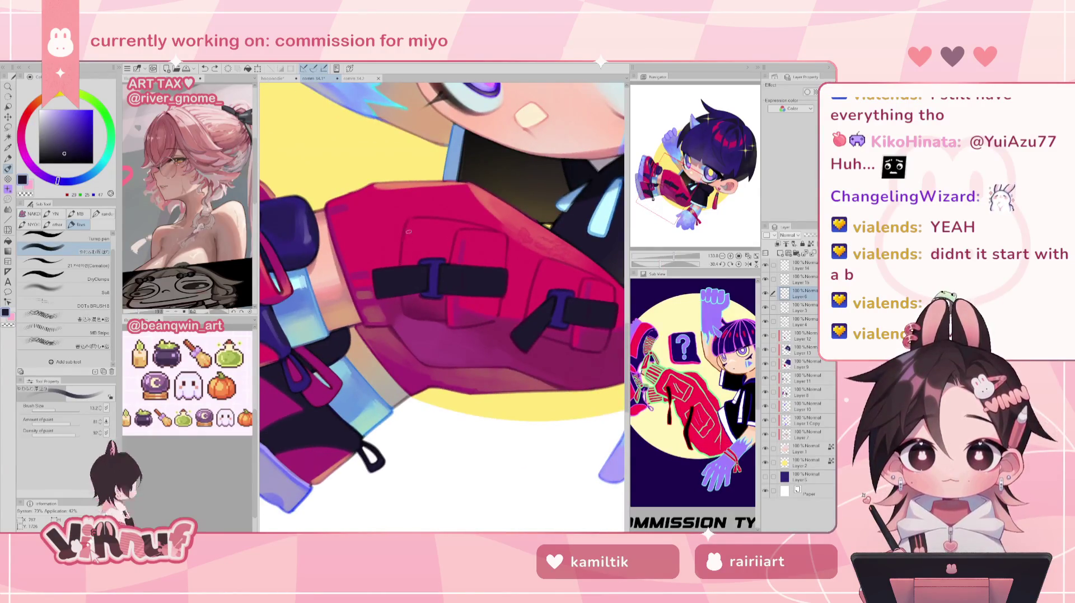
pyautogui.keyDown('alt'); pyautogui.click(405, 264); pyautogui.keyUp('alt')
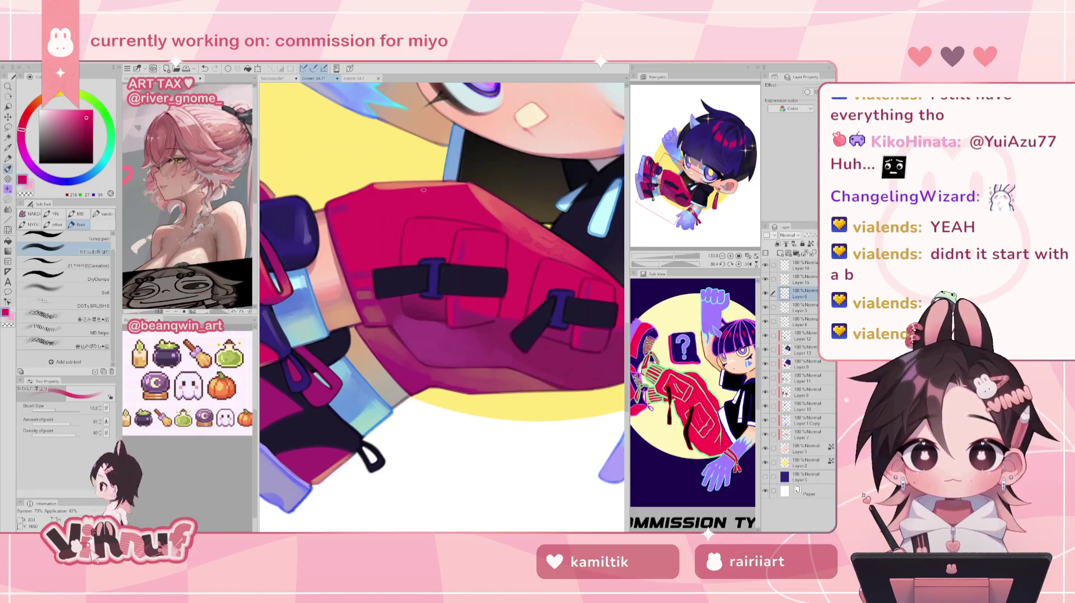
pyautogui.keyDown('alt'); pyautogui.click(455, 241); pyautogui.keyUp('alt')
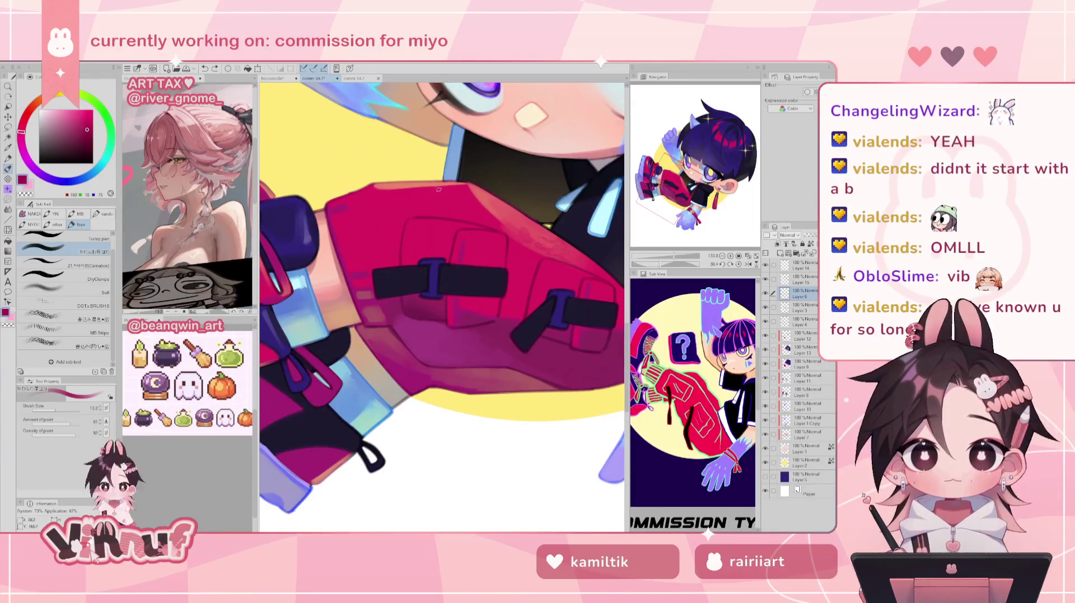
pyautogui.keyDown('alt'); pyautogui.click(456, 239); pyautogui.keyUp('alt')
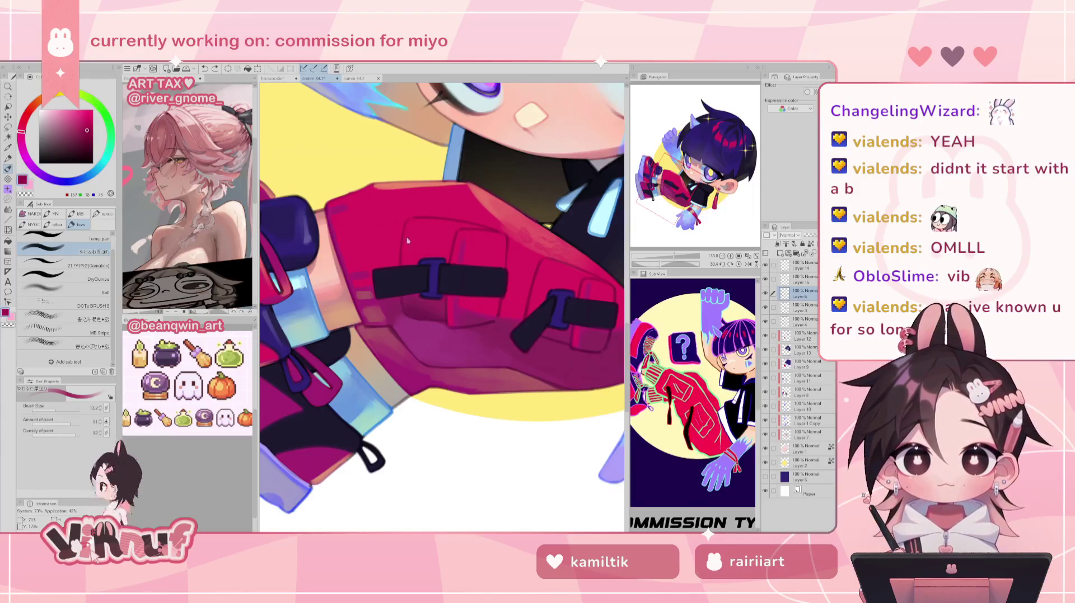
pyautogui.keyDown('alt'); pyautogui.click(402, 262); pyautogui.keyUp('alt')
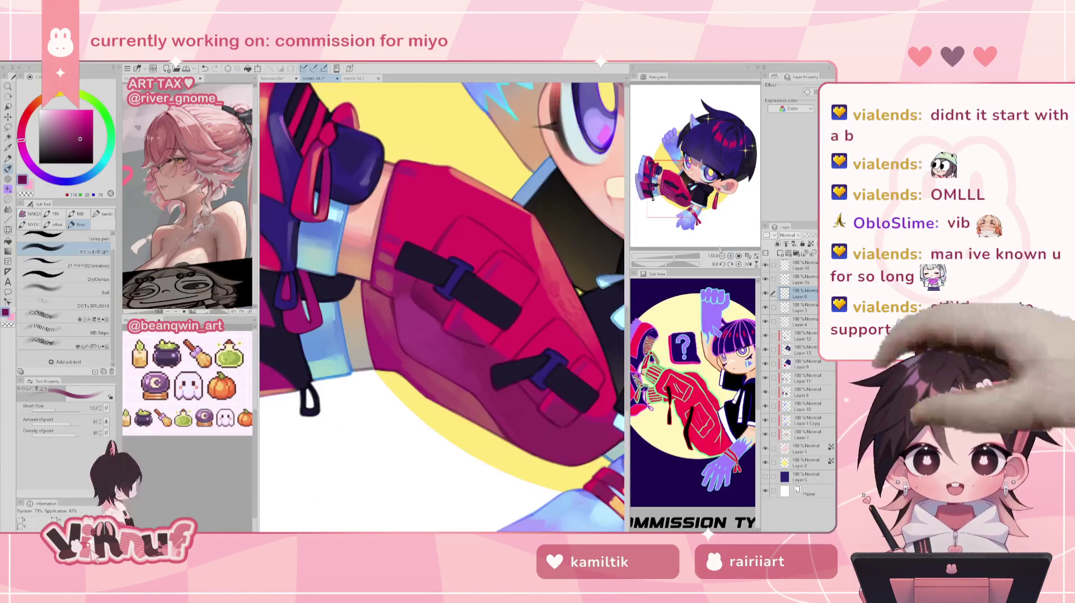
# - Check the mirrored view, zoom onto the buckle and sample its navy and dark blue
pyautogui.scroll(-5, 405, 247)
pyautogui.scroll(3, 432, 224)
pyautogui.scroll(2, 431, 224)
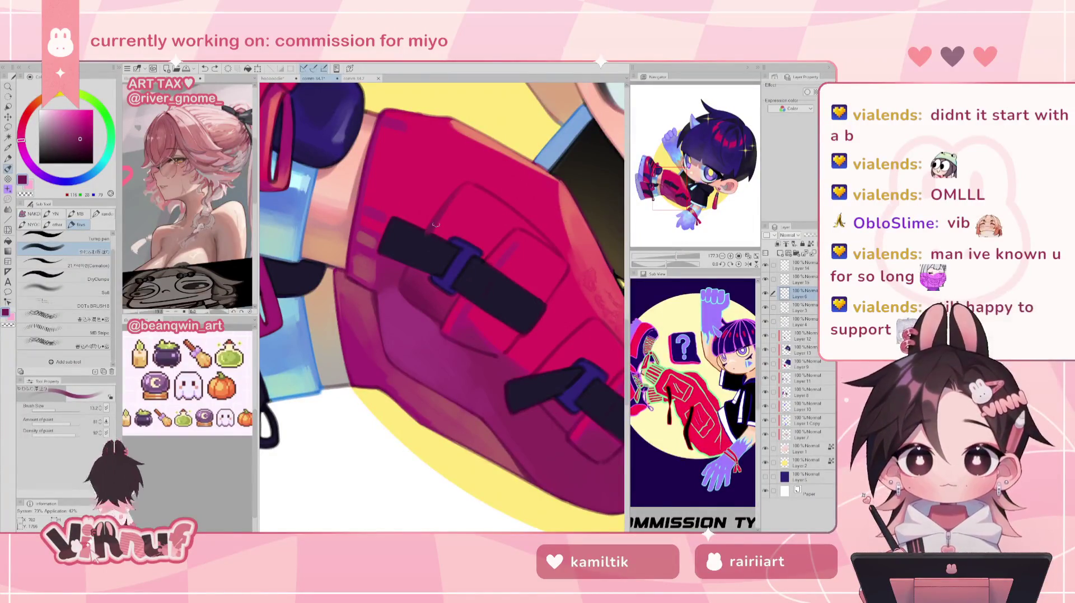
pyautogui.press('h')
pyautogui.press('h')
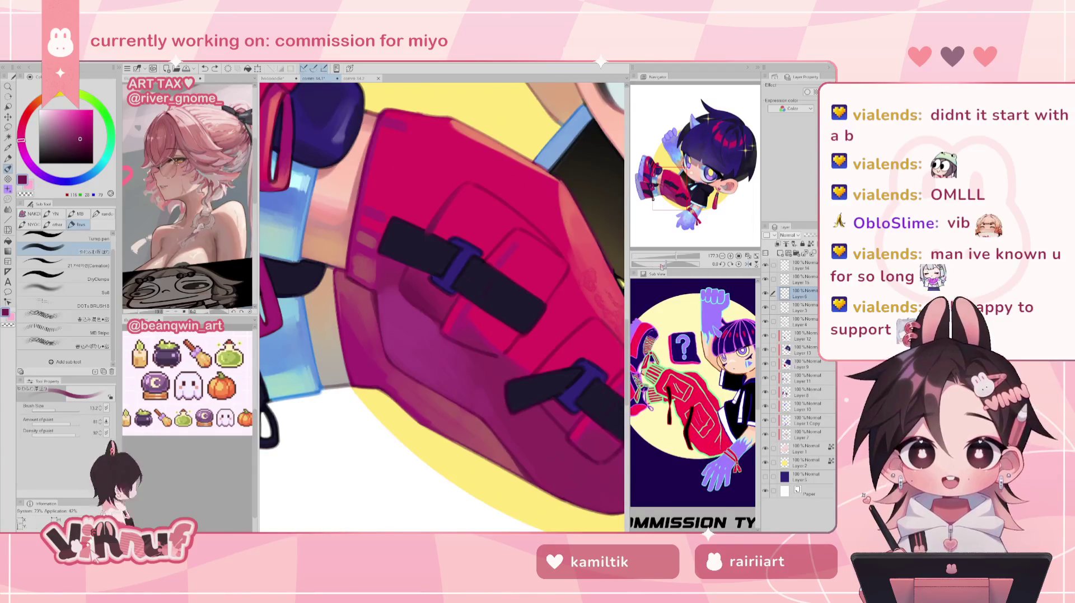
pyautogui.hotkey('ctrl', '0')
pyautogui.scroll(2, 442, 308)
pyautogui.moveTo(667, 257); pyautogui.dragTo(675, 257)
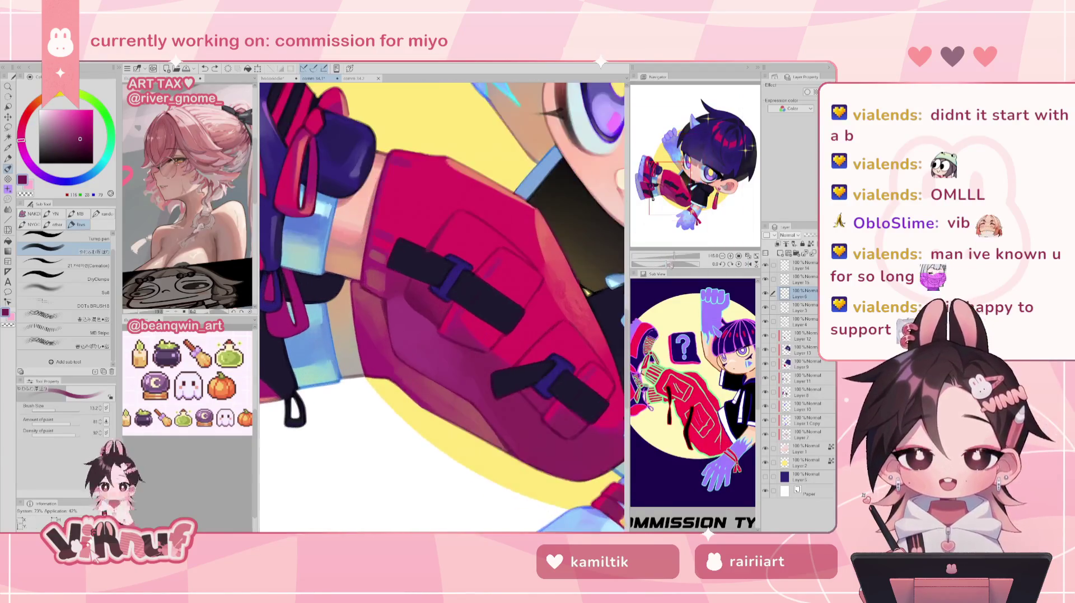
pyautogui.scroll(2, 500, 223)
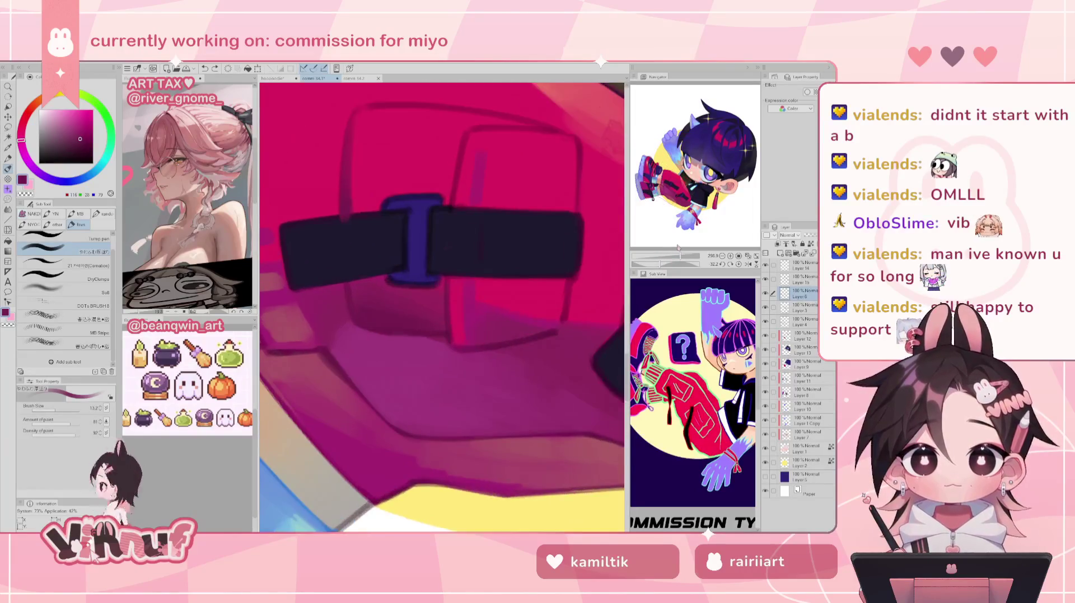
pyautogui.scroll(2, 500, 223)
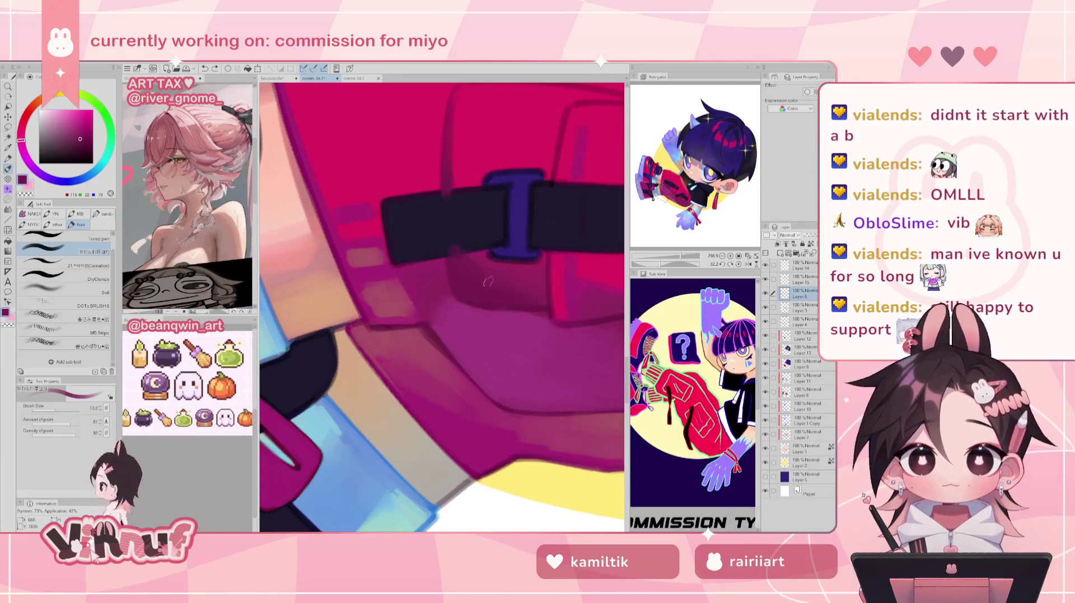
pyautogui.keyDown('alt'); pyautogui.click(466, 228); pyautogui.keyUp('alt')
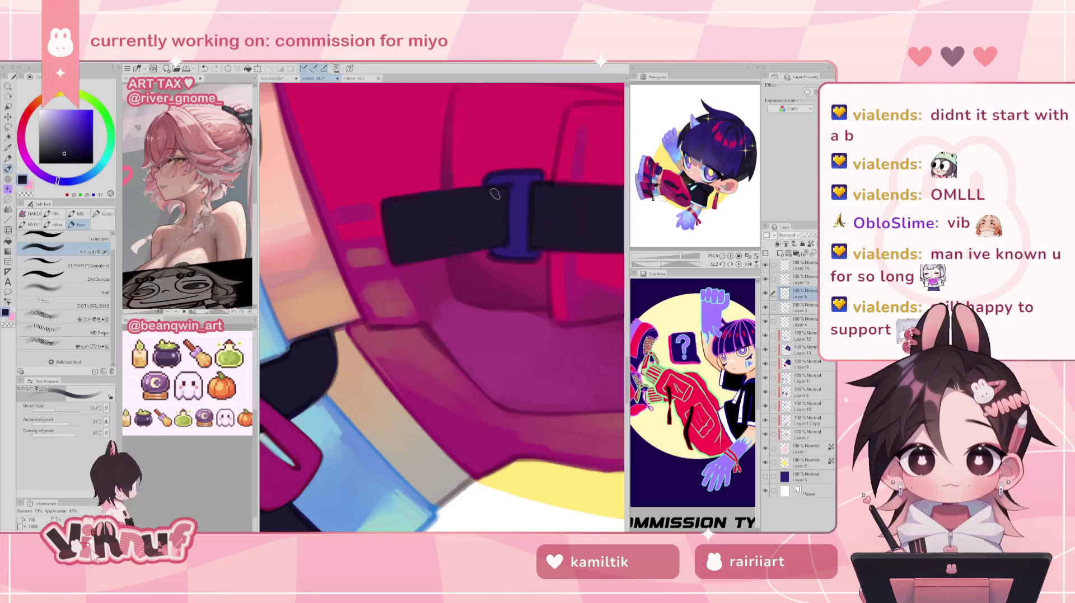
pyautogui.keyDown('alt'); pyautogui.click(521, 188); pyautogui.keyUp('alt')
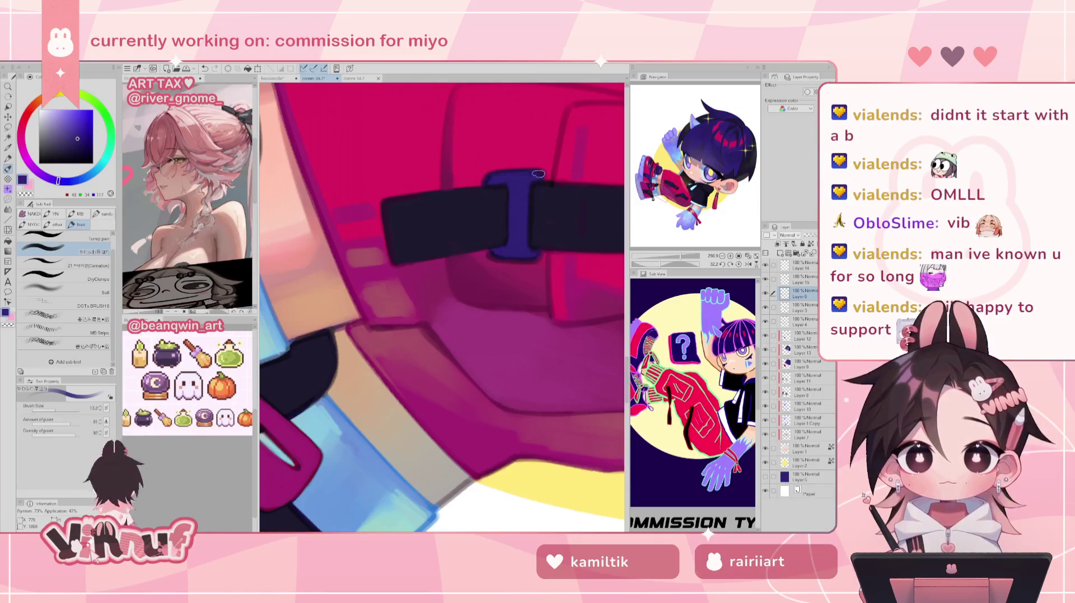
pyautogui.keyDown('alt'); pyautogui.click(546, 204); pyautogui.keyUp('alt')
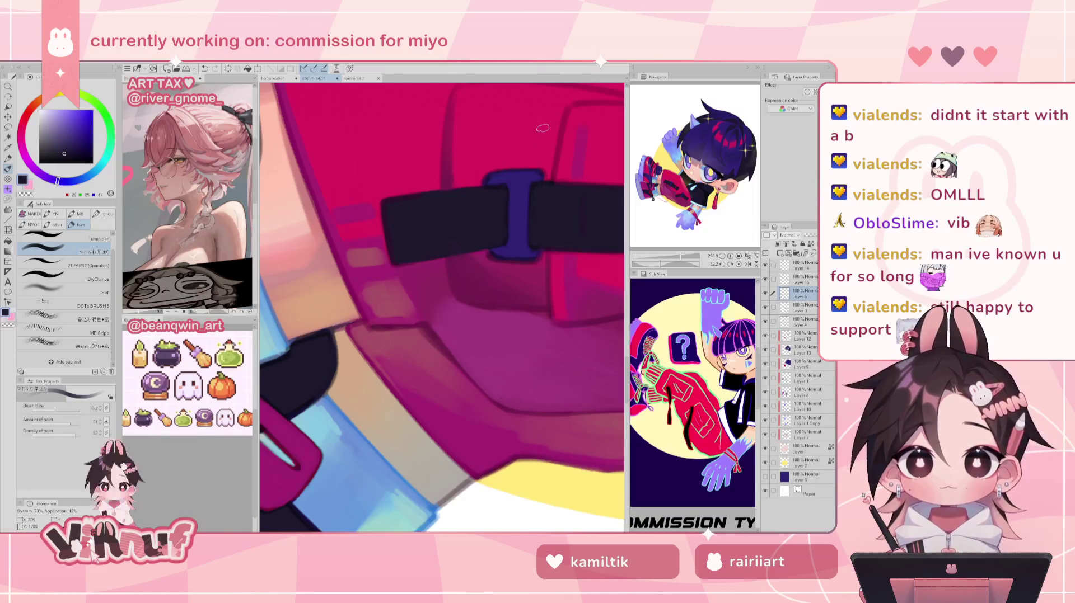
# - Reset the view upright and sample darker magentas to deepen the pocket shading
pyautogui.moveTo(680, 256)
pyautogui.mouseDown()
pyautogui.moveTo(670, 258)
pyautogui.moveTo(680, 258)
pyautogui.mouseUp()
pyautogui.click(739, 264)
pyautogui.keyDown('alt'); pyautogui.click(431, 292); pyautogui.keyUp('alt')
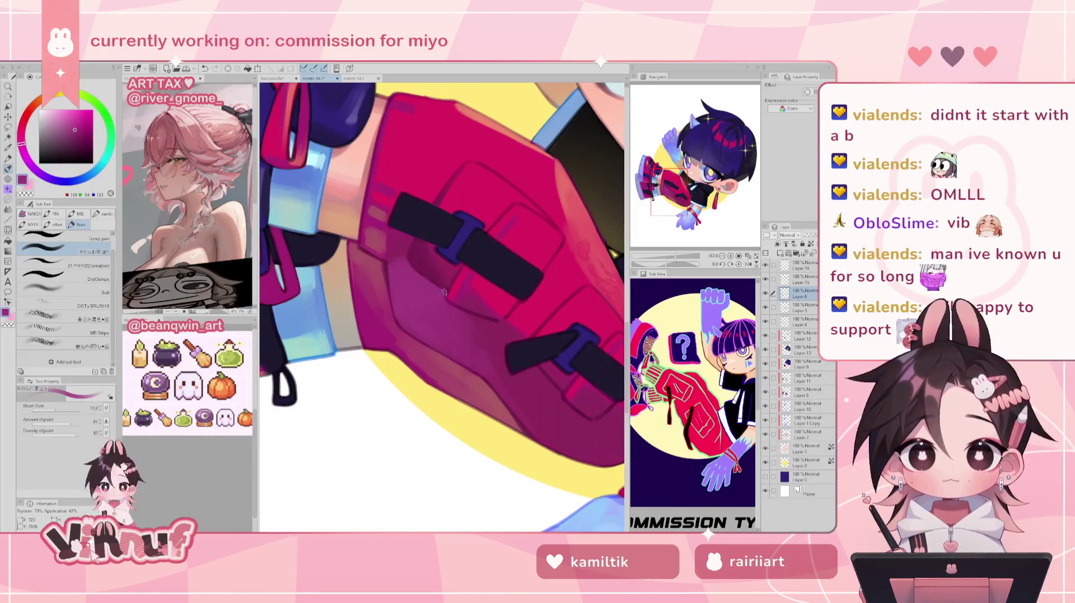
pyautogui.keyDown('alt'); pyautogui.click(469, 308); pyautogui.keyUp('alt')
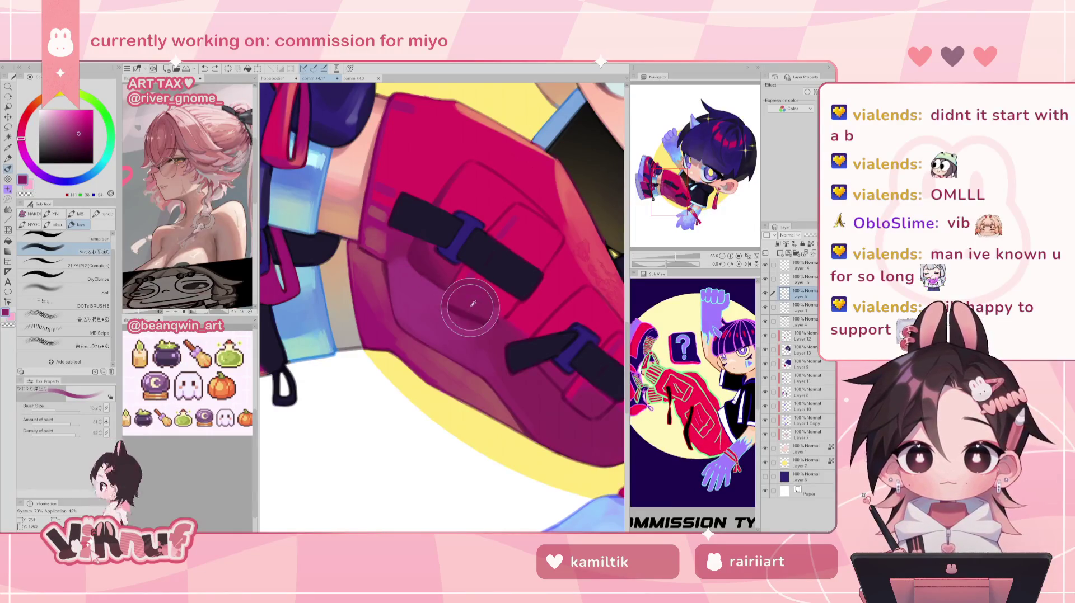
pyautogui.keyDown('alt'); pyautogui.click(471, 312); pyautogui.keyUp('alt')
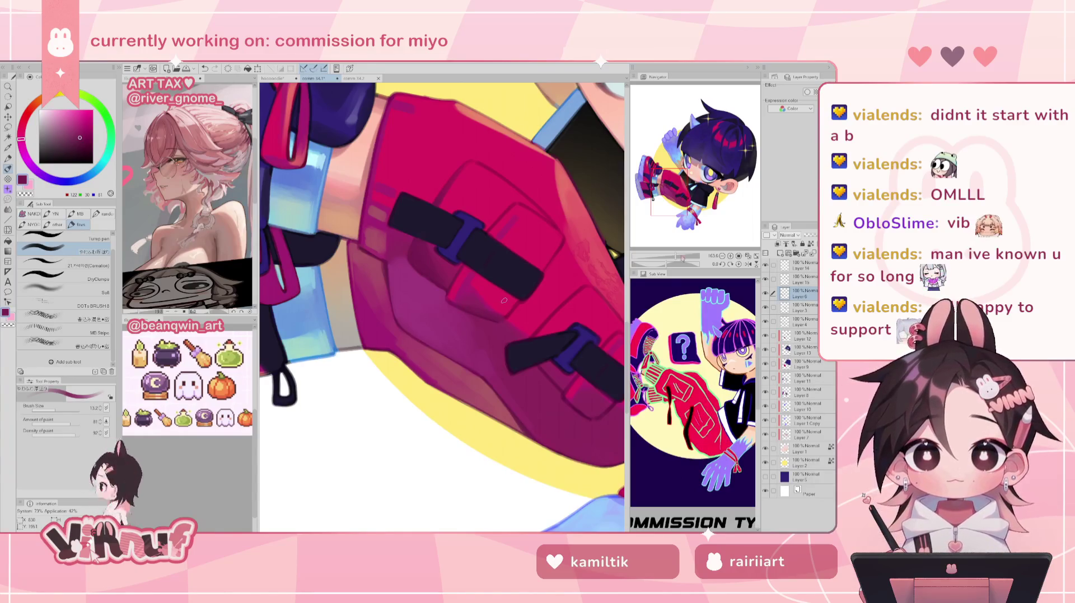
pyautogui.scroll(-3, 504, 301)
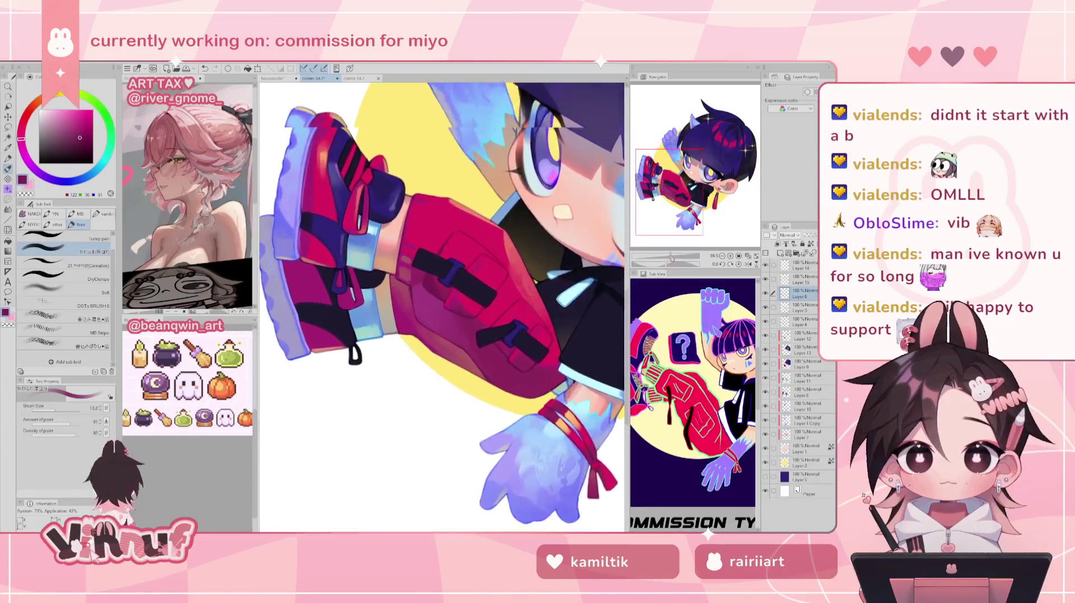
# - Mirror the view to check, then sample shadow and brighter magentas to shade the pockets
pyautogui.click(672, 256)
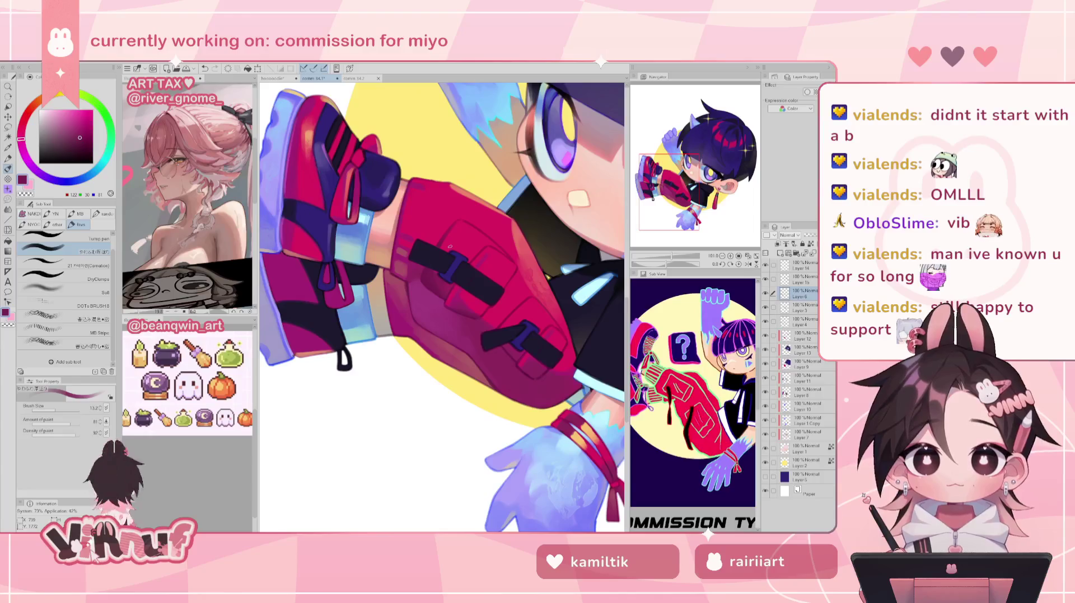
pyautogui.press('h')
pyautogui.scroll(5, 392, 258)
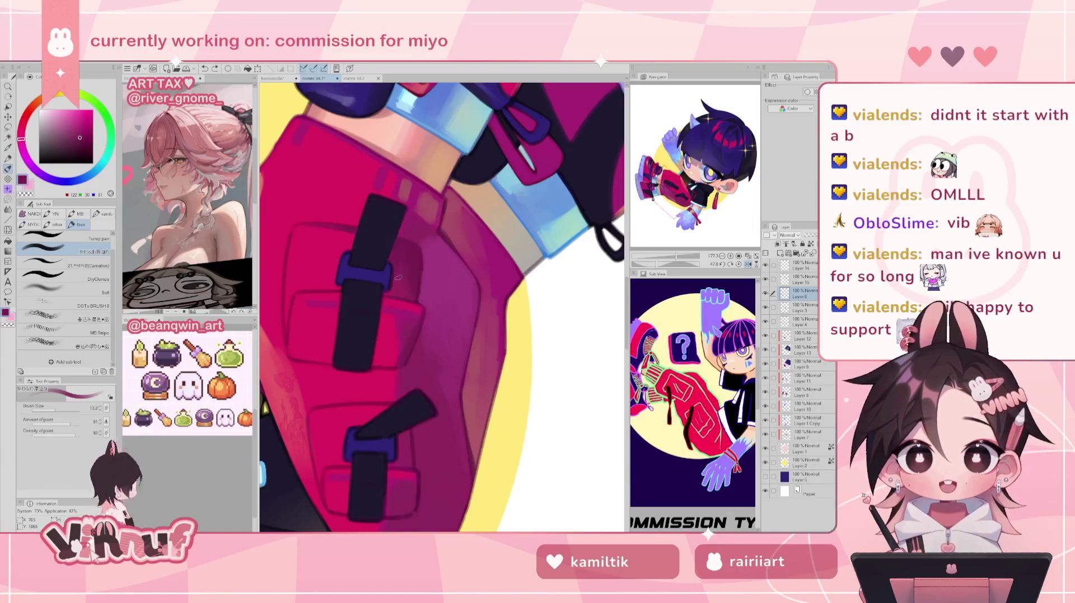
pyautogui.press('h')
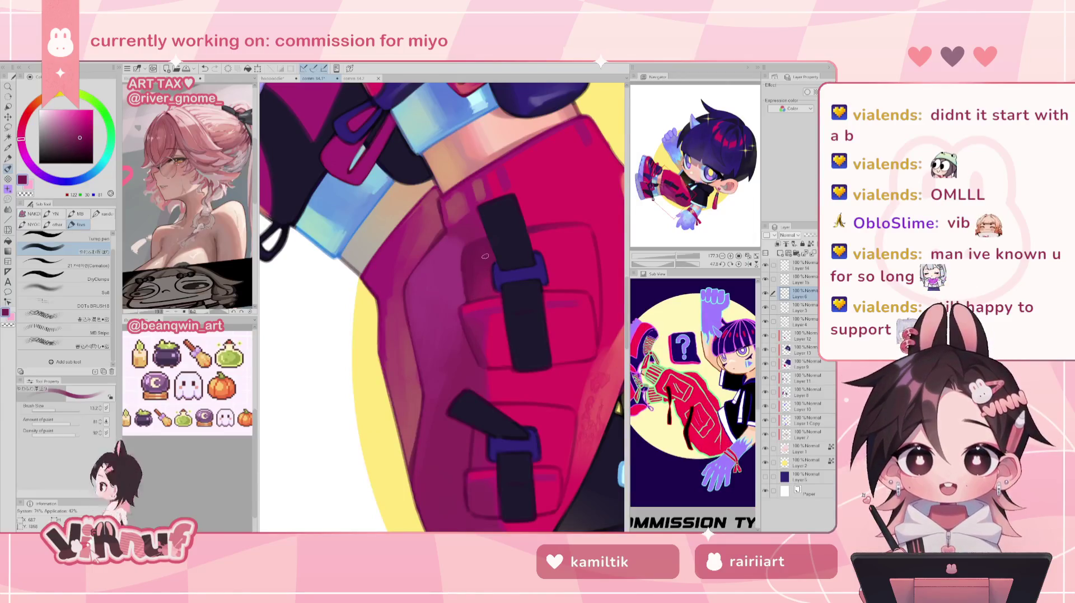
pyautogui.keyDown('alt'); pyautogui.click(464, 283); pyautogui.keyUp('alt')
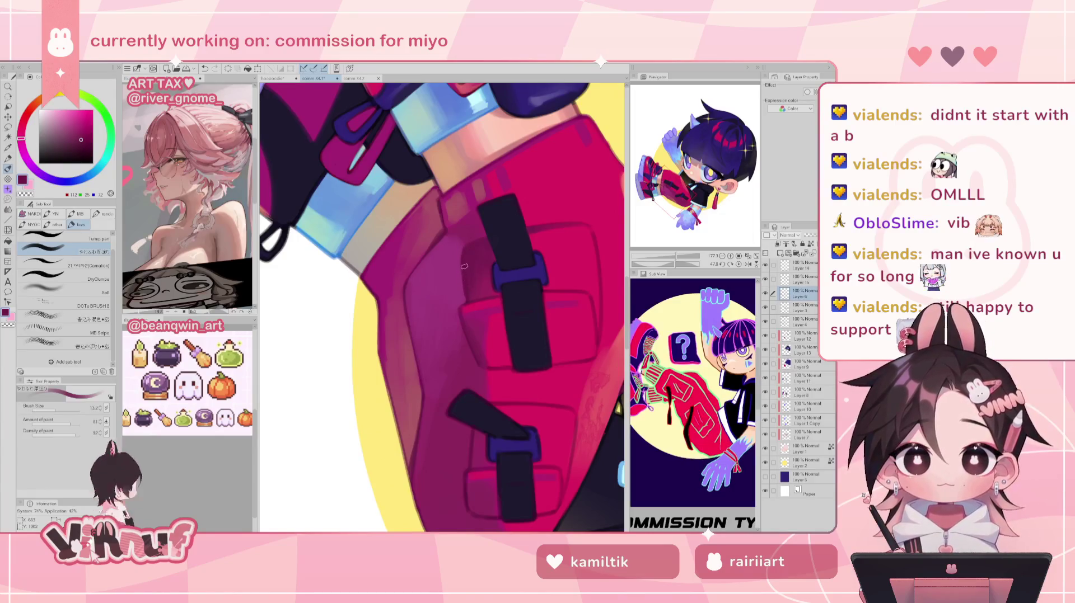
pyautogui.keyDown('alt'); pyautogui.click(469, 276); pyautogui.keyUp('alt')
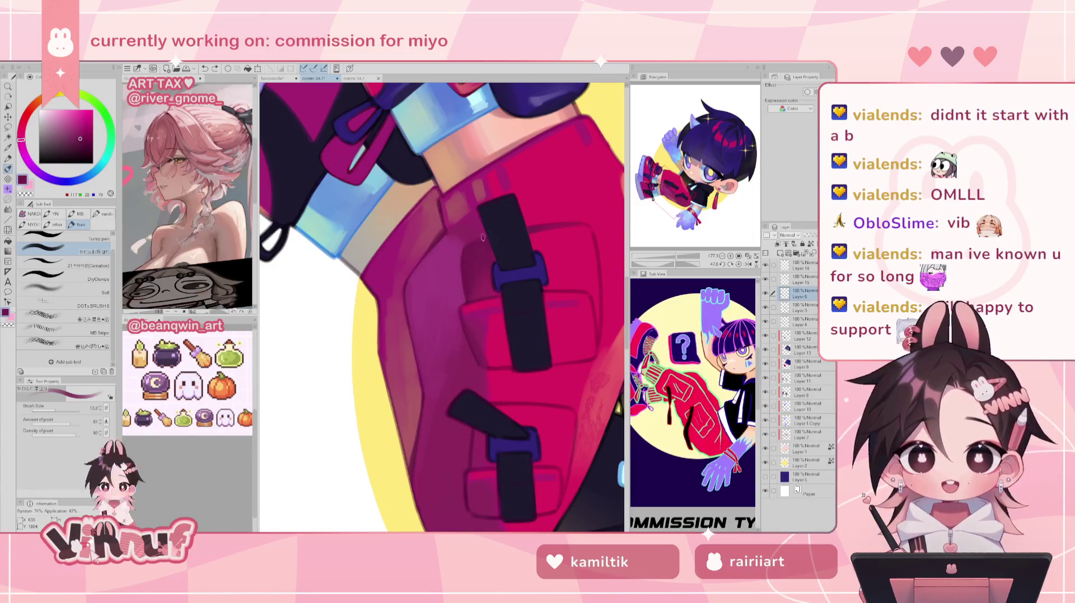
pyautogui.keyDown('alt'); pyautogui.click(456, 282); pyautogui.keyUp('alt')
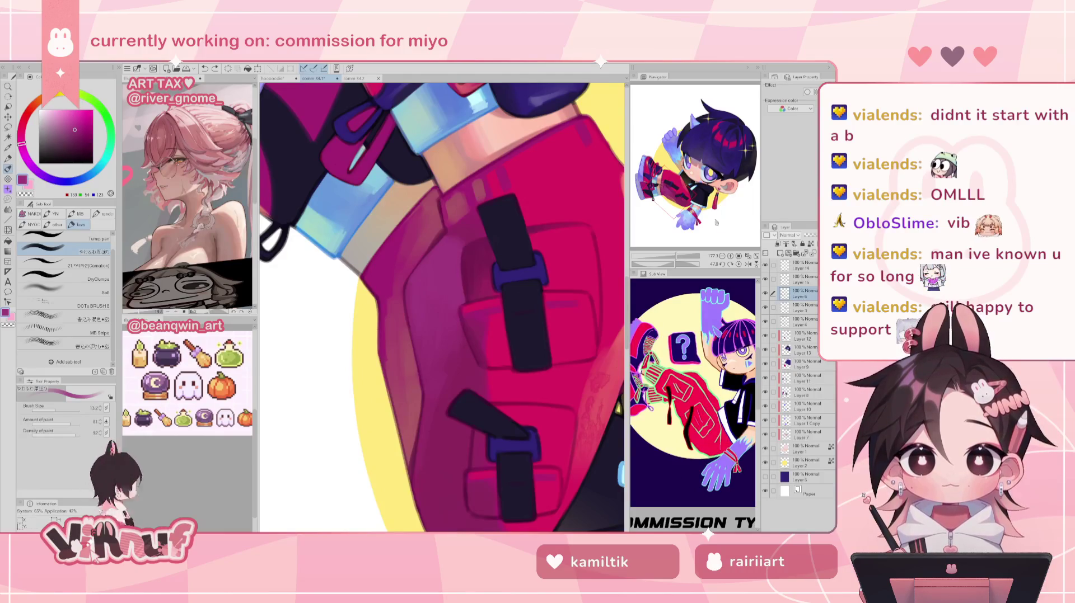
# - Reset the rotation, enlarge the brush and zoom out to the whole character
pyautogui.click(739, 264)
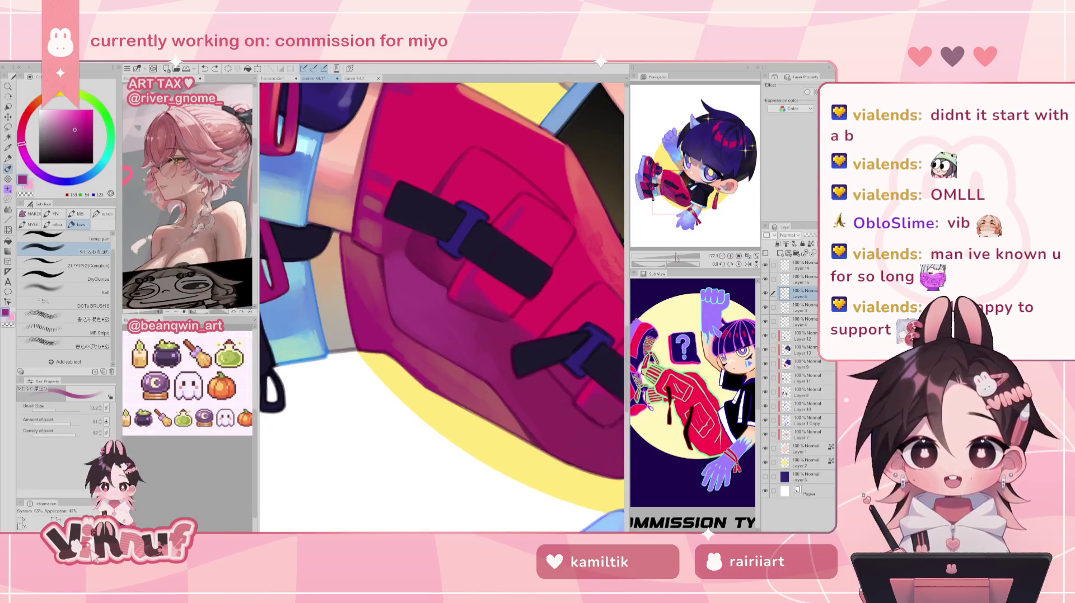
pyautogui.moveTo(676, 257); pyautogui.dragTo(676, 238)
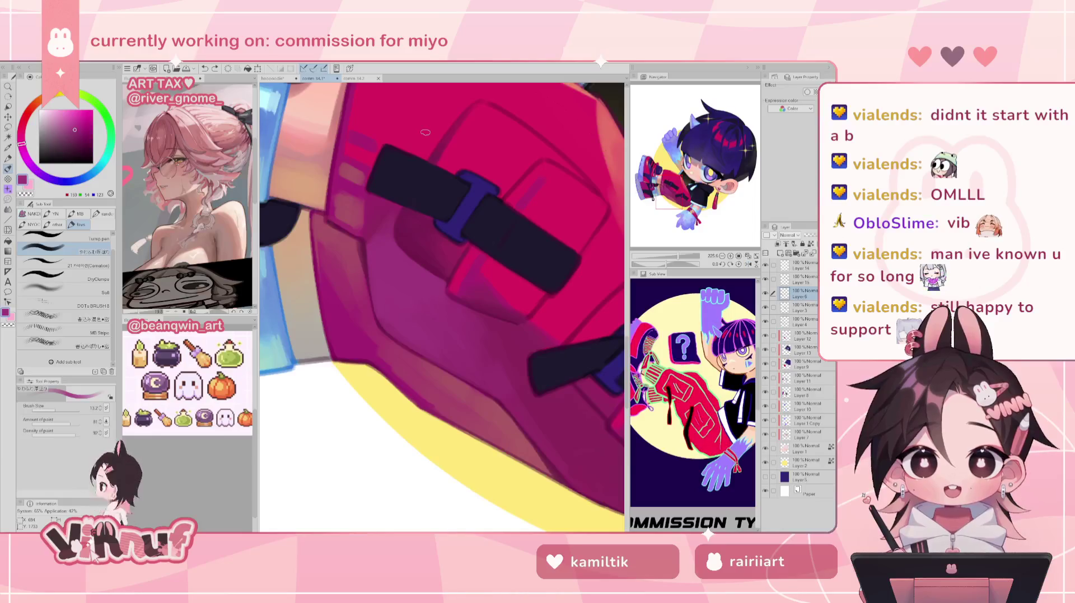
pyautogui.moveTo(666, 264); pyautogui.dragTo(667, 240)
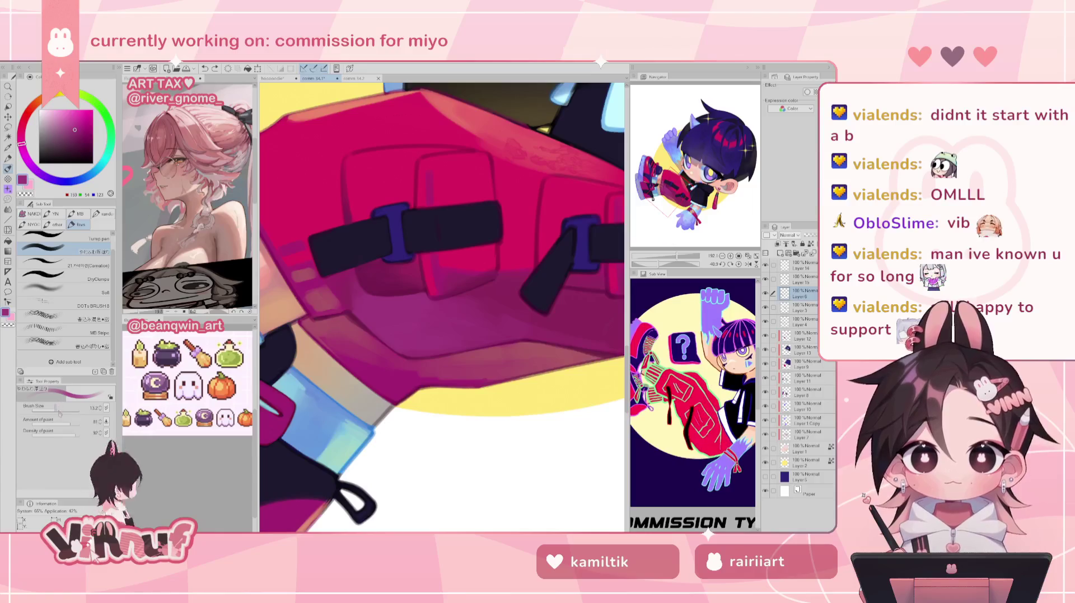
pyautogui.press(']')
pyautogui.press(']')
pyautogui.press(']')
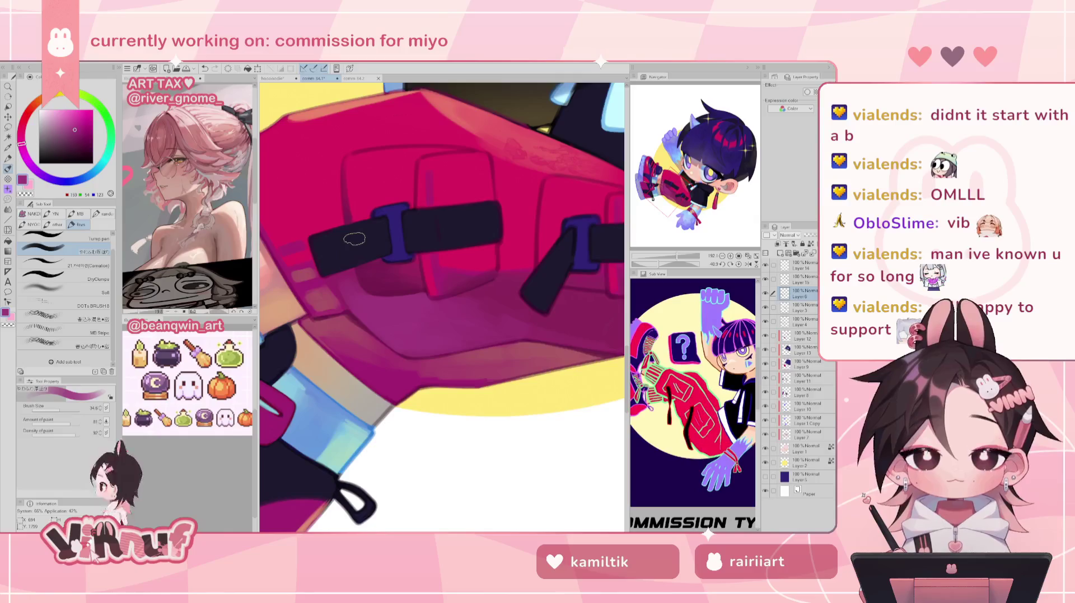
pyautogui.moveTo(677, 256); pyautogui.dragTo(671, 257)
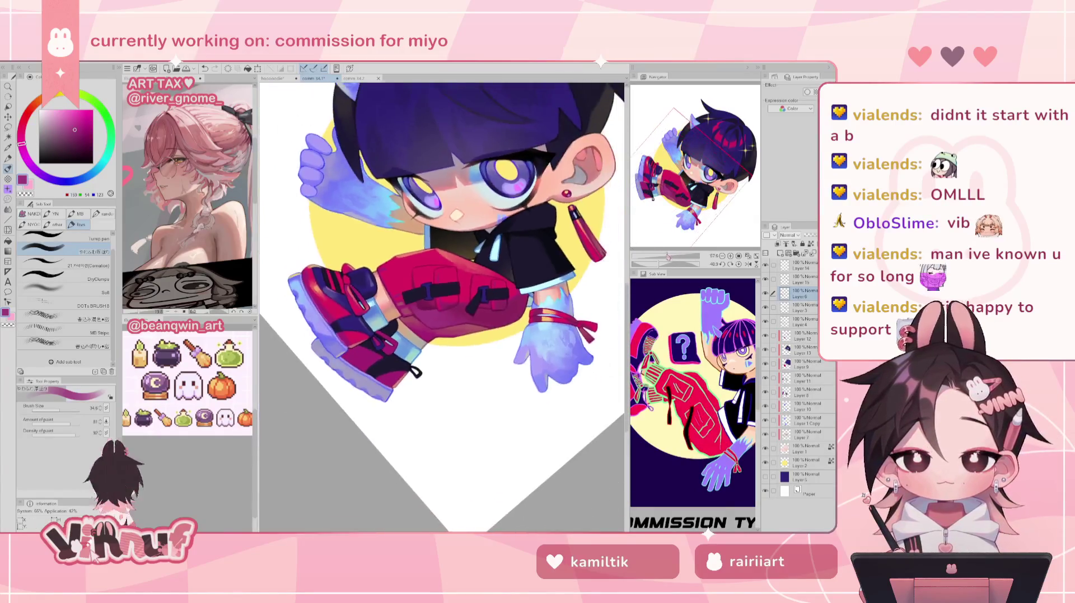
# - Sample the pants' red-pink, reduce the brush to 21.4 and pick darker magenta and red-pink shades
pyautogui.click(738, 264)
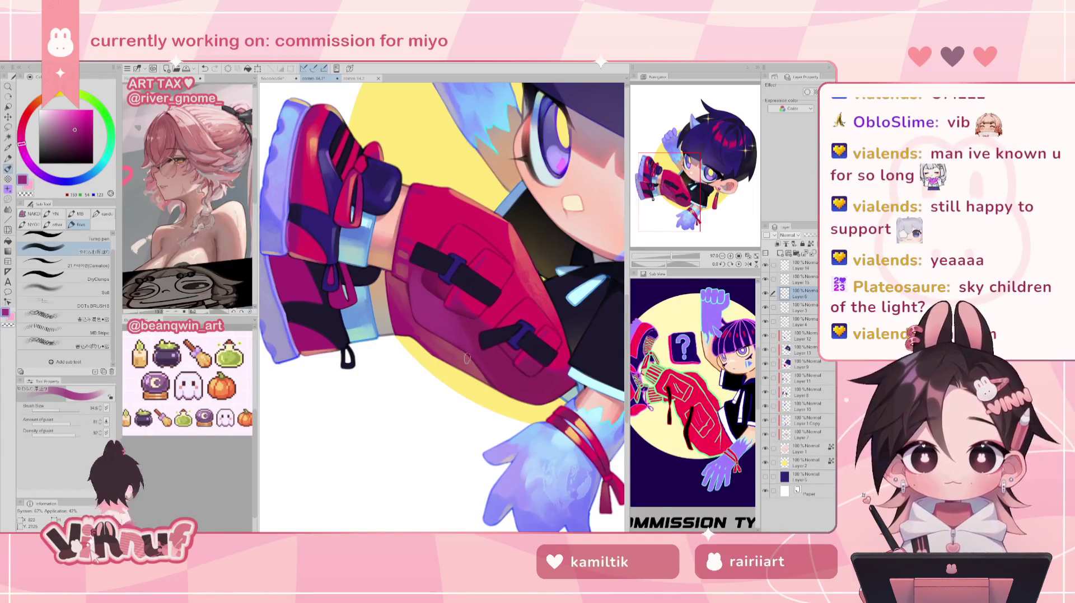
pyautogui.keyDown('alt'); pyautogui.click(459, 353); pyautogui.keyUp('alt')
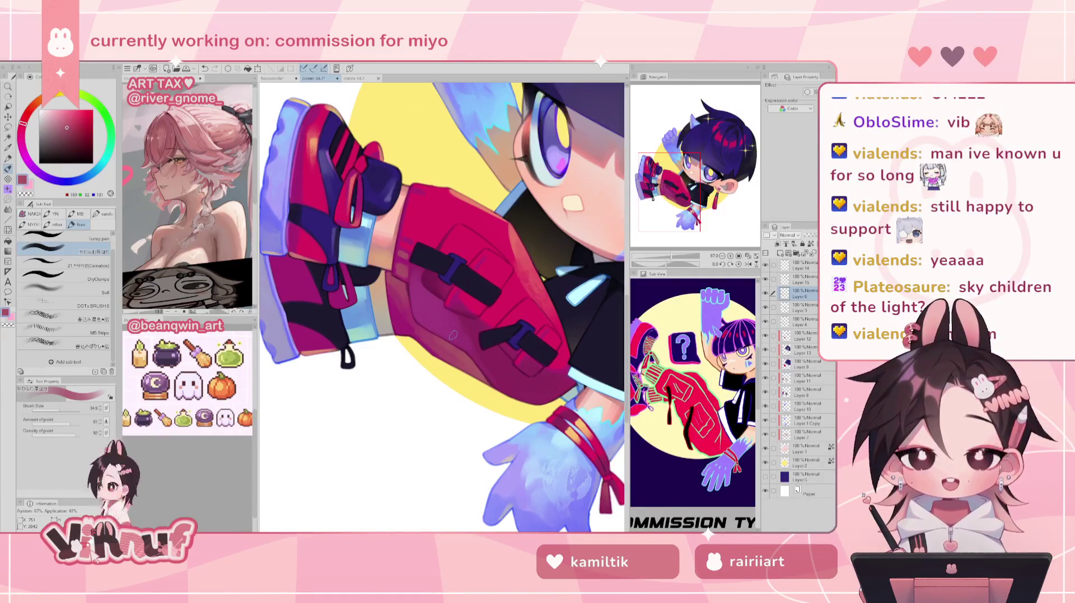
pyautogui.moveTo(60, 412); pyautogui.dragTo(55, 412)
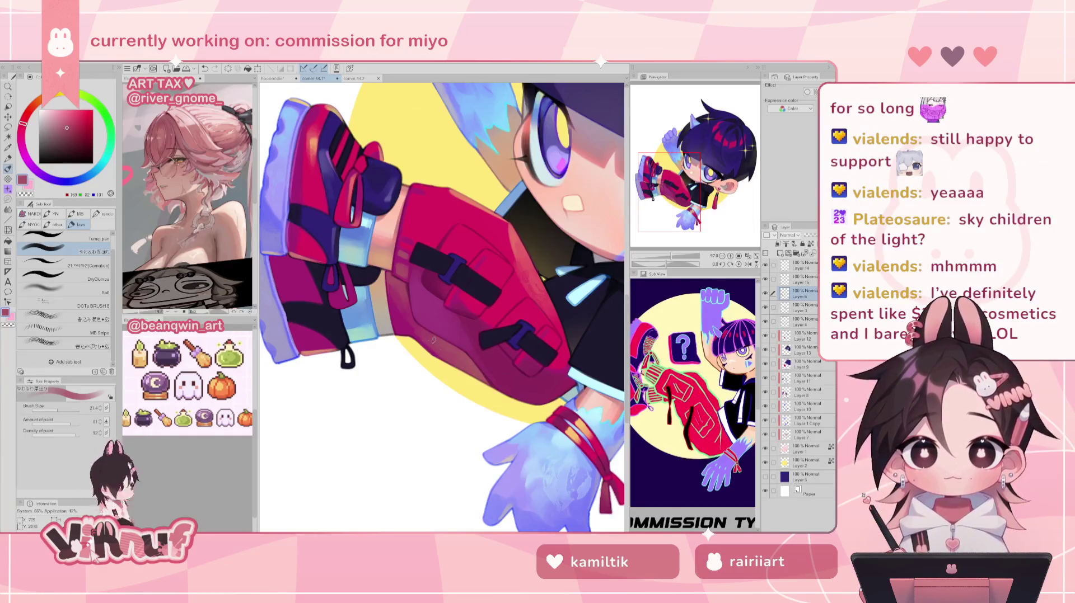
pyautogui.keyDown('alt'); pyautogui.click(439, 354); pyautogui.keyUp('alt')
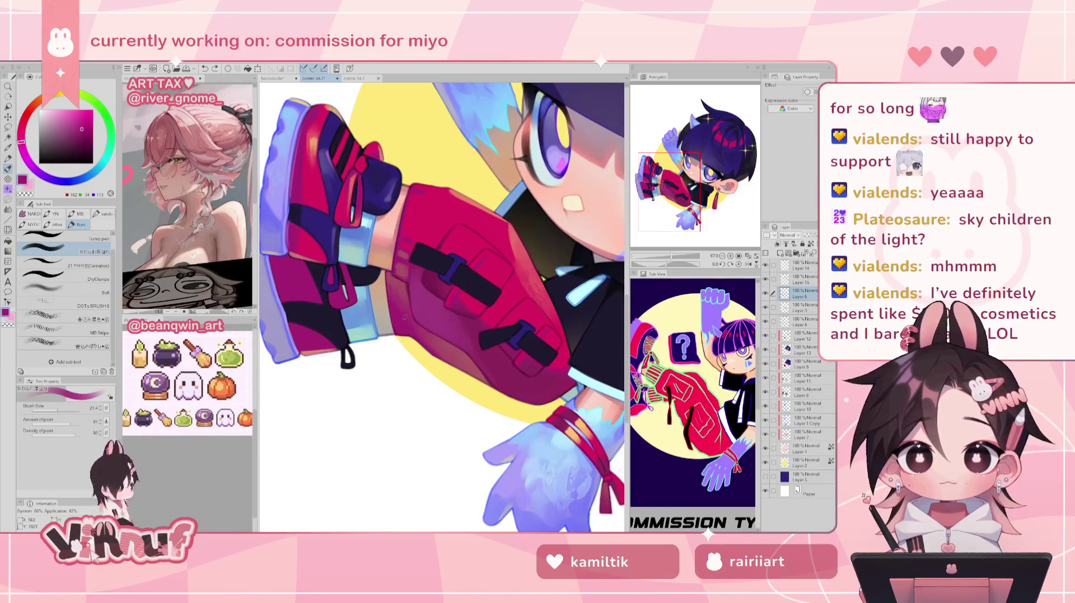
pyautogui.keyDown('alt'); pyautogui.click(411, 302); pyautogui.keyUp('alt')
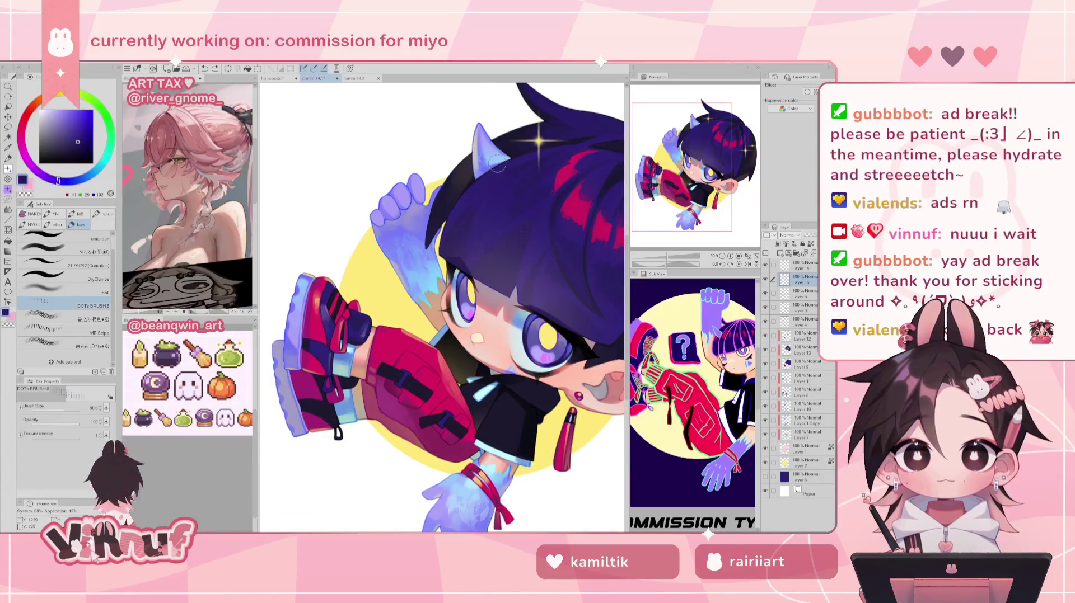
# - Pick dark grey and dark navy and zoom onto the sneakers and legs to deepen their shading
pyautogui.keyDown('alt'); pyautogui.click(466, 170); pyautogui.keyUp('alt')
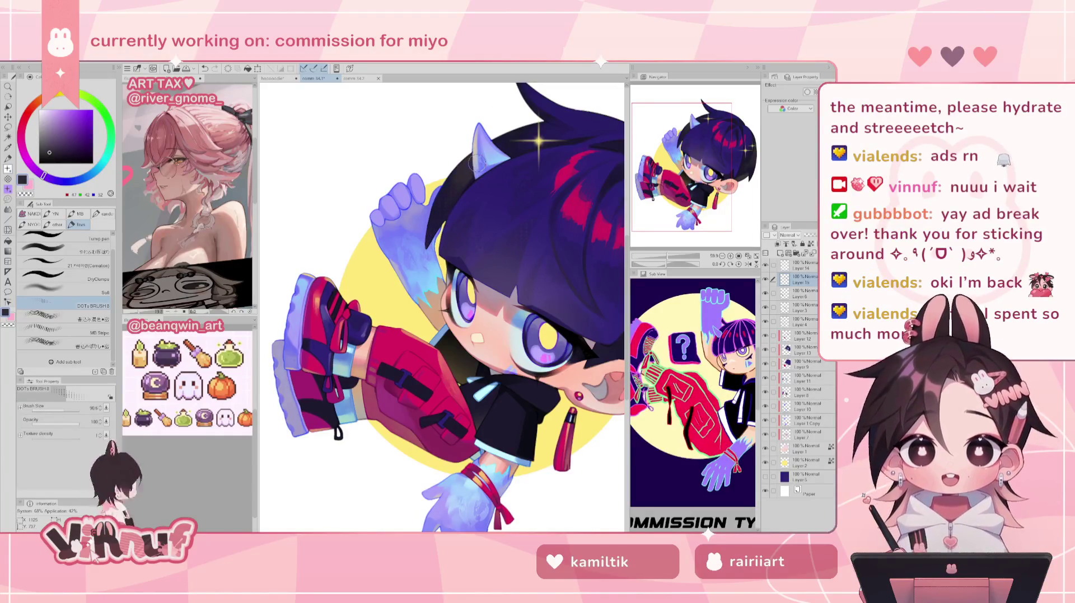
pyautogui.scroll(1, 477, 162)
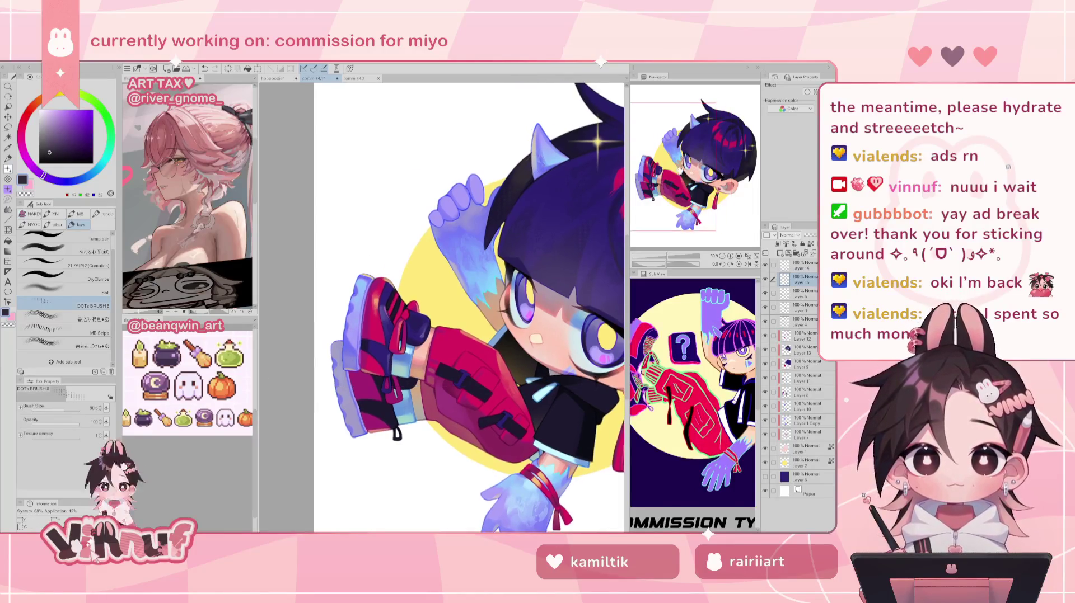
pyautogui.scroll(1, 477, 162)
pyautogui.scroll(1, 477, 163)
pyautogui.moveTo(681, 170)
pyautogui.mouseDown()
pyautogui.moveTo(677, 186)
pyautogui.moveTo(679, 143)
pyautogui.mouseUp()
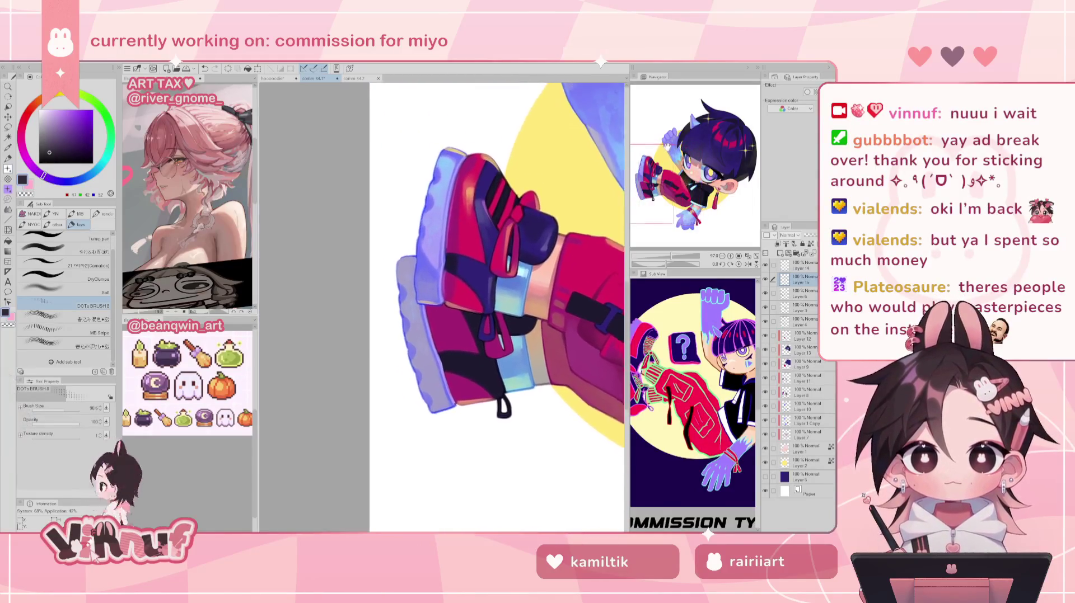
pyautogui.keyDown('alt'); pyautogui.click(358, 353); pyautogui.keyUp('alt')
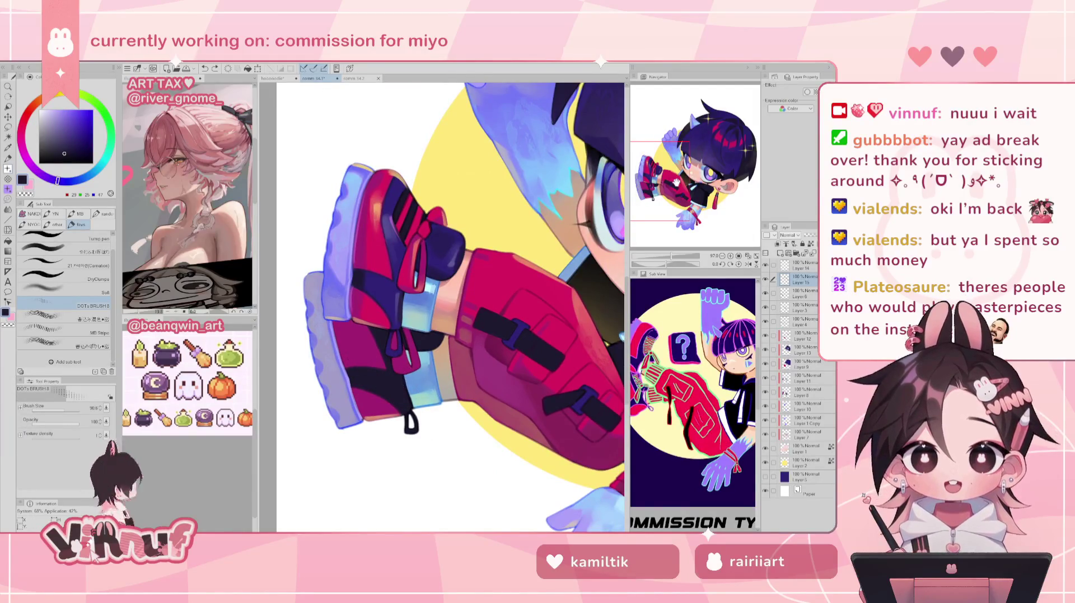
pyautogui.moveTo(675, 180); pyautogui.dragTo(681, 174)
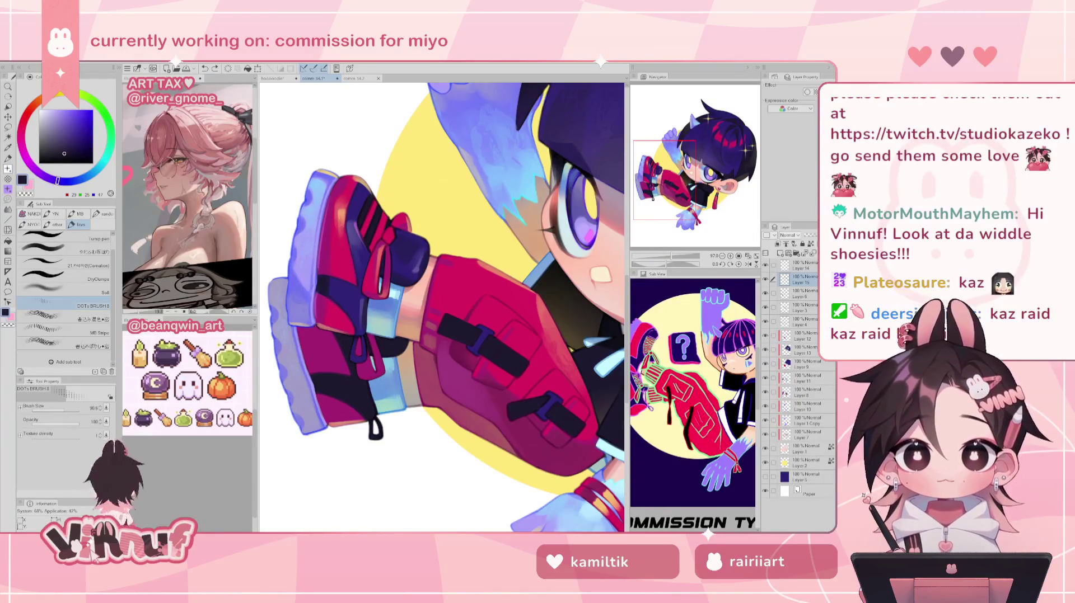
pyautogui.scroll(-5, 669, 239)
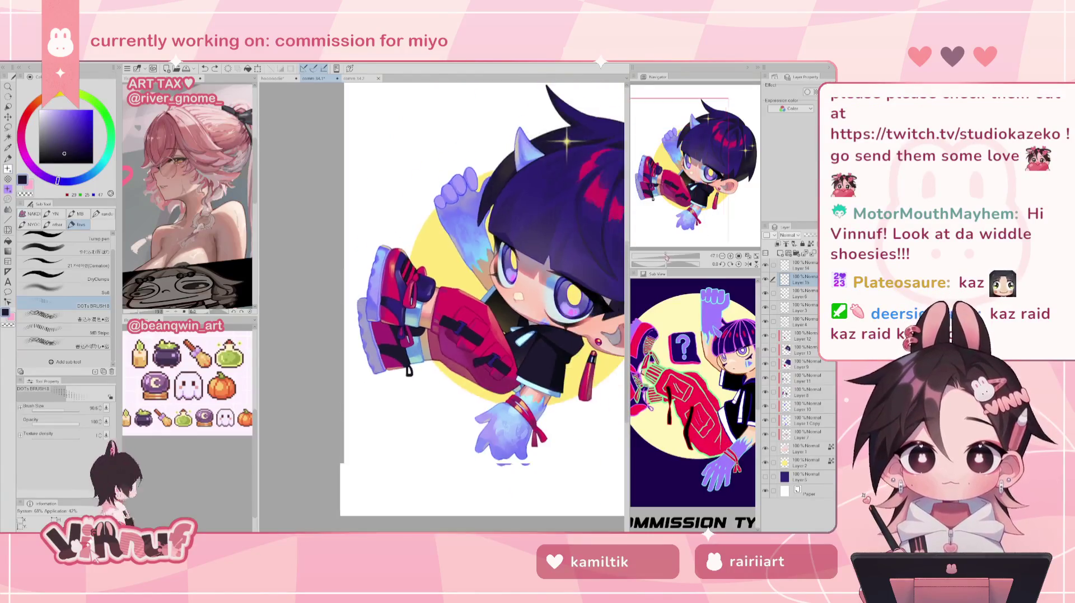
# - Zoom and pan up to the chibi's head and horns, then open the Edit menu
pyautogui.scroll(2, 669, 239)
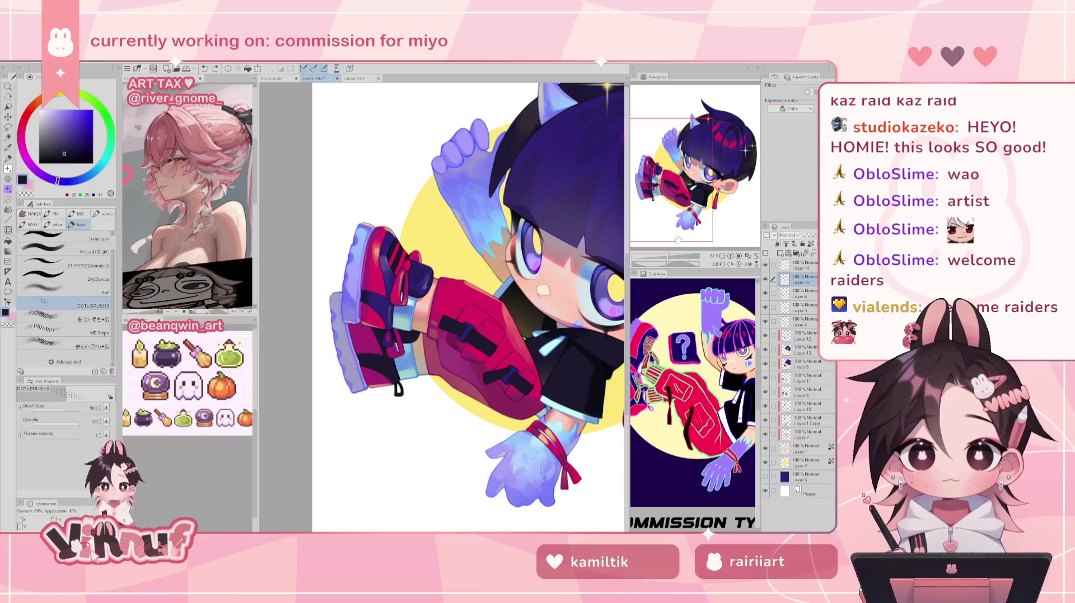
pyautogui.scroll(-2, 468, 307)
pyautogui.scroll(3, 468, 307)
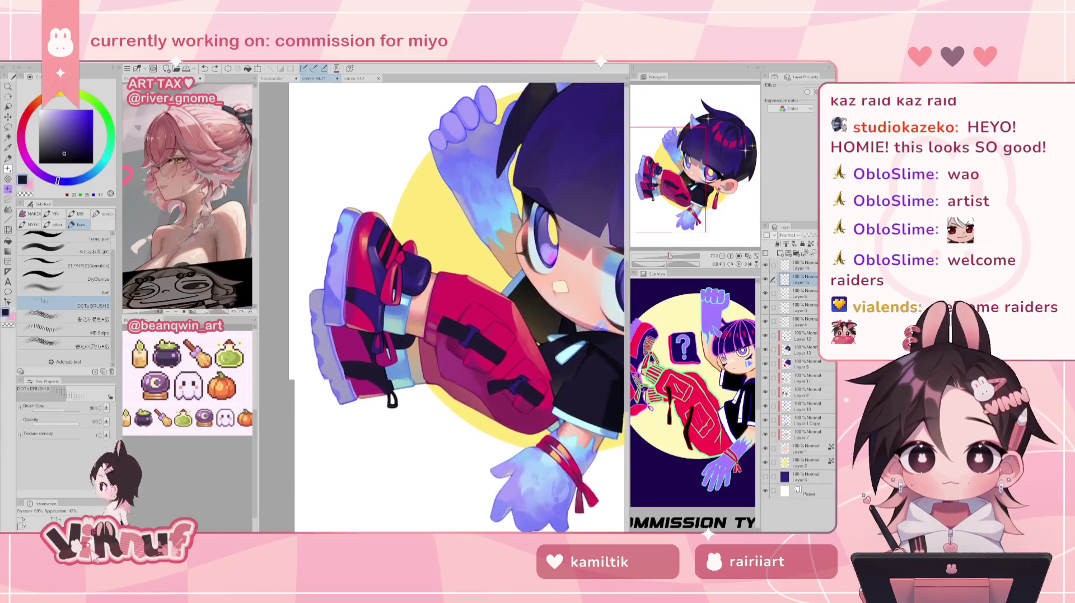
pyautogui.scroll(1, 468, 307)
pyautogui.moveTo(699, 173); pyautogui.dragTo(716, 166)
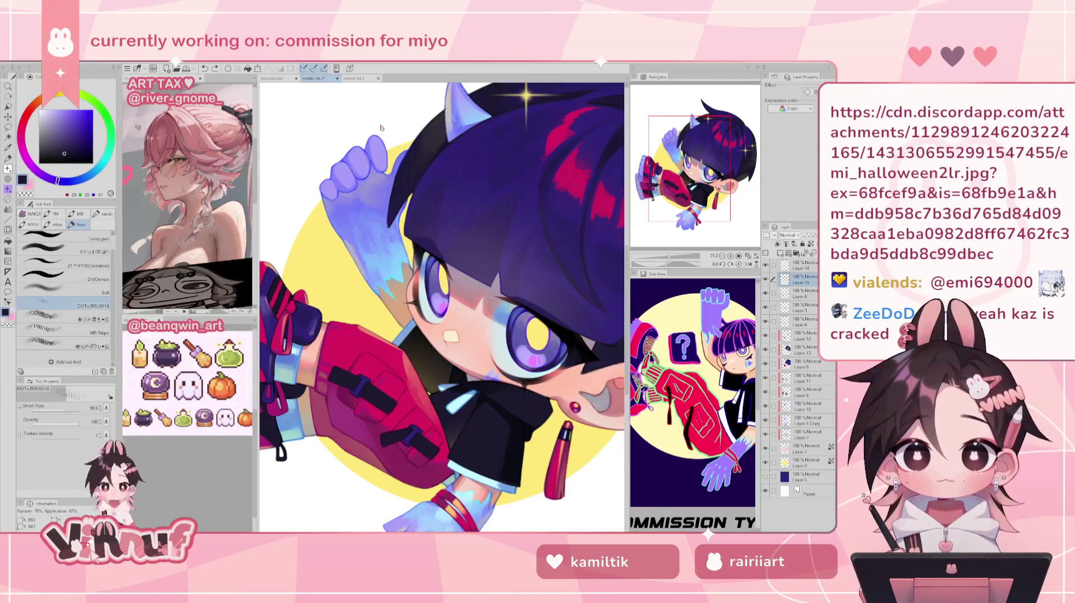
pyautogui.click(11, 60)
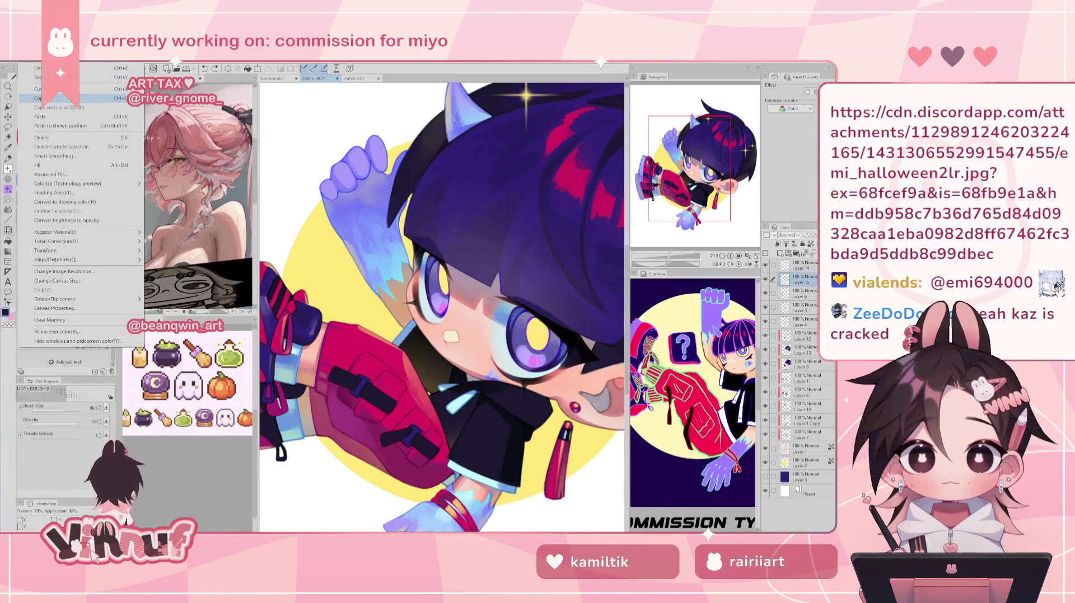
pyautogui.press('Escape')
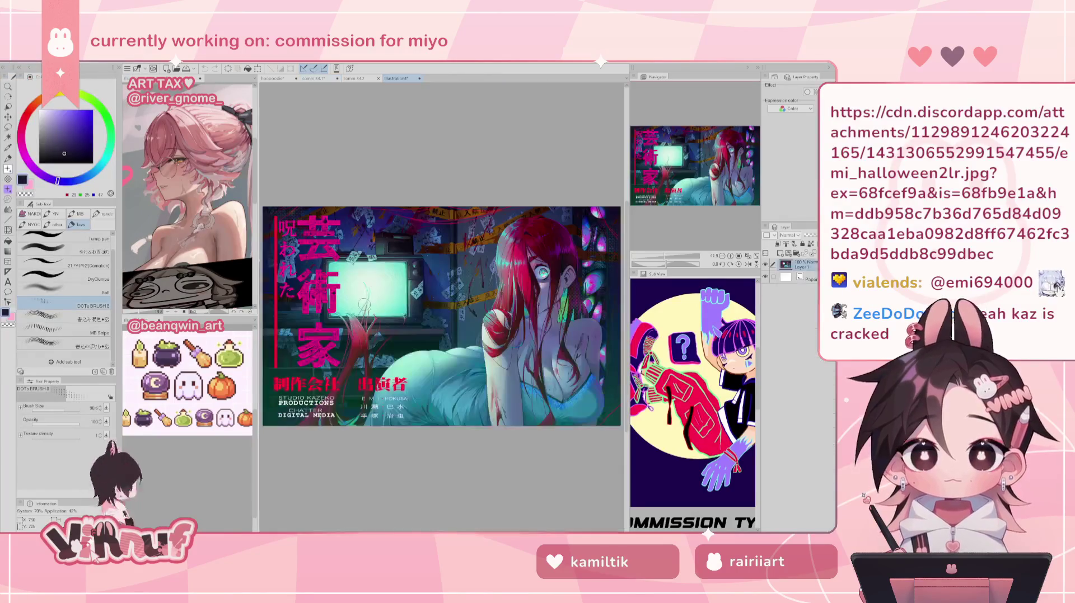
pyautogui.scroll(1, 464, 301)
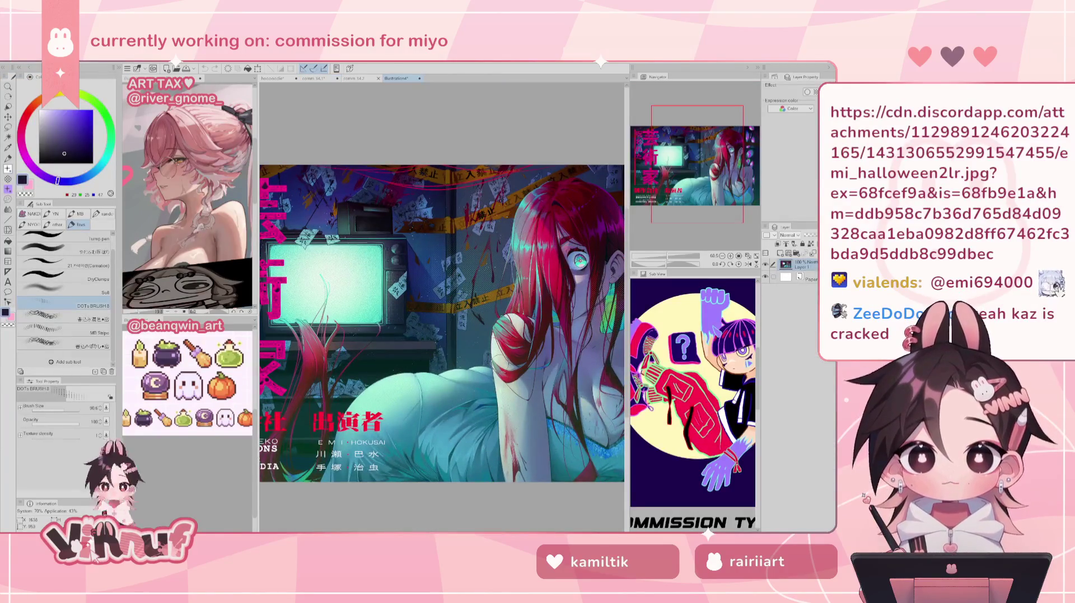
pyautogui.scroll(1, 432, 331)
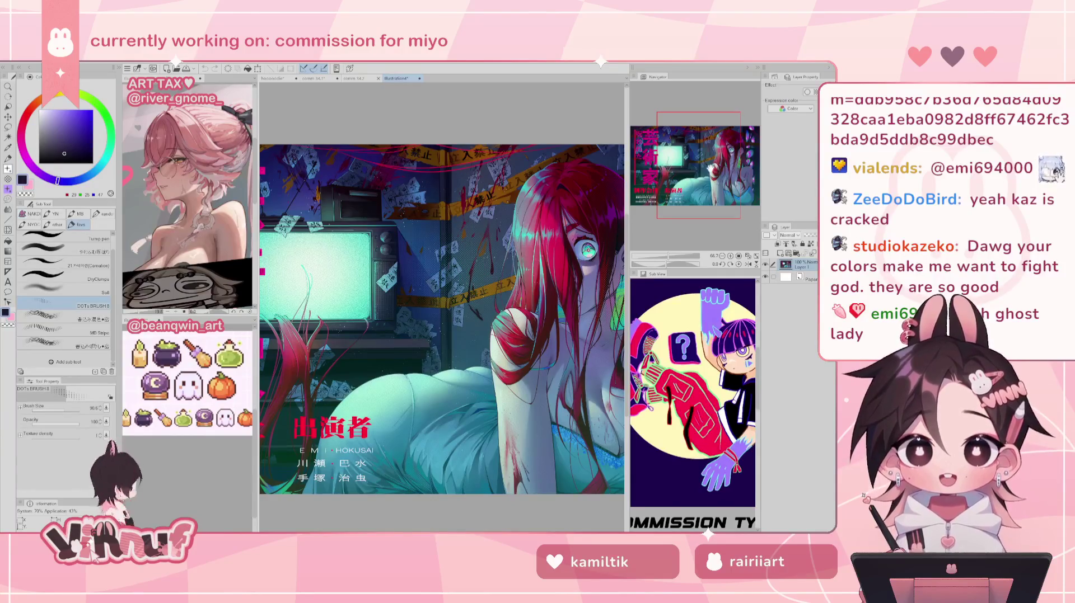
pyautogui.scroll(1, 499, 228)
pyautogui.scroll(1, 495, 295)
pyautogui.scroll(2, 495, 296)
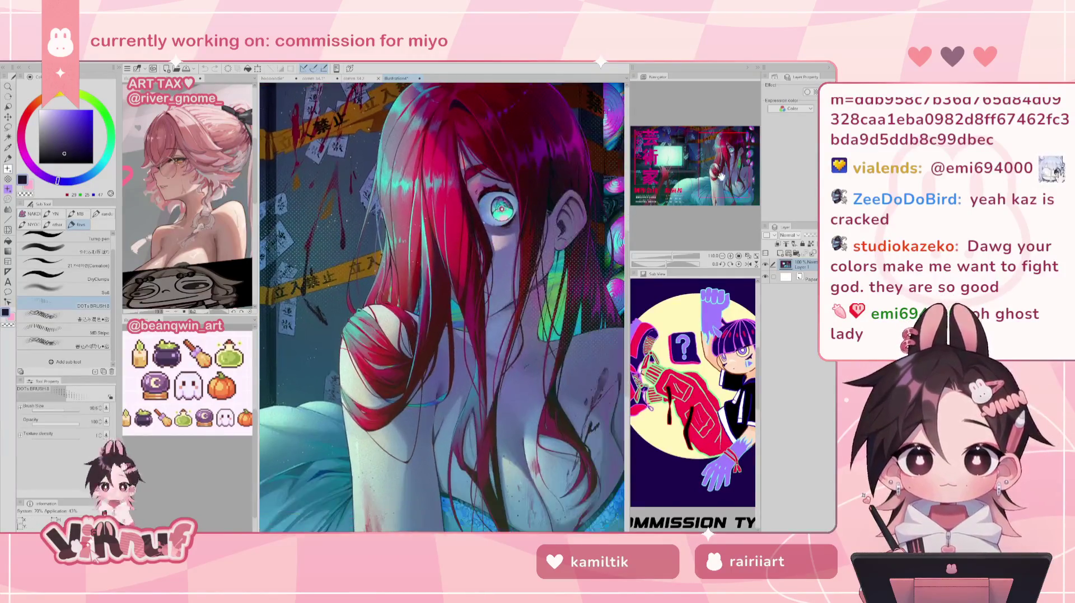
pyautogui.scroll(-2, 501, 210)
pyautogui.moveTo(710, 163)
pyautogui.mouseDown()
pyautogui.moveTo(723, 156)
pyautogui.moveTo(671, 161)
pyautogui.mouseUp()
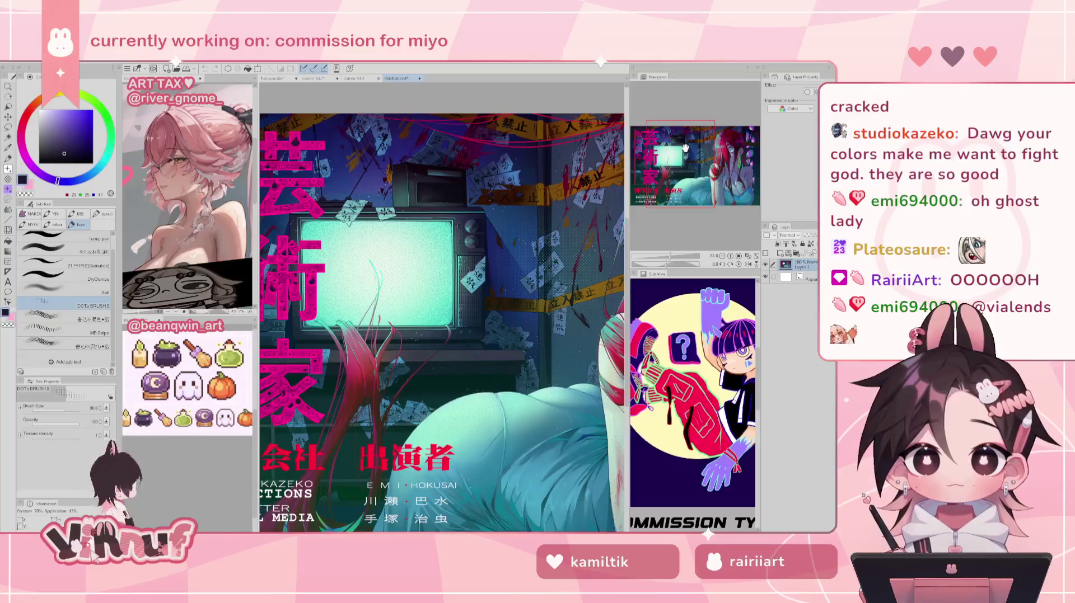
pyautogui.moveTo(685, 148); pyautogui.dragTo(665, 145)
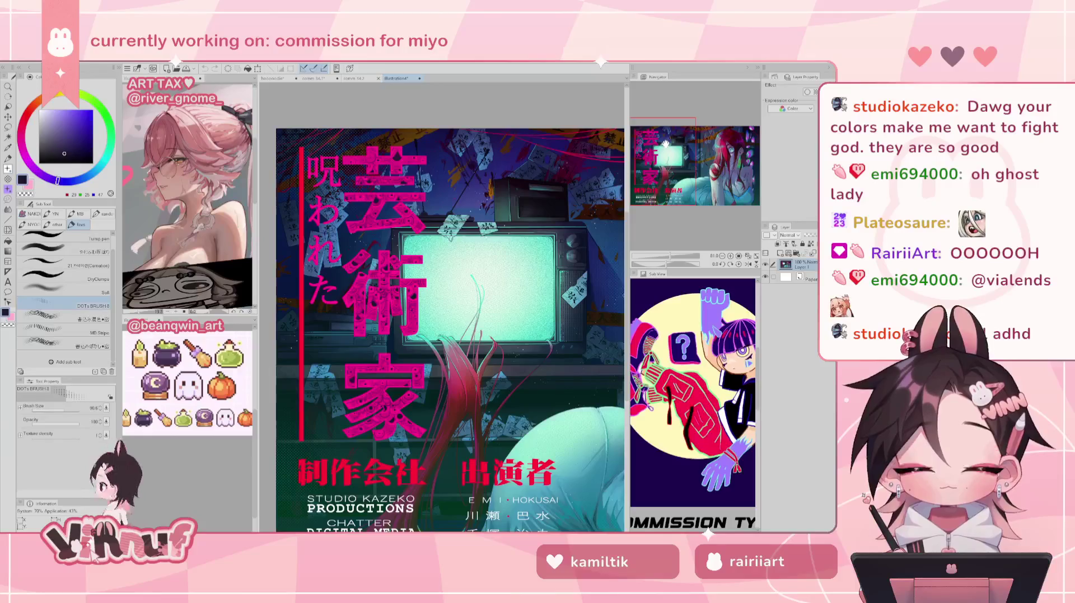
pyautogui.moveTo(665, 145); pyautogui.dragTo(663, 147)
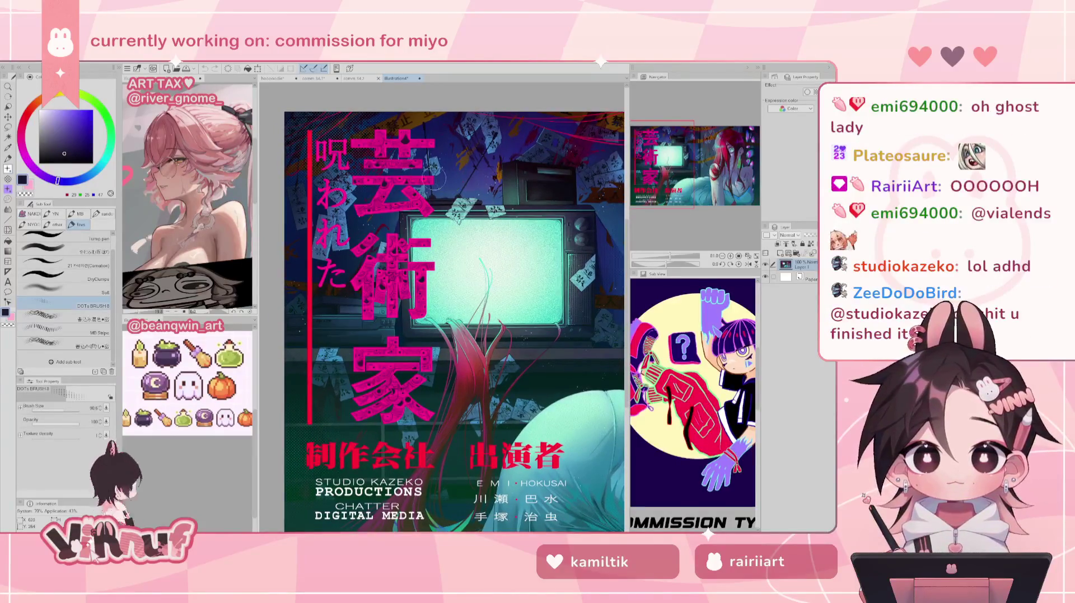
pyautogui.scroll(2, 392, 168)
pyautogui.scroll(1, 392, 168)
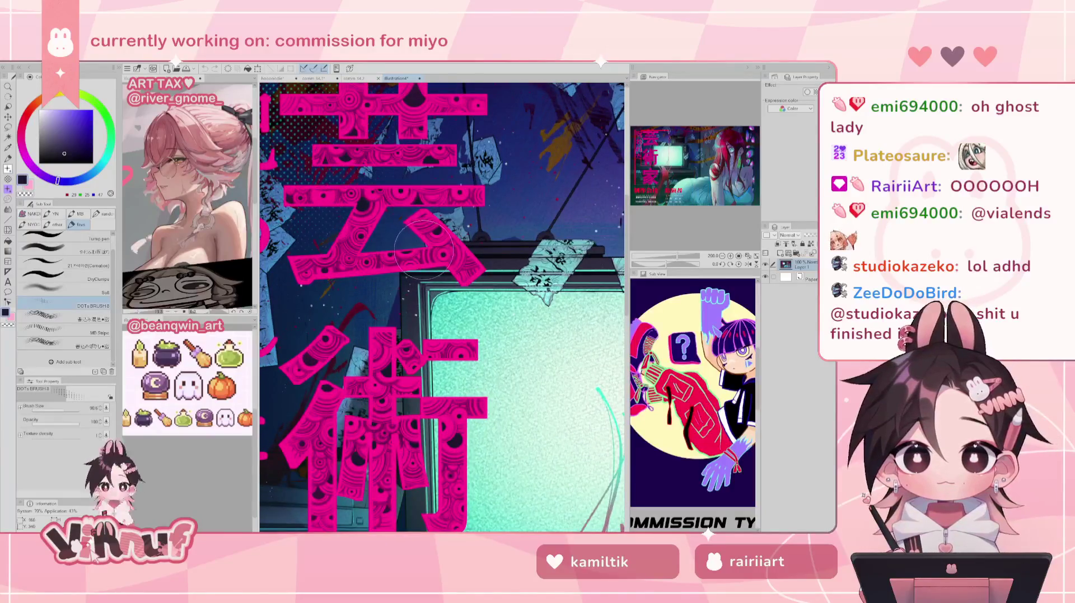
pyautogui.scroll(-1, 387, 227)
pyautogui.scroll(-1, 350, 191)
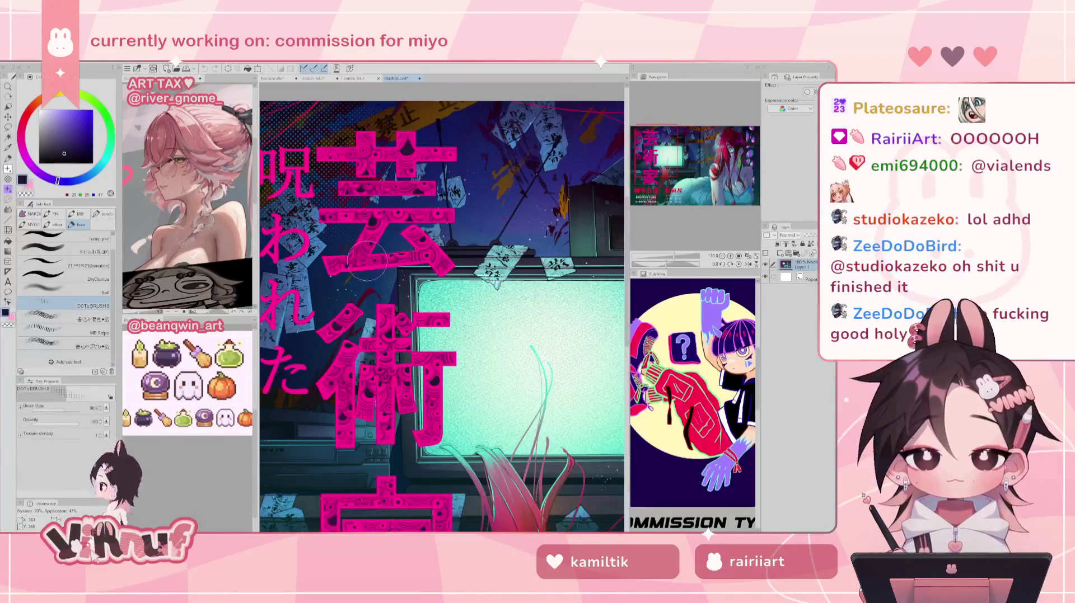
pyautogui.scroll(-1, 350, 190)
pyautogui.scroll(-1, 660, 165)
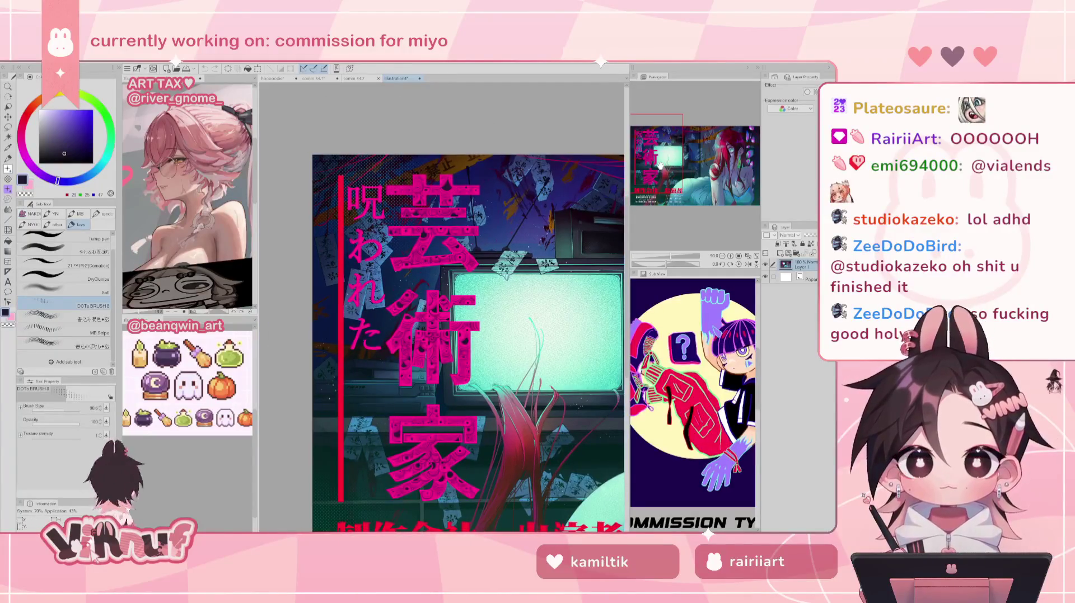
pyautogui.moveTo(660, 165); pyautogui.dragTo(664, 166)
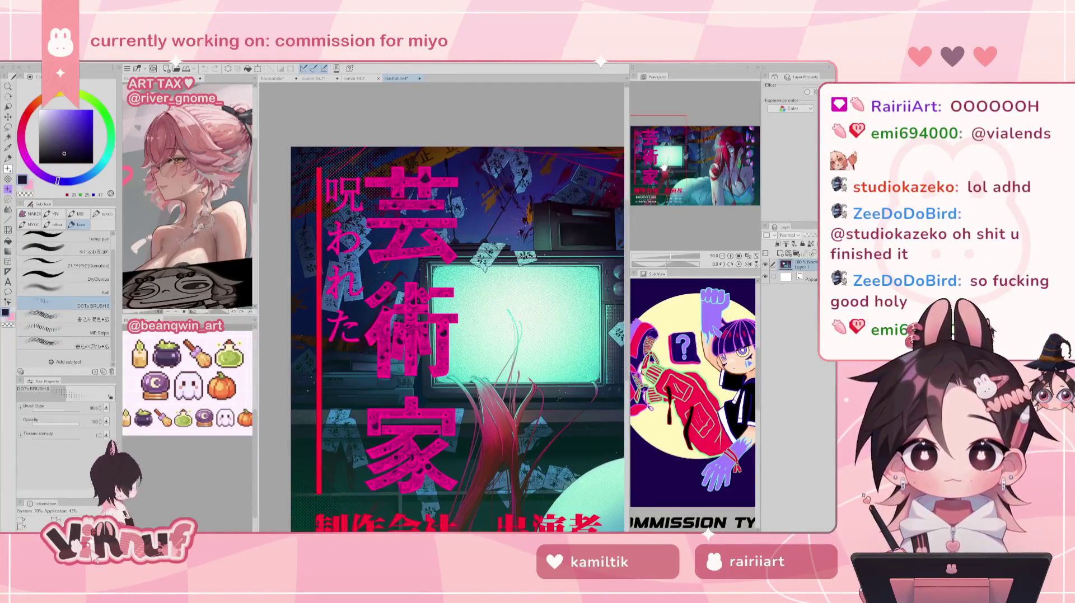
pyautogui.scroll(1, 678, 164)
pyautogui.scroll(2, 678, 164)
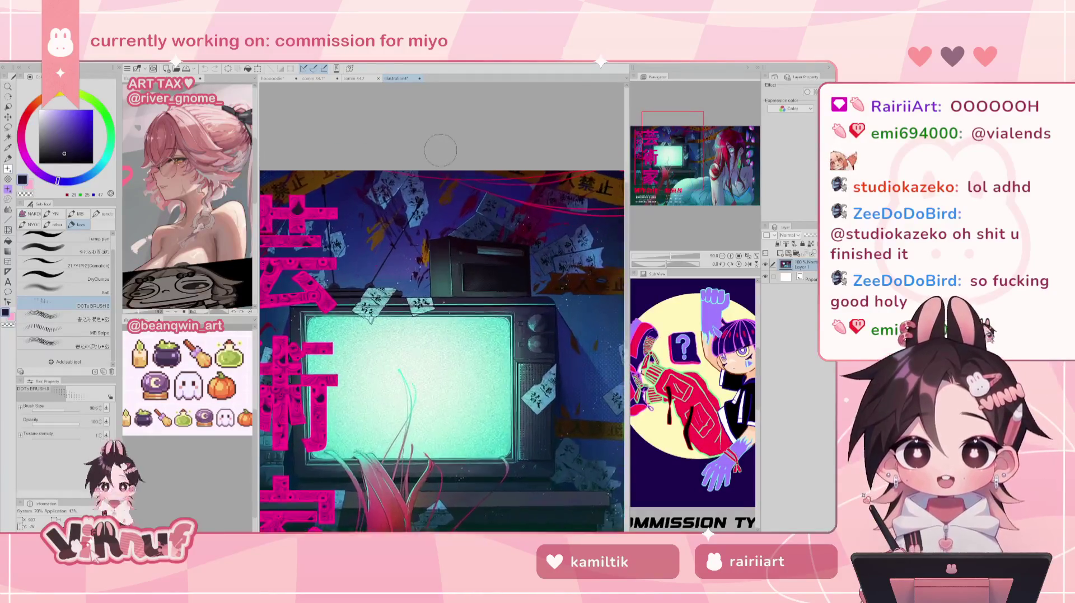
pyautogui.scroll(1, 678, 162)
pyautogui.moveTo(661, 145); pyautogui.dragTo(656, 144)
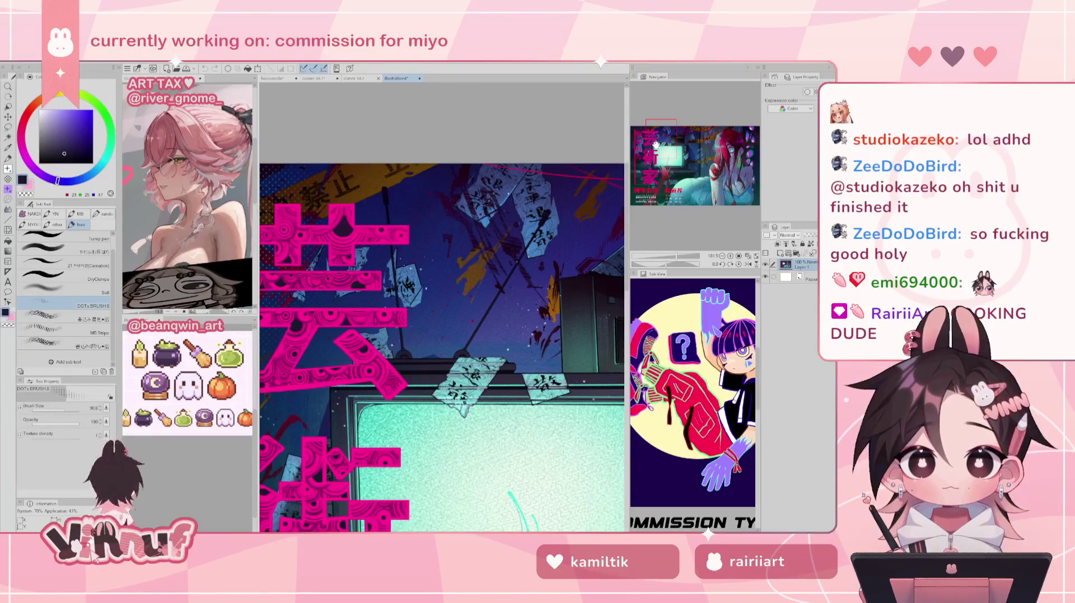
pyautogui.moveTo(656, 144)
pyautogui.mouseDown()
pyautogui.moveTo(634, 161)
pyautogui.moveTo(648, 187)
pyautogui.moveTo(678, 139)
pyautogui.mouseUp()
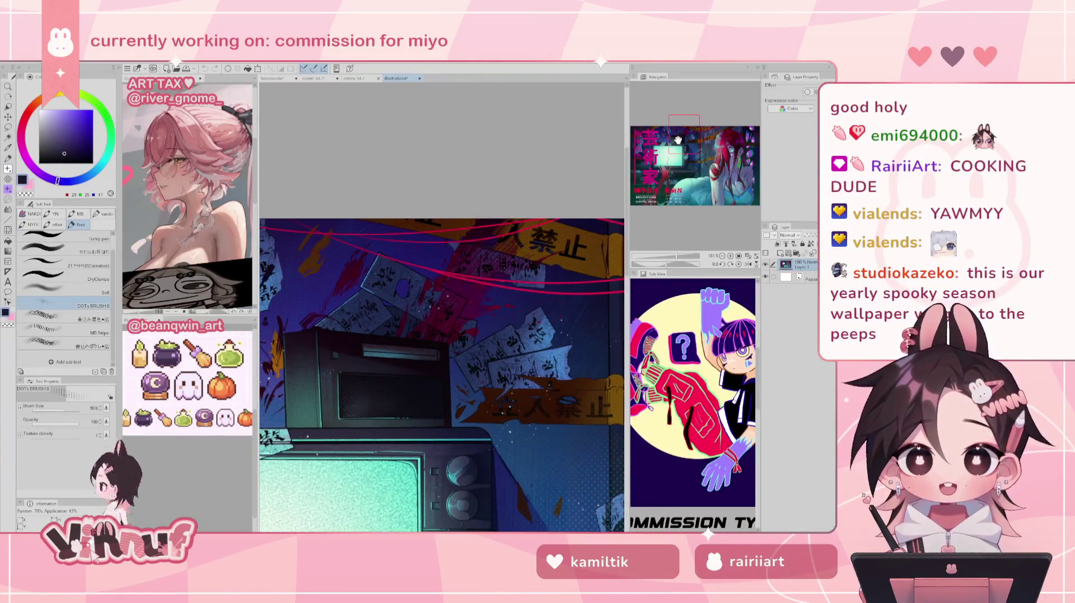
pyautogui.moveTo(678, 140)
pyautogui.mouseDown()
pyautogui.moveTo(720, 136)
pyautogui.moveTo(718, 146)
pyautogui.mouseUp()
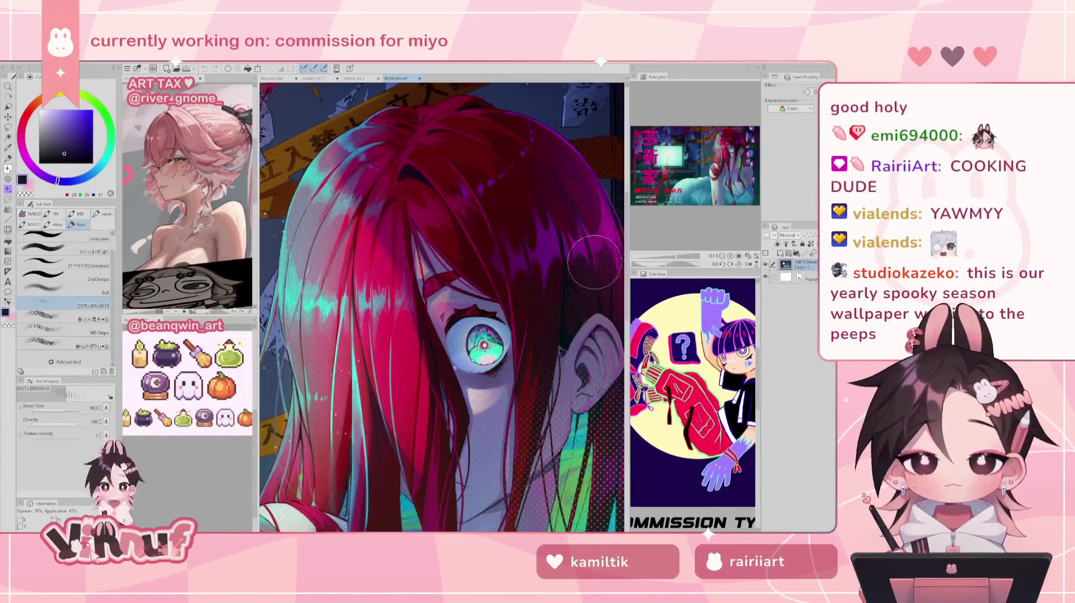
pyautogui.scroll(-2, 459, 362)
pyautogui.scroll(-2, 459, 363)
pyautogui.scroll(-2, 460, 362)
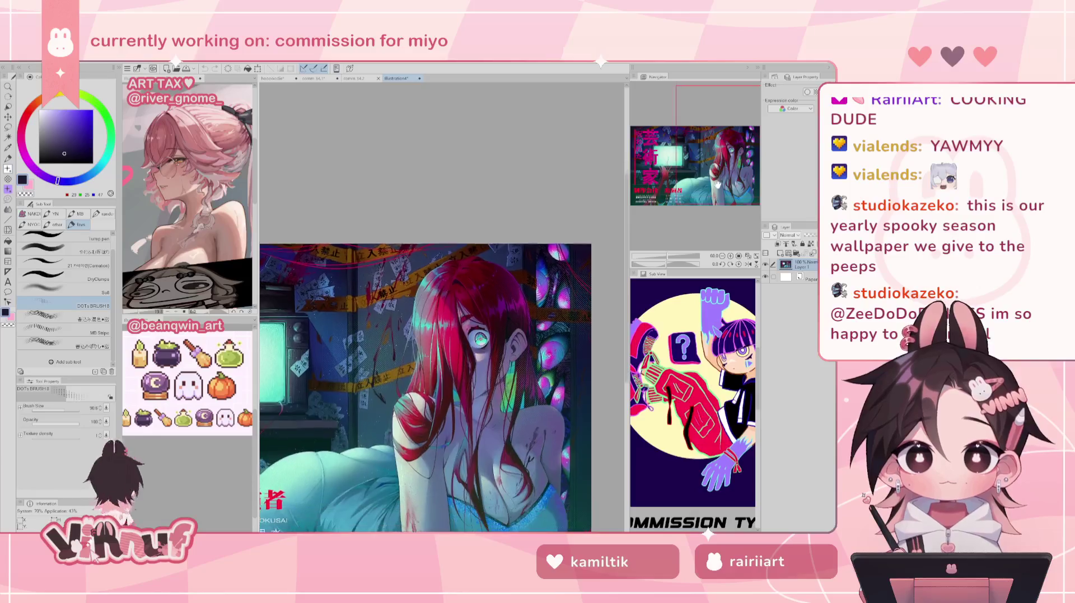
pyautogui.moveTo(715, 177); pyautogui.dragTo(710, 194)
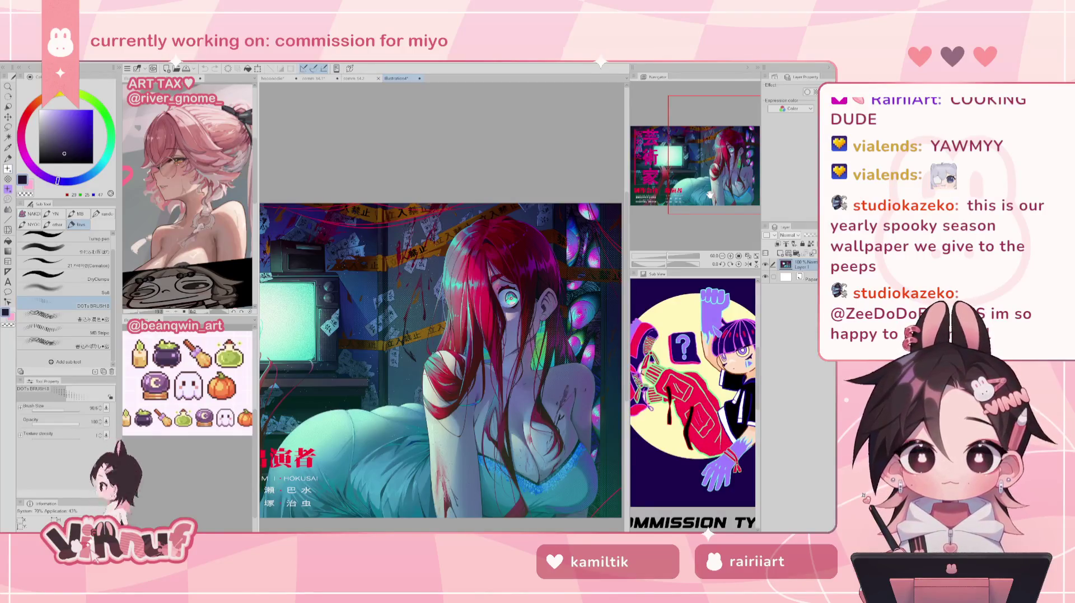
pyautogui.moveTo(710, 194); pyautogui.dragTo(708, 194)
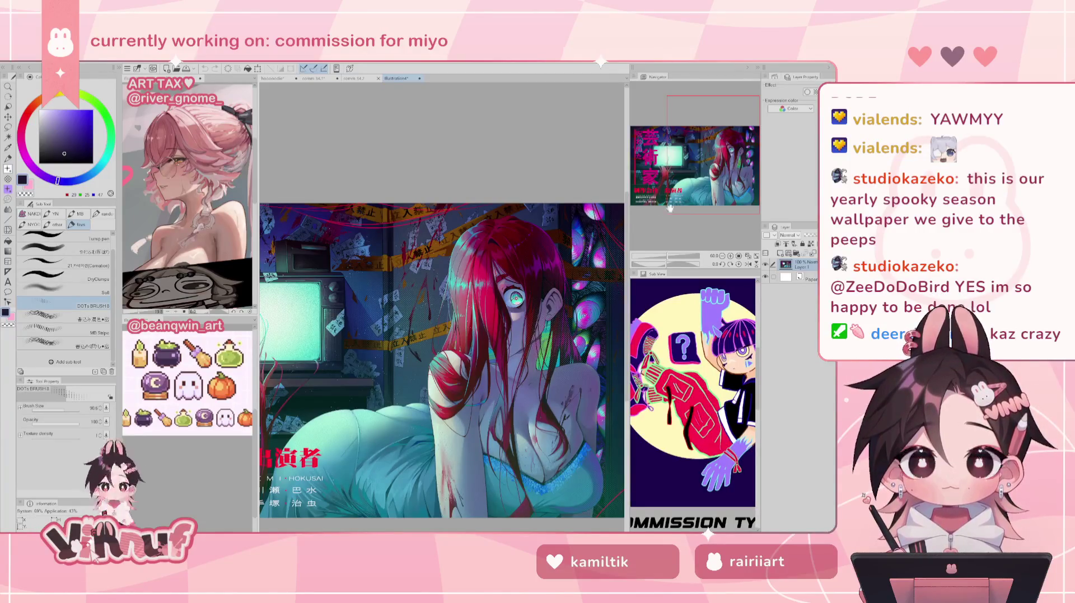
pyautogui.moveTo(707, 182); pyautogui.dragTo(711, 192)
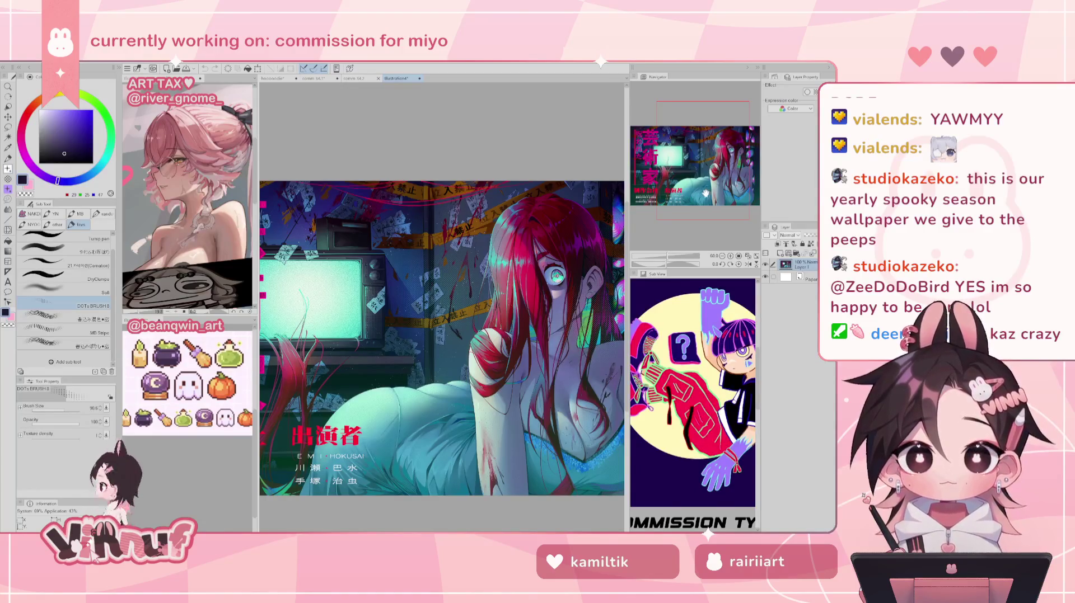
pyautogui.scroll(1, 554, 276)
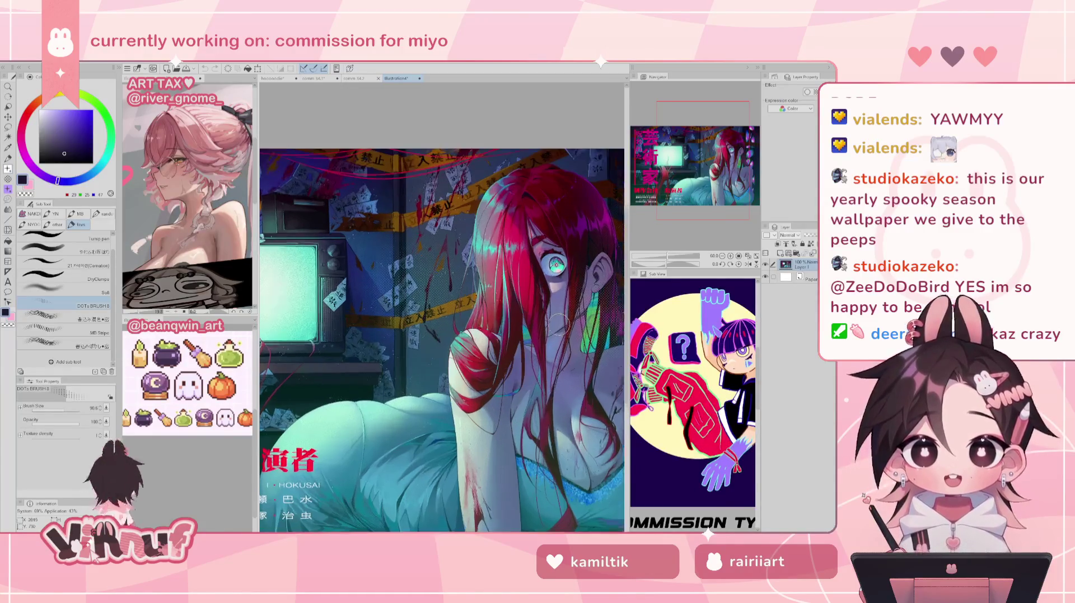
pyautogui.scroll(1, 554, 276)
pyautogui.scroll(2, 554, 276)
pyautogui.scroll(1, 554, 276)
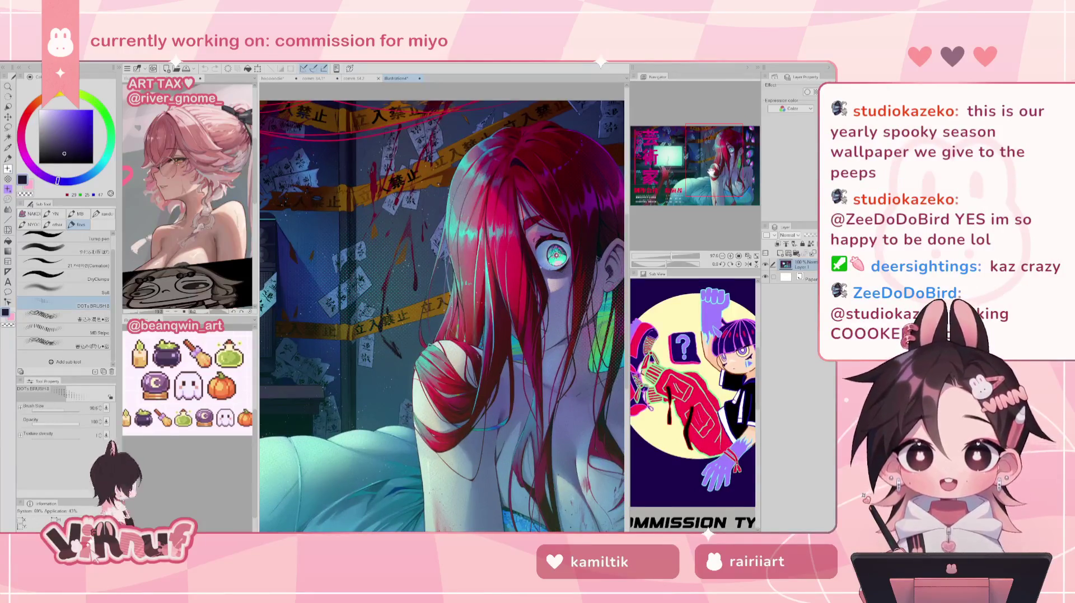
pyautogui.moveTo(711, 171); pyautogui.dragTo(734, 172)
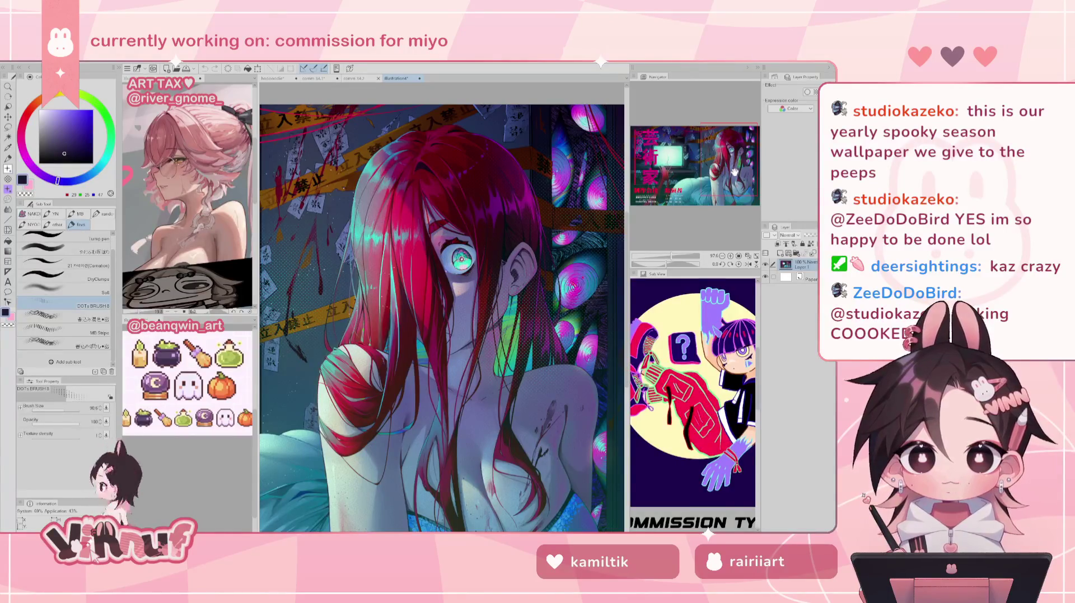
pyautogui.moveTo(735, 173); pyautogui.dragTo(669, 171)
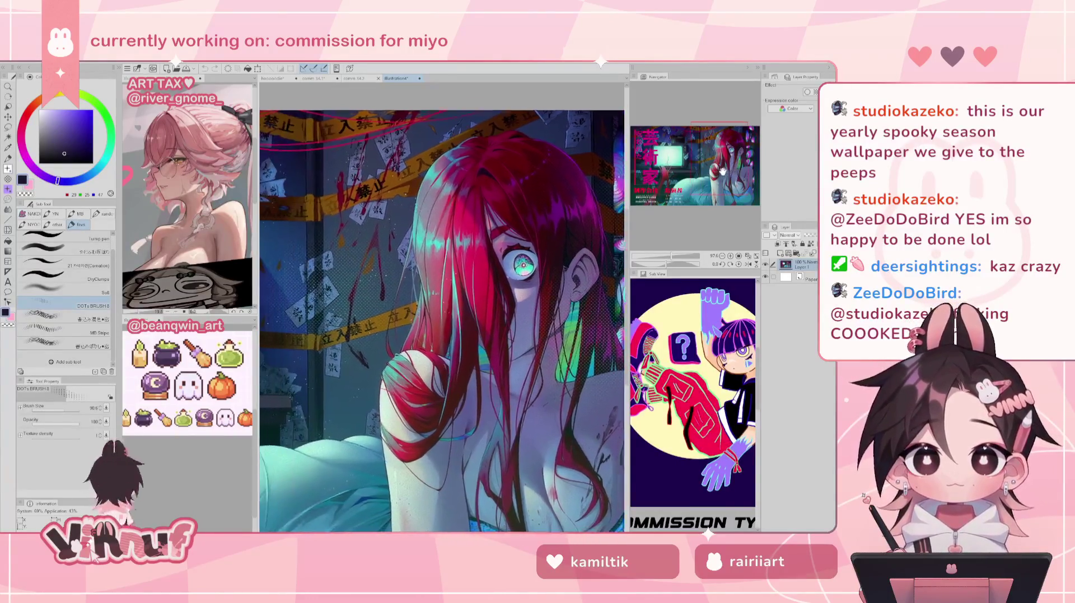
pyautogui.scroll(-2, 491, 258)
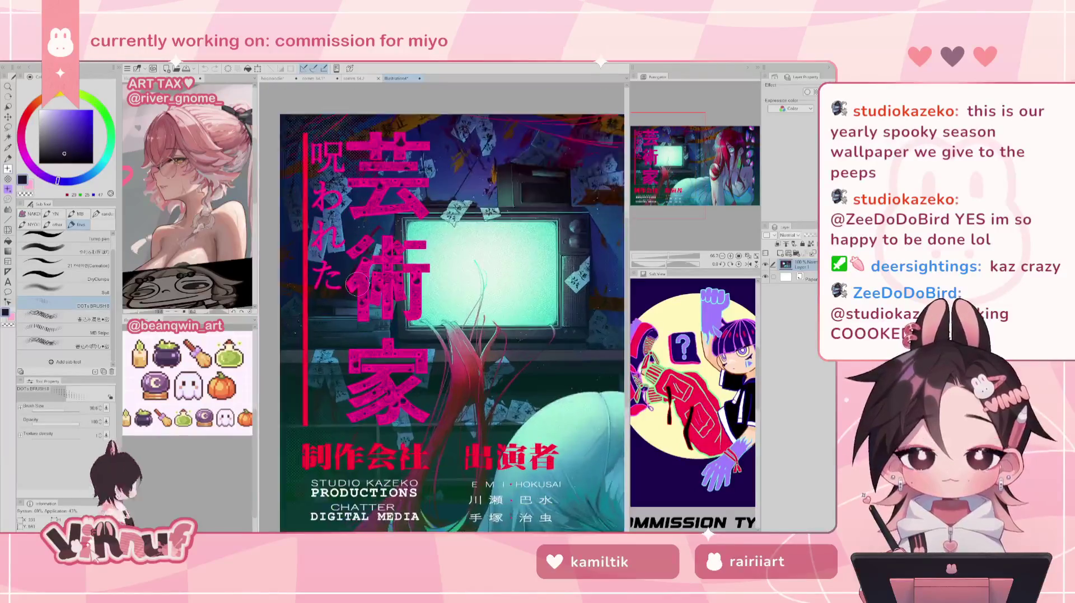
pyautogui.scroll(-1, 476, 235)
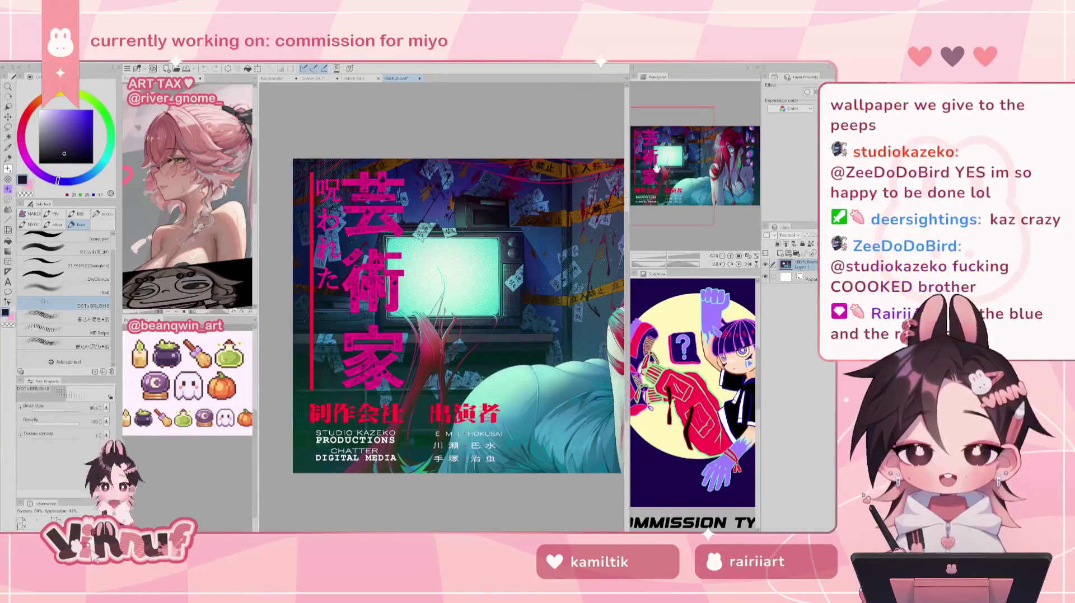
pyautogui.scroll(1, 424, 267)
pyautogui.scroll(-2, 475, 217)
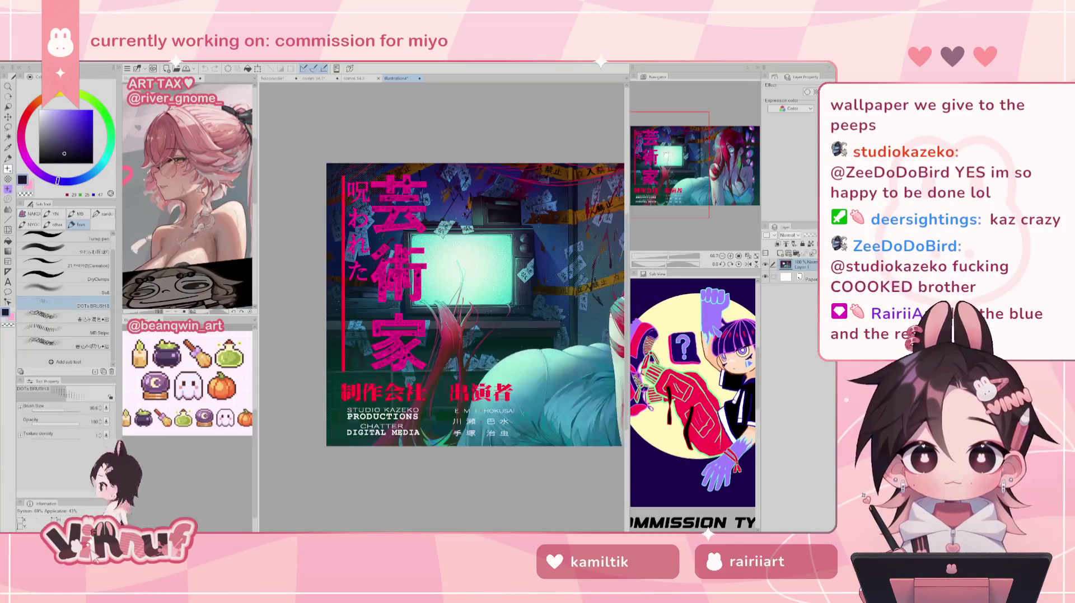
pyautogui.moveTo(693, 163); pyautogui.dragTo(708, 157)
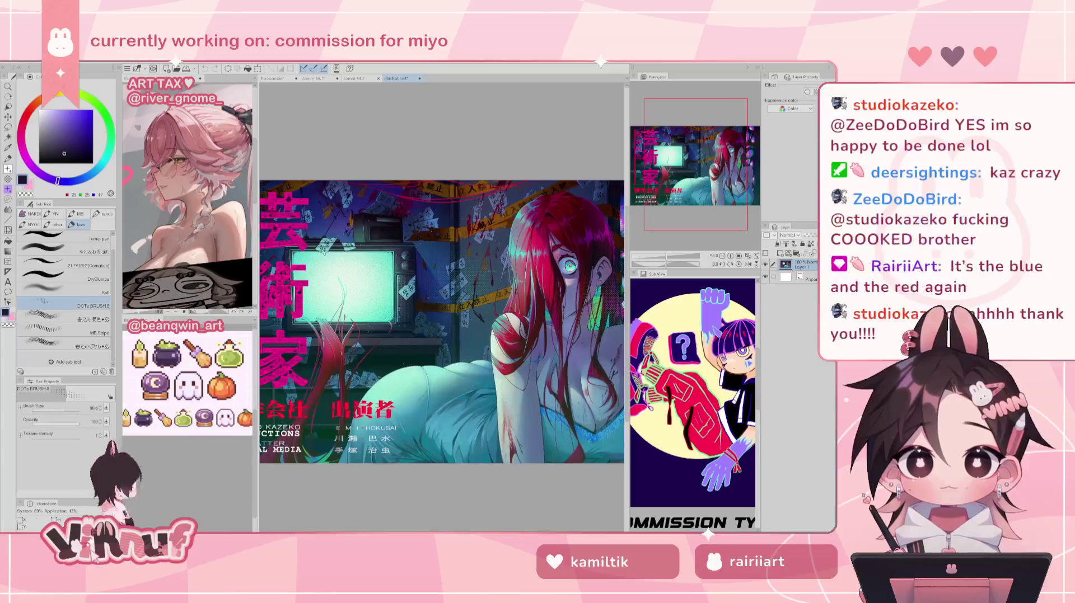
pyautogui.scroll(1, 428, 253)
pyautogui.scroll(1, 427, 253)
pyautogui.scroll(1, 428, 253)
pyautogui.scroll(-2, 428, 253)
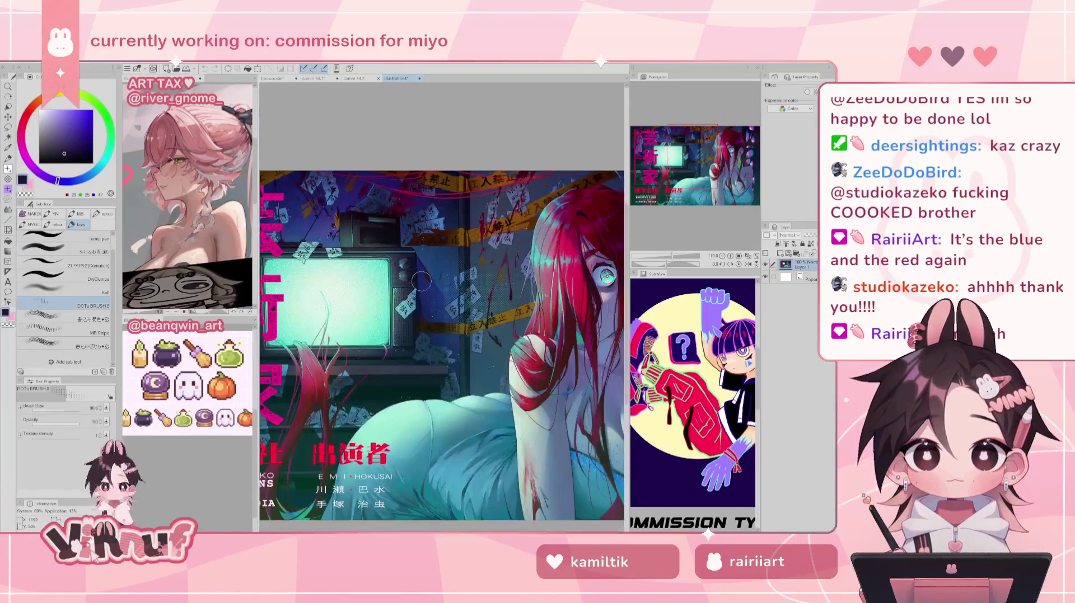
pyautogui.scroll(-2, 453, 259)
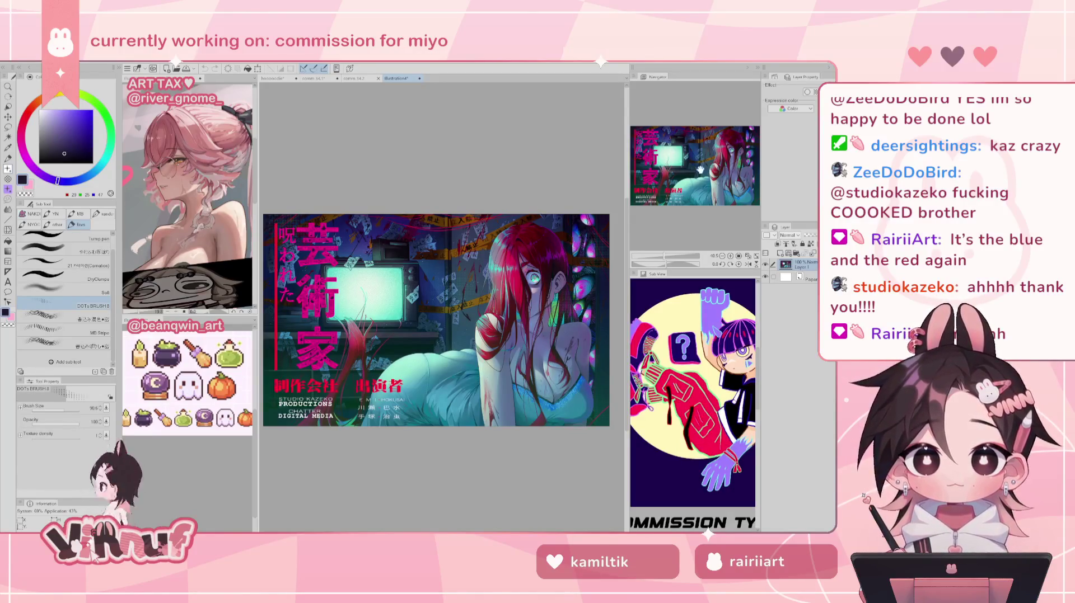
# - Close the illustration4 spooky poster document to return to the chibi canvas
pyautogui.moveTo(704, 170); pyautogui.dragTo(702, 171)
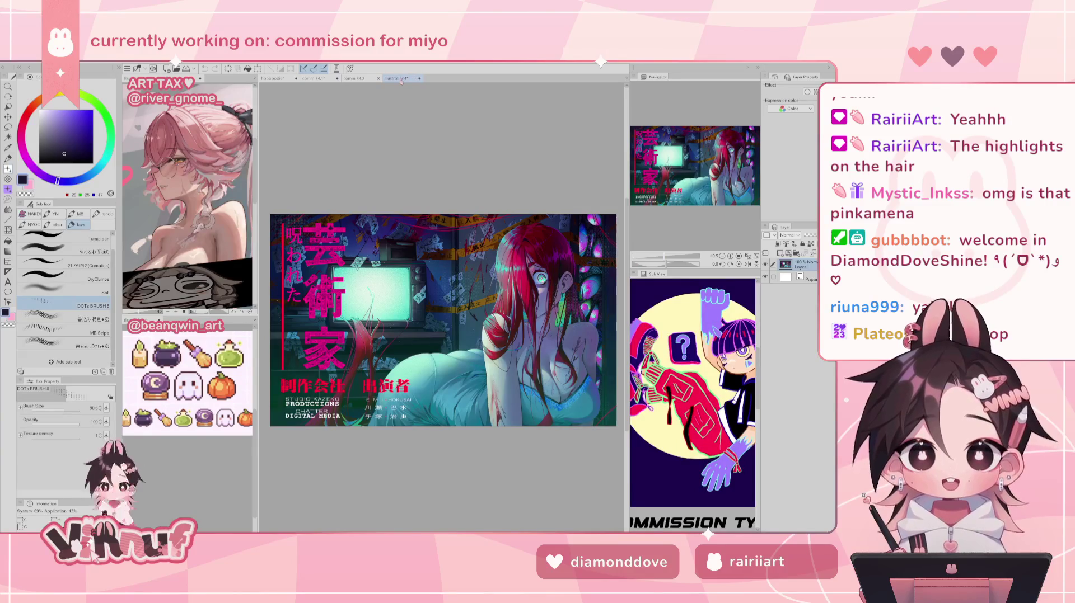
pyautogui.click(420, 79)
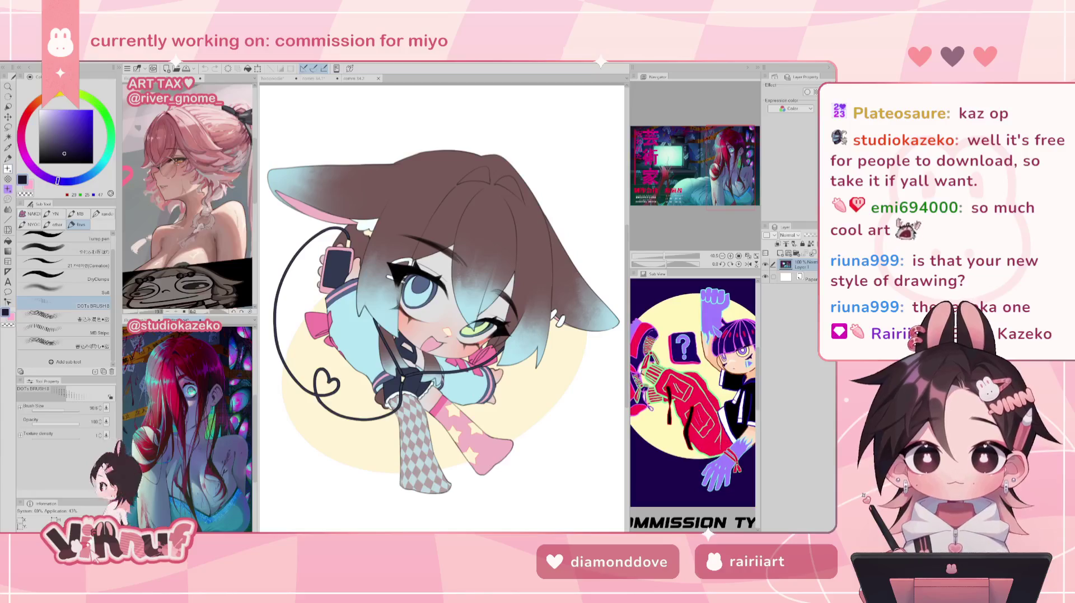
# - Switch to the comm 34.1 document and zoom out to about 49%
pyautogui.click(314, 79)
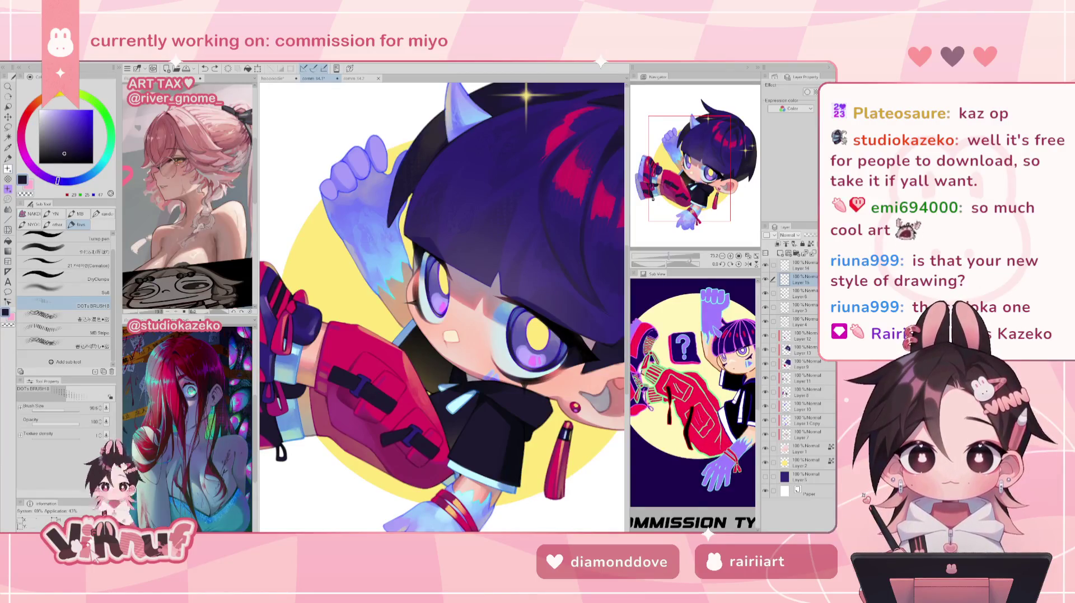
pyautogui.moveTo(670, 257); pyautogui.dragTo(672, 257)
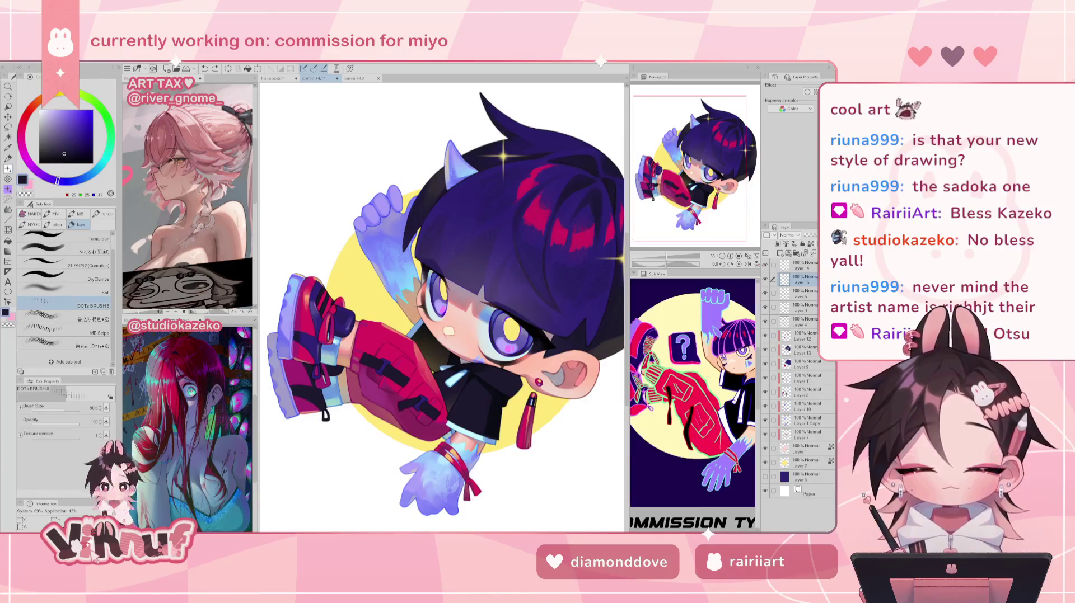
# - Try liquify and a decoration brush, then return to DOTs BRUSH 8 with the pants' red
pyautogui.press('j')
pyautogui.press('j')
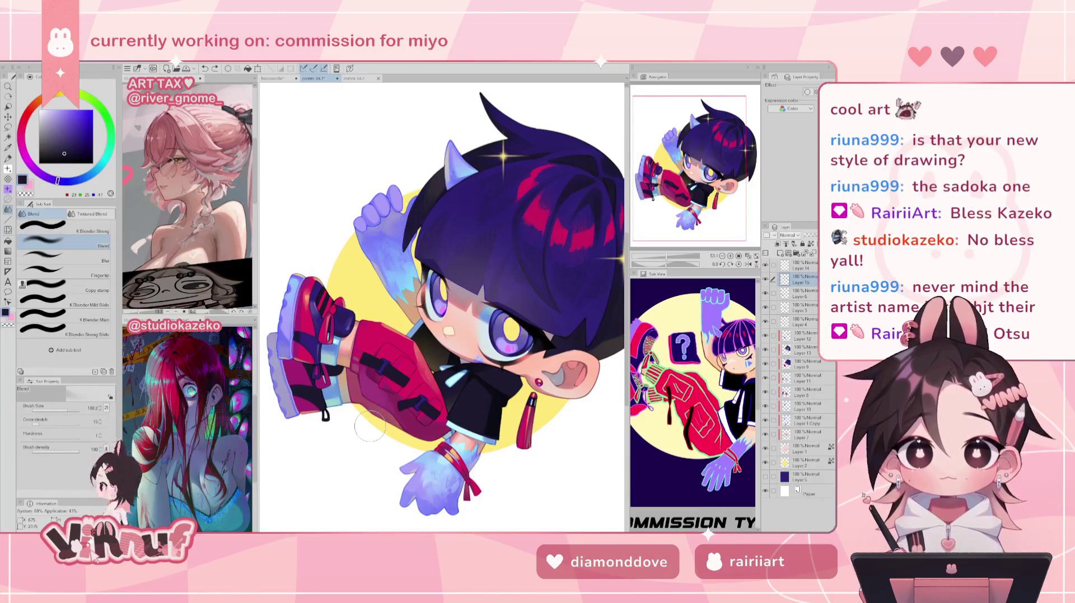
pyautogui.press('b')
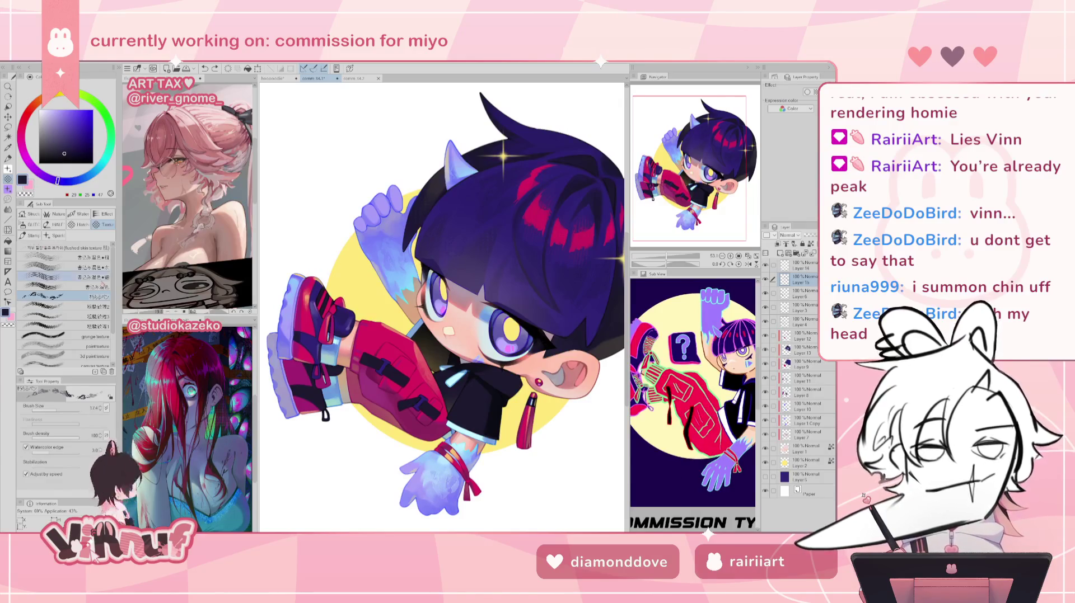
pyautogui.press('b')
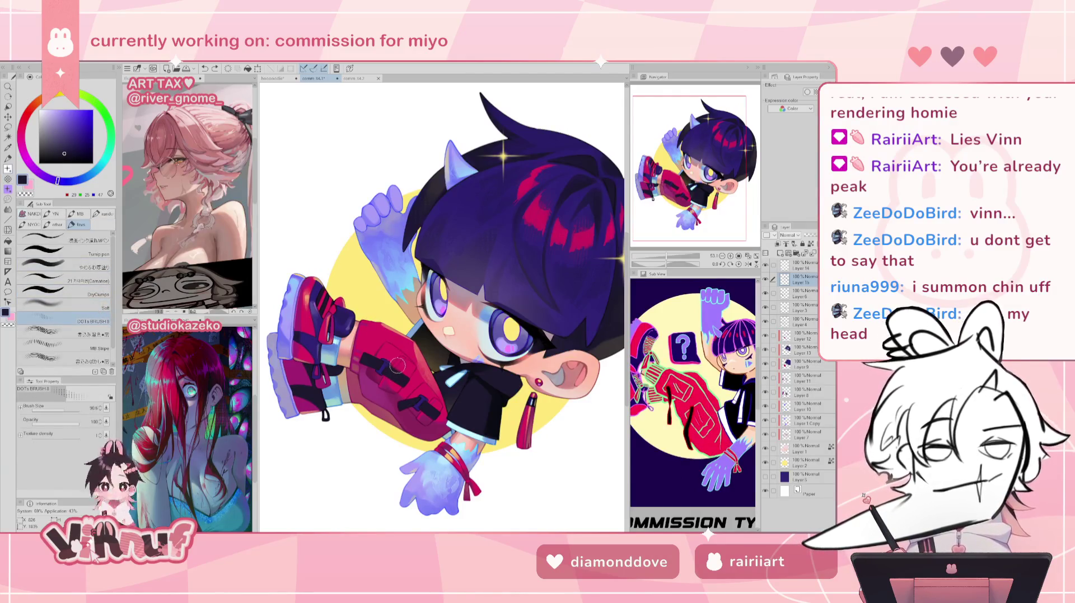
pyautogui.keyDown('alt'); pyautogui.click(391, 399); pyautogui.keyUp('alt')
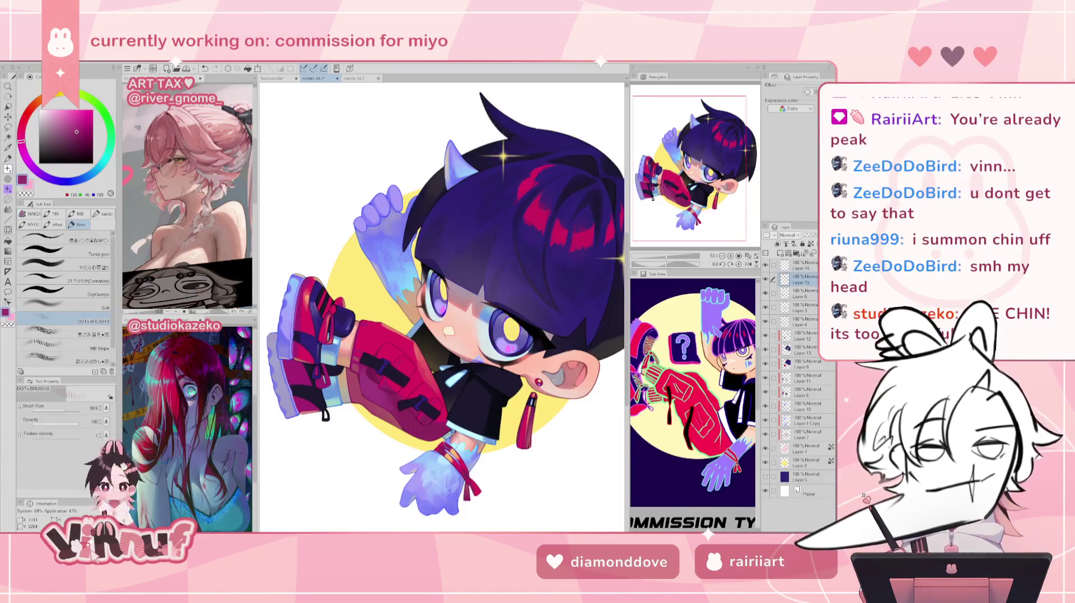
pyautogui.scroll(5, 443, 470)
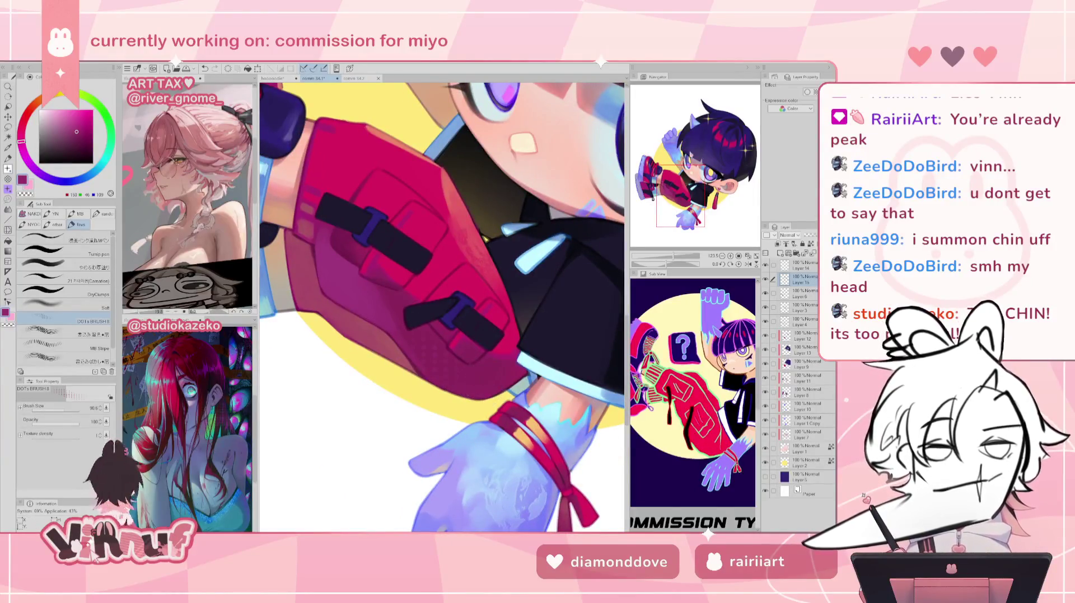
pyautogui.moveTo(699, 190); pyautogui.dragTo(677, 195)
# - Sample the glove's light periwinkle, undo a stroke, and reframe the view on the face
pyautogui.keyDown('alt'); pyautogui.click(479, 362); pyautogui.keyUp('alt')
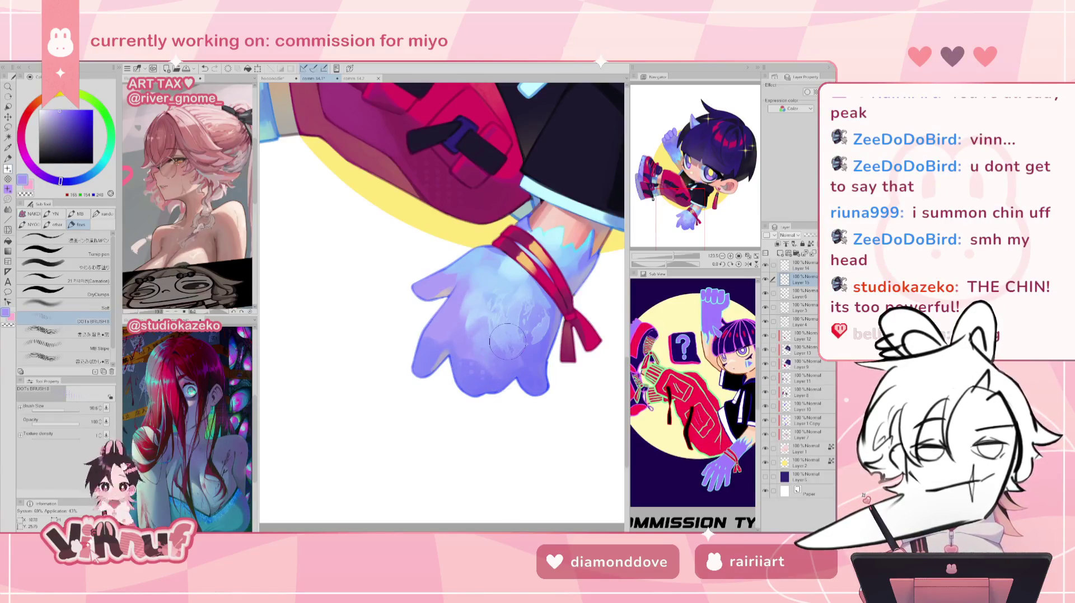
pyautogui.hotkey('ctrl', 'z')
pyautogui.moveTo(689, 199); pyautogui.dragTo(698, 202)
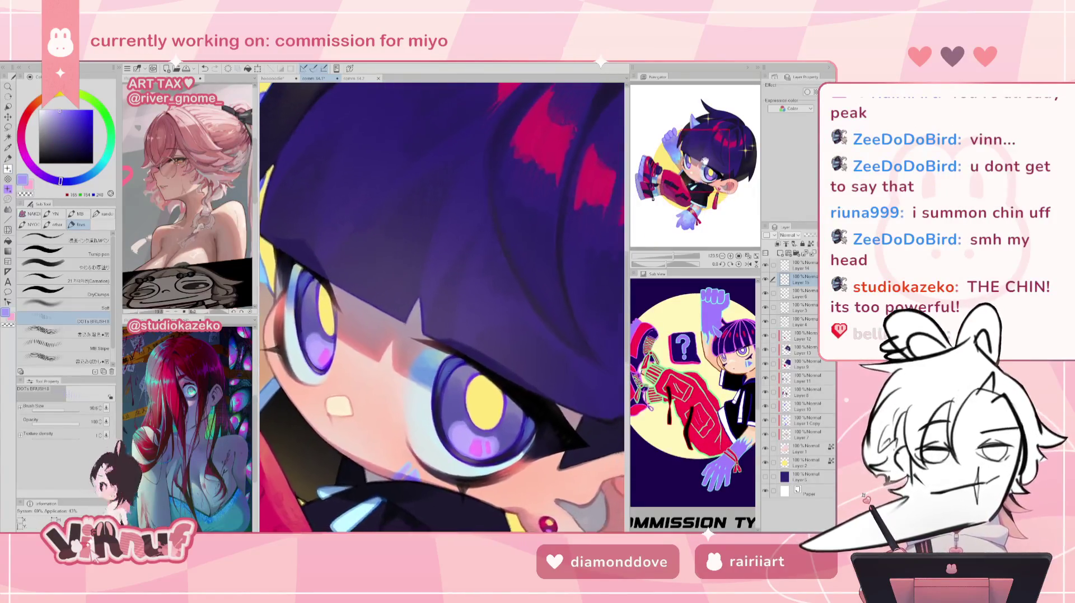
pyautogui.moveTo(673, 256); pyautogui.dragTo(668, 256)
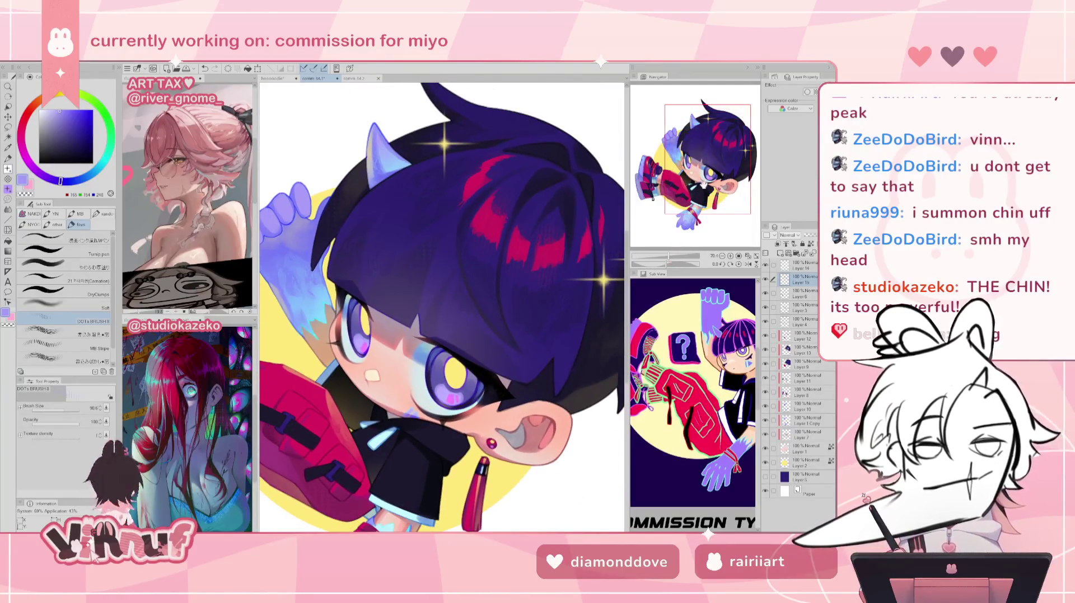
# - Sample dark navy and darker hair shades for shading, mirroring the canvas to check
pyautogui.keyDown('alt'); pyautogui.click(539, 385); pyautogui.keyUp('alt')
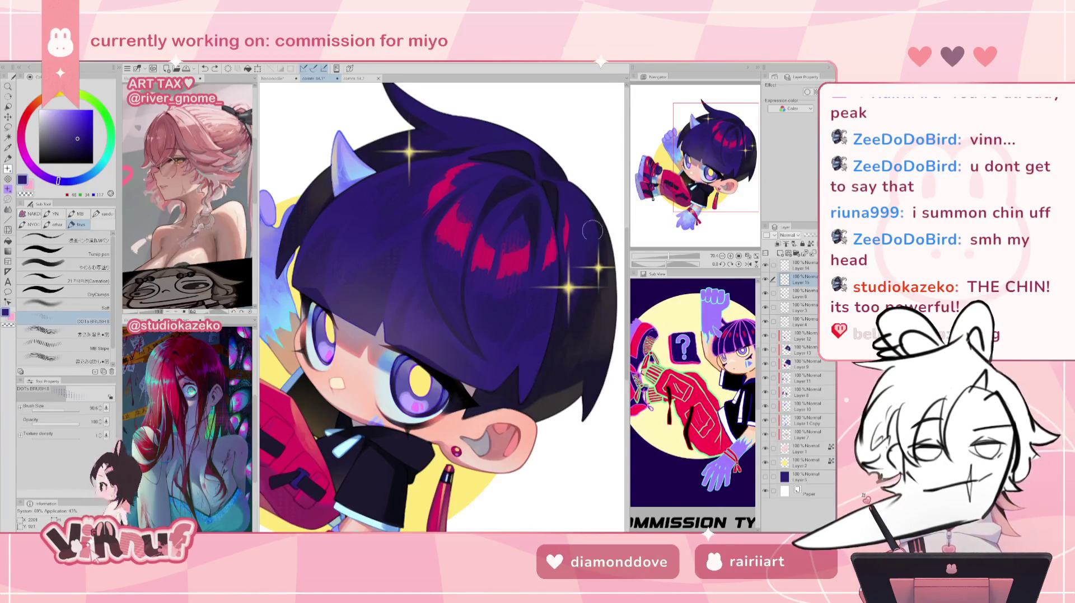
pyautogui.keyDown('alt'); pyautogui.click(582, 246); pyautogui.keyUp('alt')
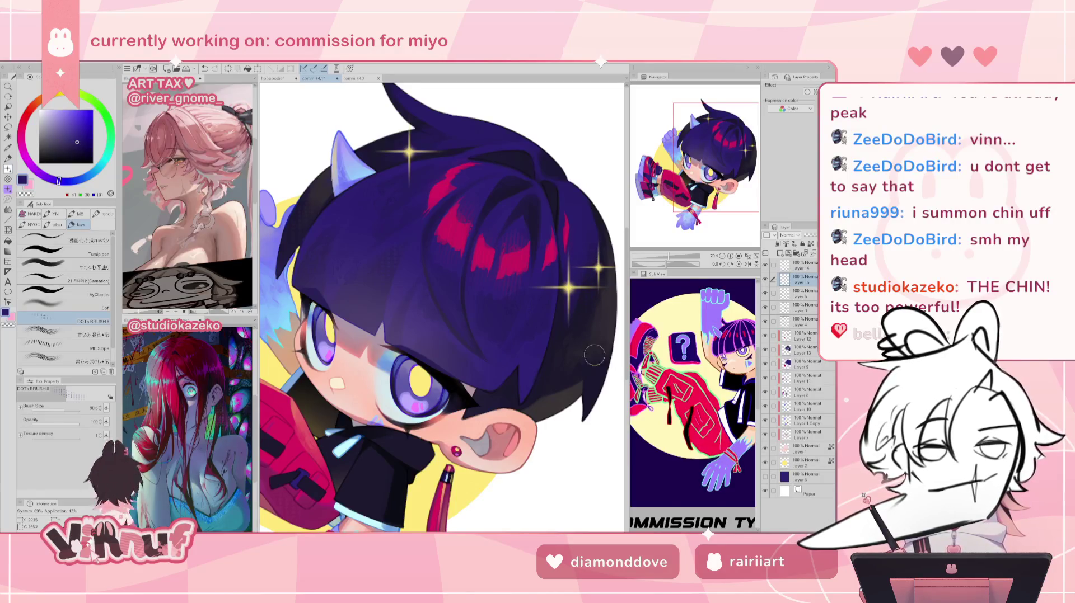
pyautogui.keyDown('alt'); pyautogui.click(566, 385); pyautogui.keyUp('alt')
pyautogui.keyDown('alt'); pyautogui.click(557, 386); pyautogui.keyUp('alt')
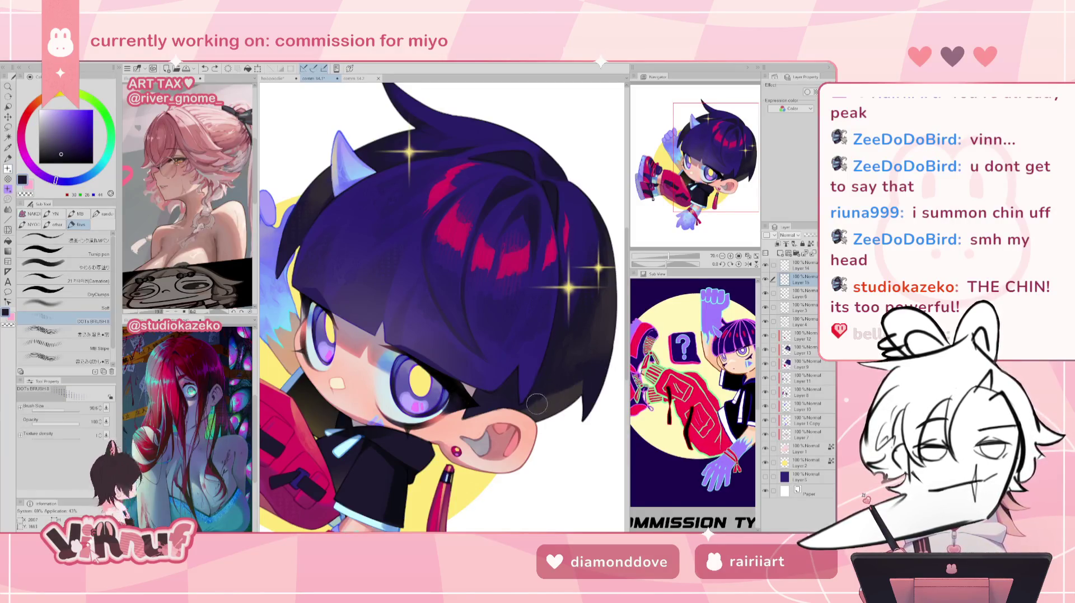
pyautogui.press('h')
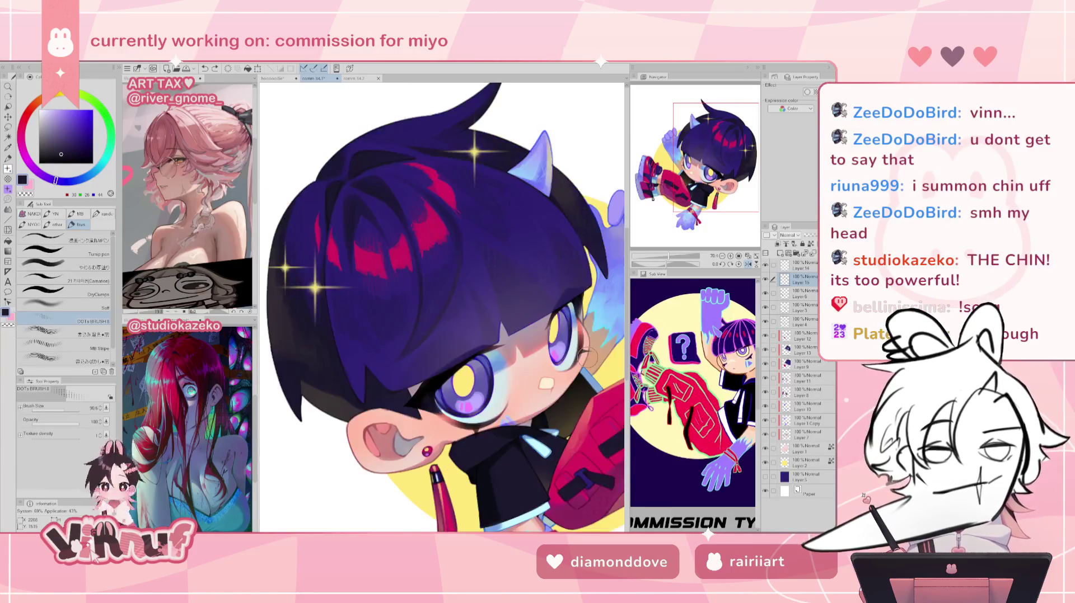
pyautogui.press('h')
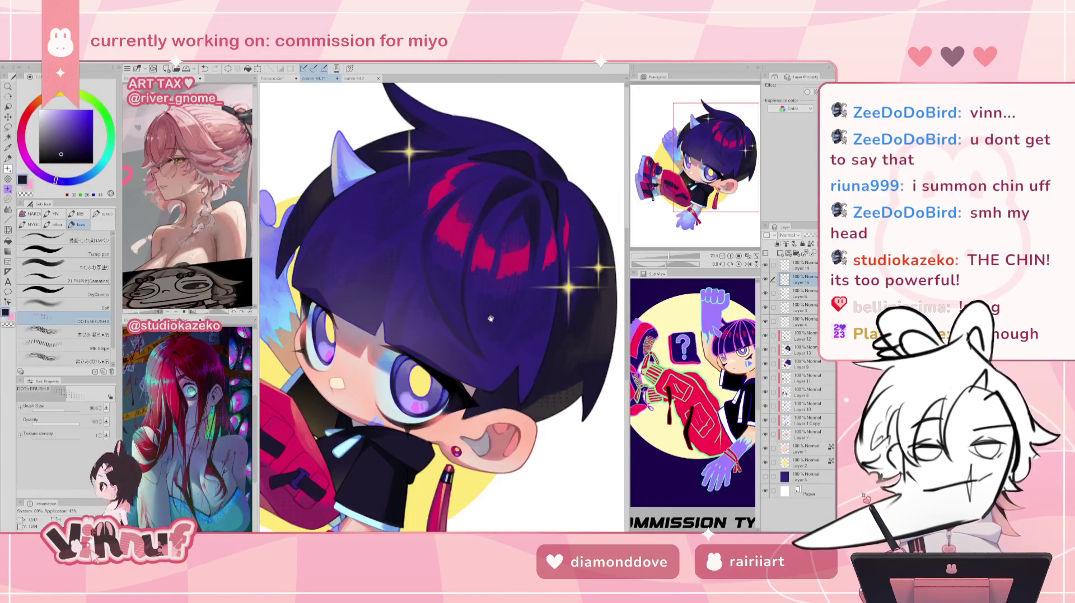
# - Shade the hair with blue-purple and a darker purple, then zoom out to the whole character
pyautogui.moveTo(467, 90); pyautogui.dragTo(535, 188)
pyautogui.keyDown('alt'); pyautogui.click(535, 188); pyautogui.keyUp('alt')
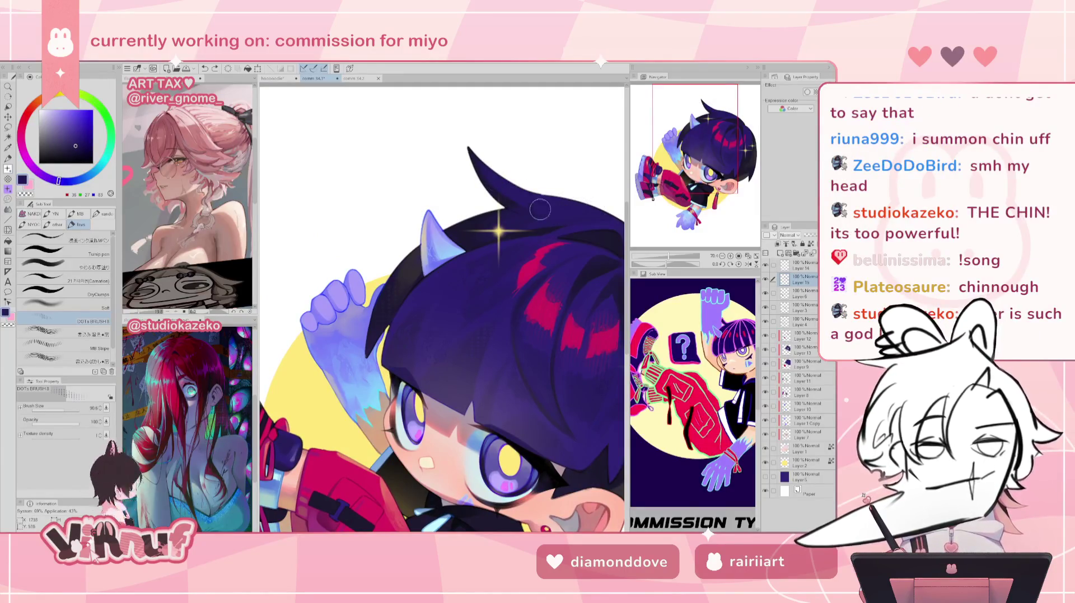
pyautogui.keyDown('alt'); pyautogui.click(583, 197); pyautogui.keyUp('alt')
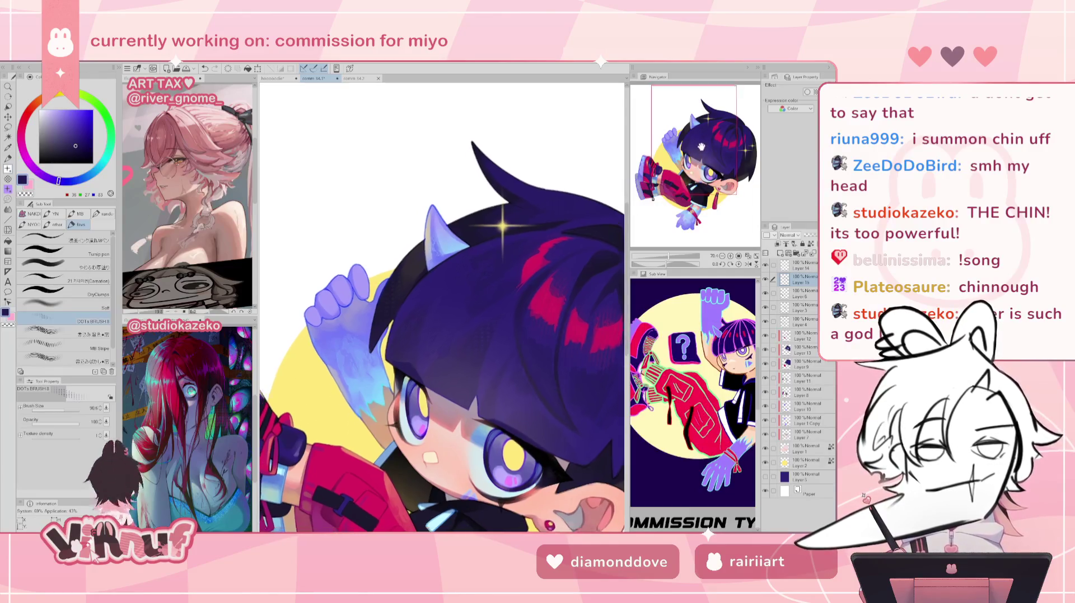
pyautogui.moveTo(701, 136); pyautogui.dragTo(699, 139)
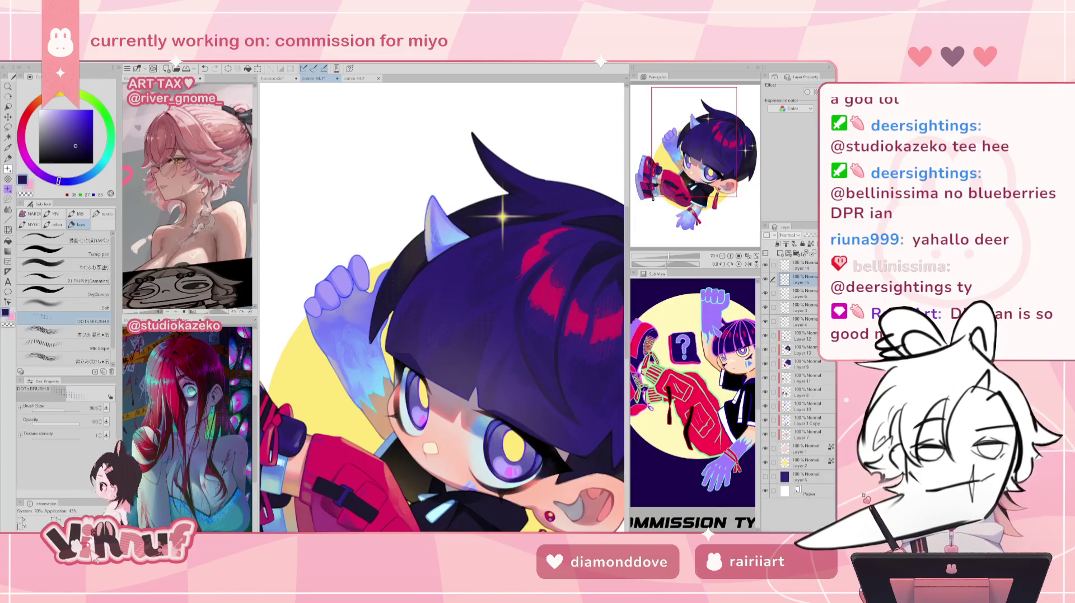
pyautogui.hotkey('ctrl', '-')
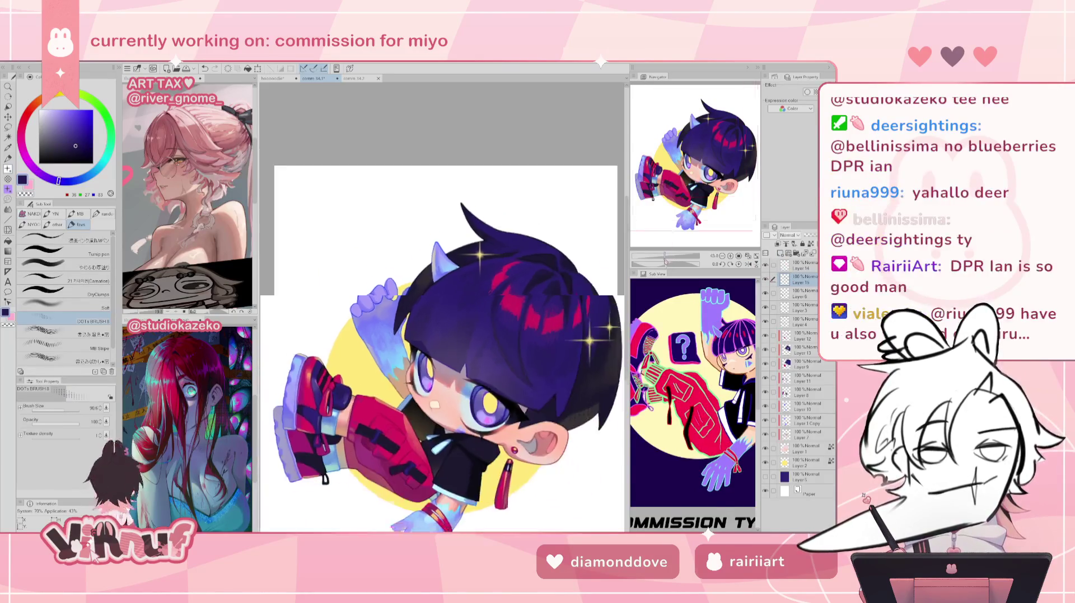
# - Touch up the black shirt's edges with sampled near-black and lighter dark tones, undoing one stroke
pyautogui.scroll(3, 442, 359)
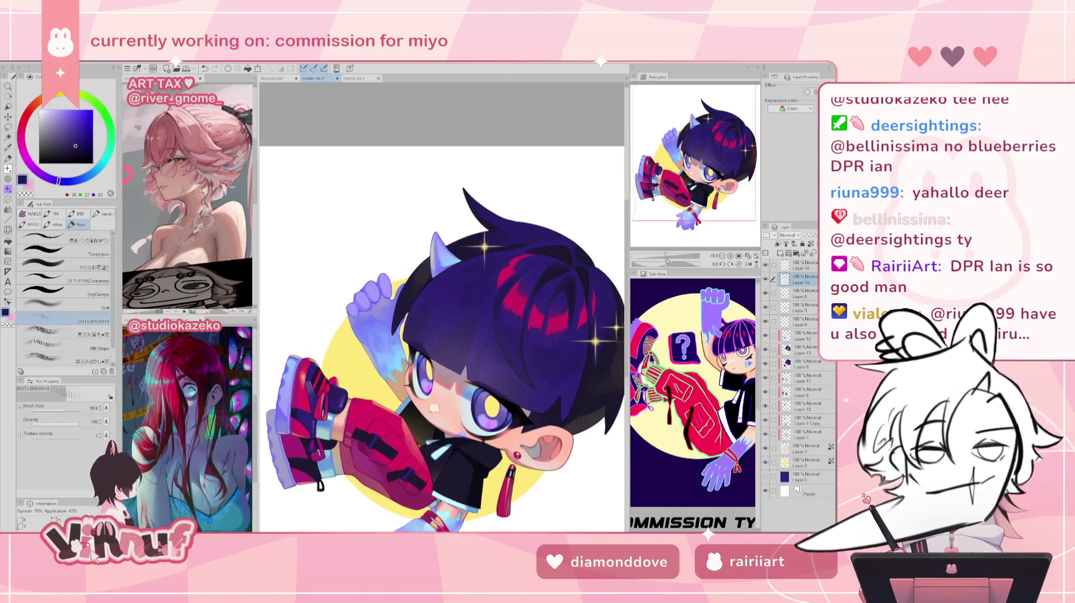
pyautogui.moveTo(673, 205)
pyautogui.mouseDown()
pyautogui.moveTo(685, 219)
pyautogui.moveTo(689, 201)
pyautogui.mouseUp()
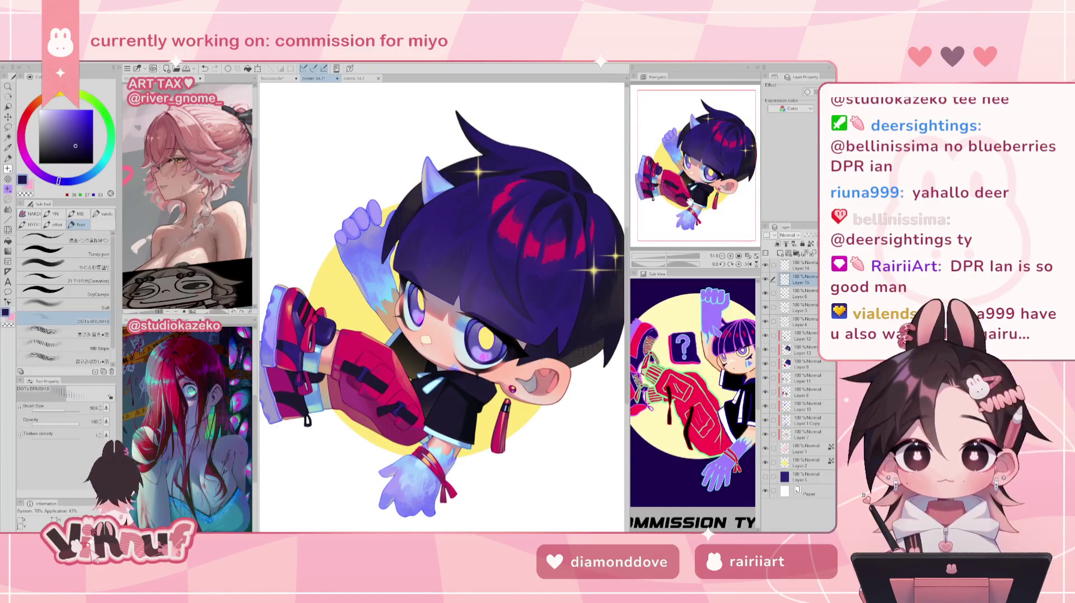
pyautogui.scroll(3, 689, 200)
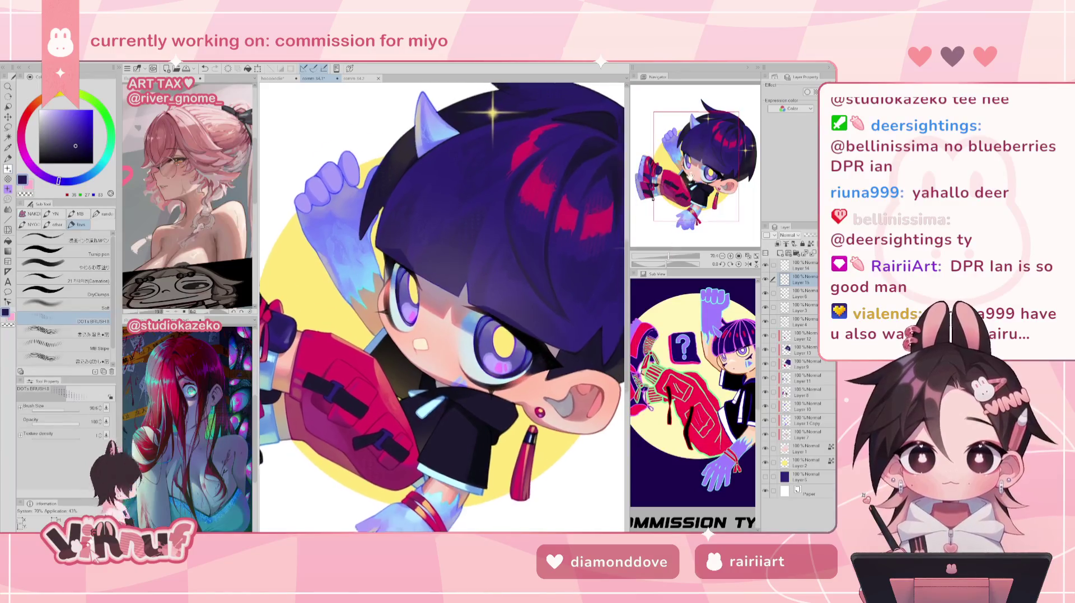
pyautogui.moveTo(687, 183); pyautogui.dragTo(682, 183)
pyautogui.keyDown('alt'); pyautogui.click(527, 372); pyautogui.keyUp('alt')
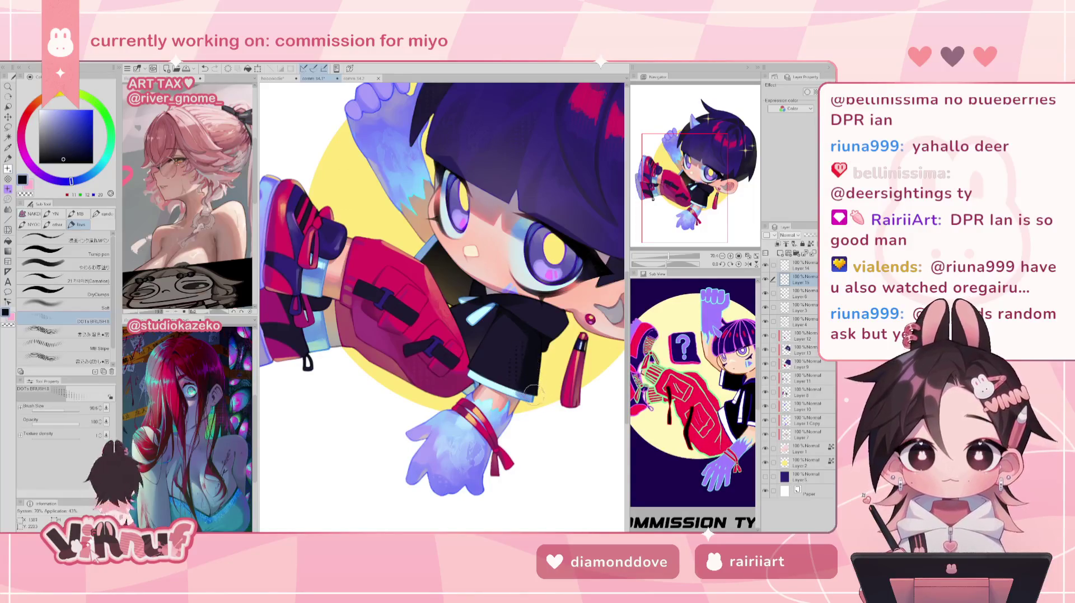
pyautogui.hotkey('ctrl', 'z')
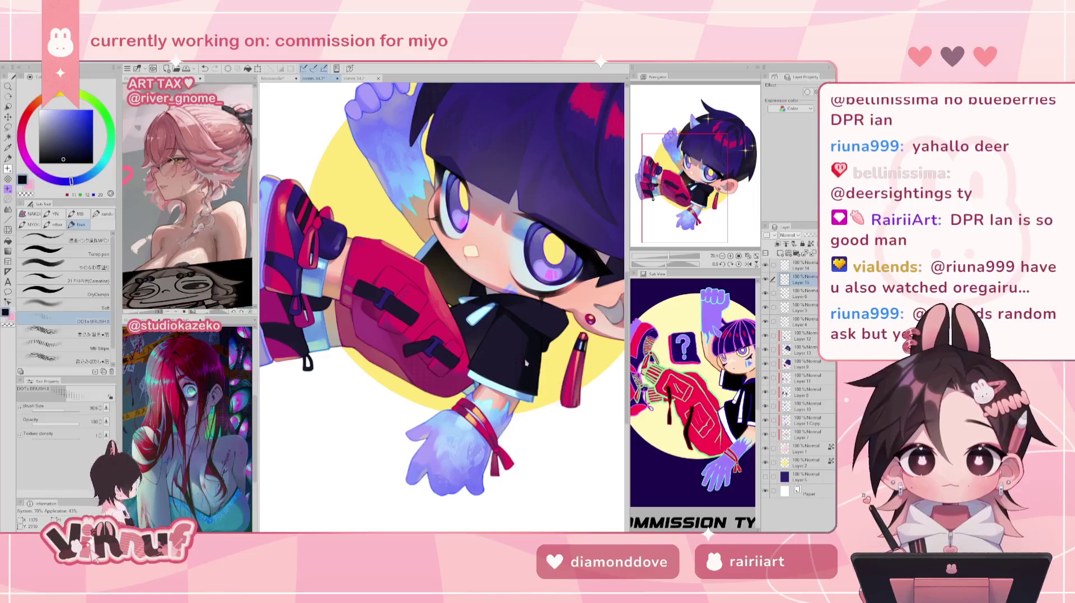
pyautogui.keyDown('alt'); pyautogui.click(521, 348); pyautogui.keyUp('alt')
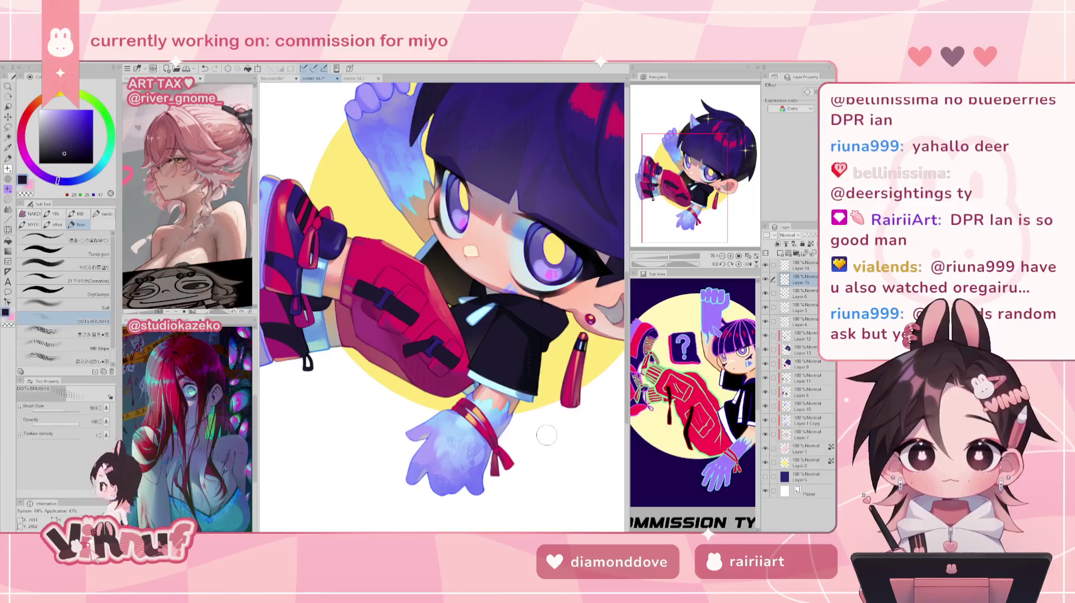
pyautogui.keyDown('alt'); pyautogui.click(523, 324); pyautogui.keyUp('alt')
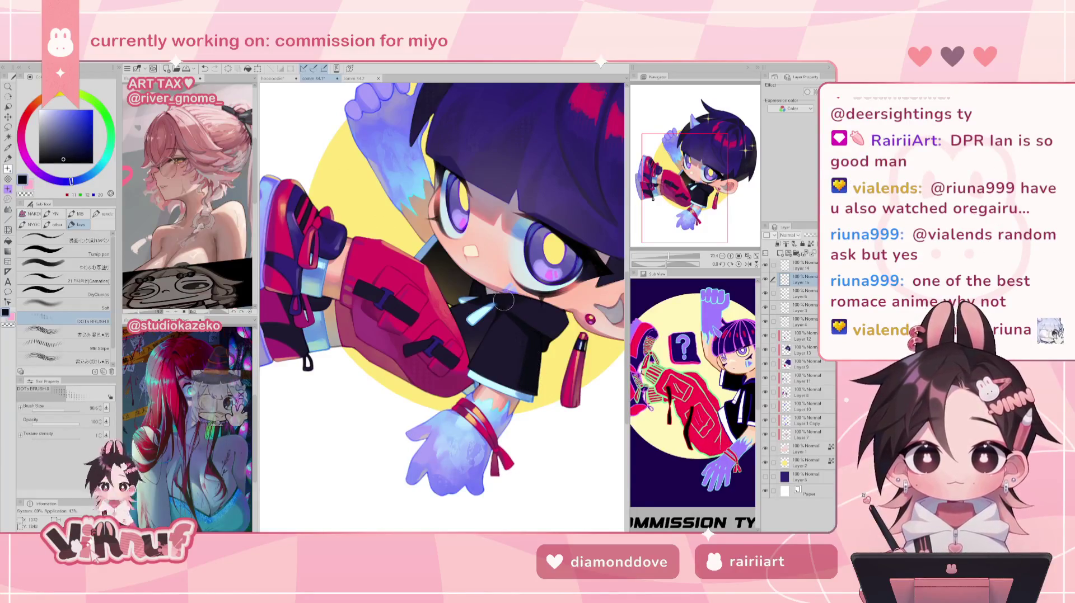
# - Shade around the cheek with a warm tone and a lighter brown sampled there
pyautogui.keyDown('alt'); pyautogui.click(434, 252); pyautogui.keyUp('alt')
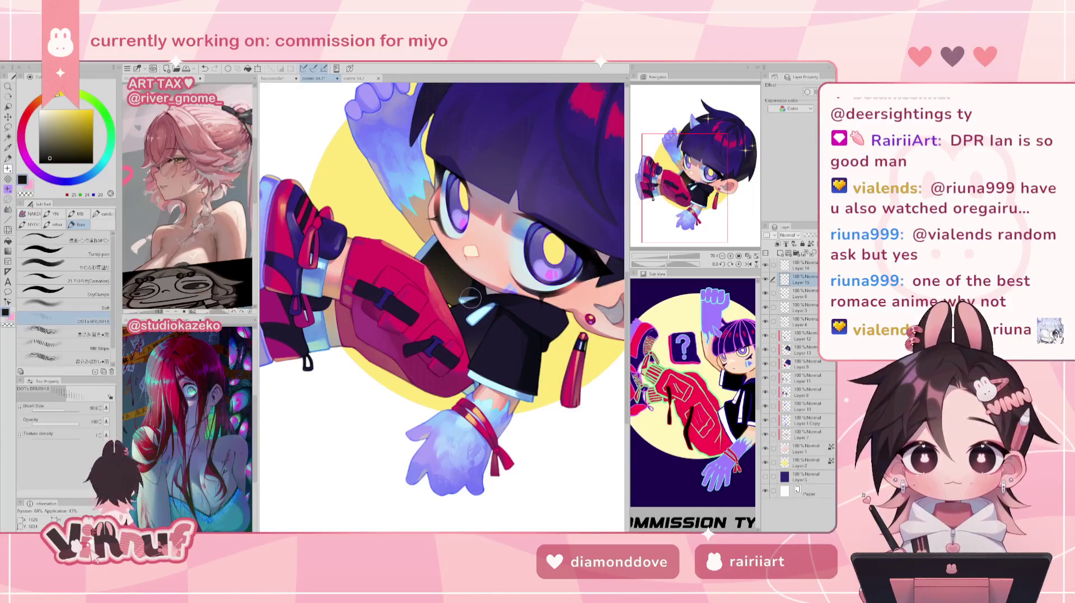
pyautogui.keyDown('alt'); pyautogui.click(444, 268); pyautogui.keyUp('alt')
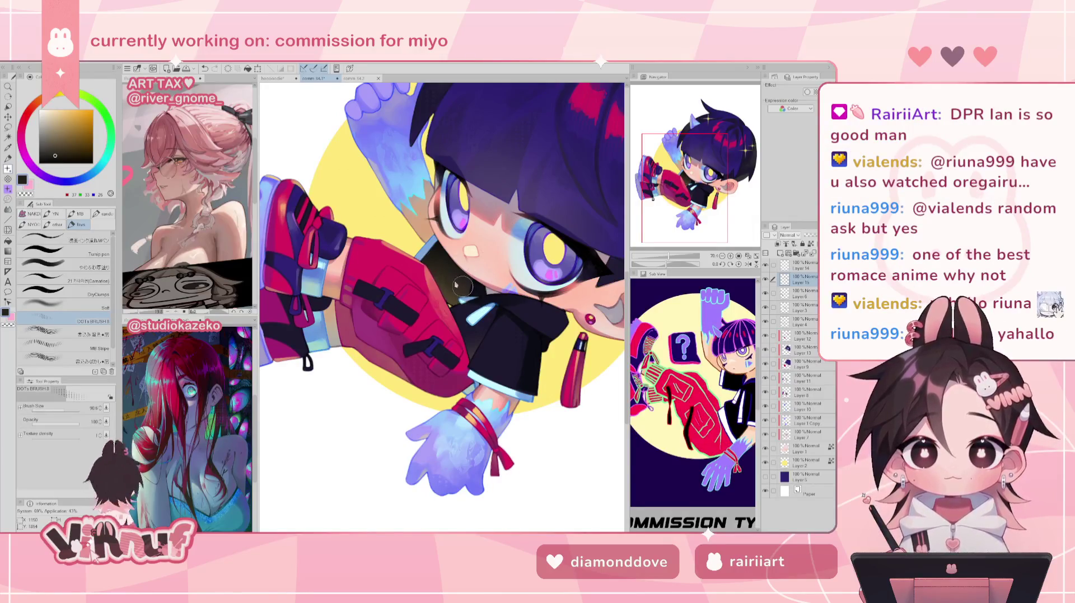
pyautogui.scroll(-3, 678, 235)
pyautogui.scroll(1, 661, 237)
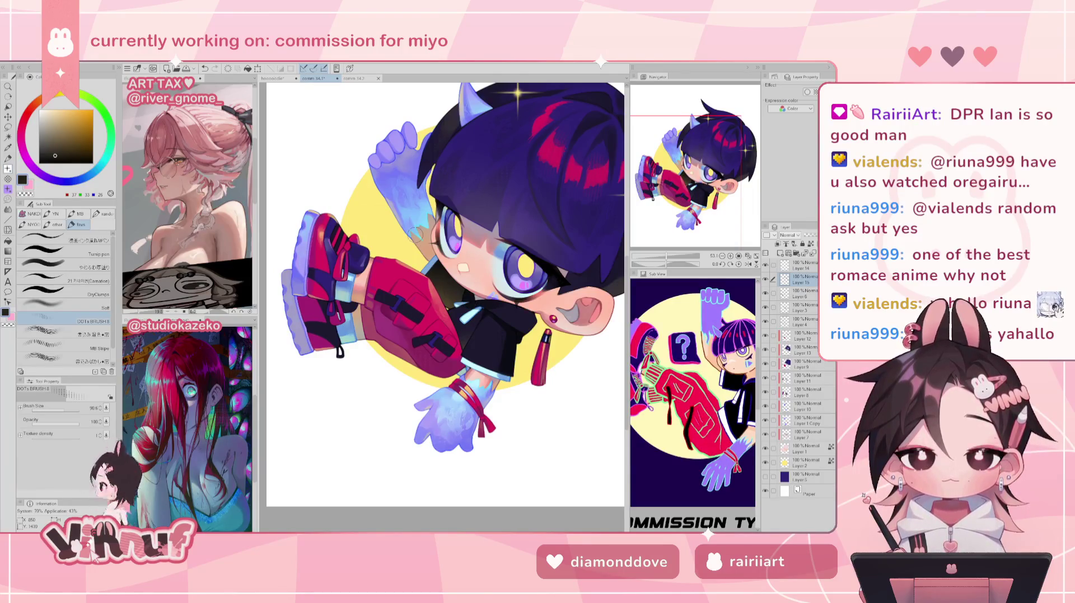
# - Stipple a dotted texture onto the red pants in their pink-red, then pick a dark purple
pyautogui.keyDown('alt'); pyautogui.click(434, 294); pyautogui.keyUp('alt')
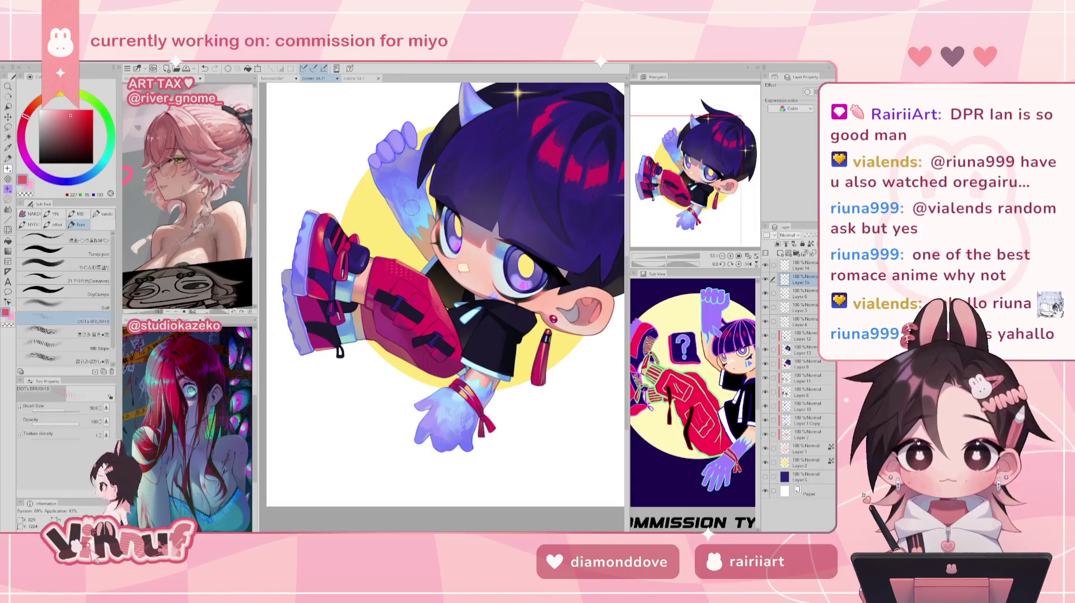
pyautogui.moveTo(407, 273); pyautogui.dragTo(424, 280)
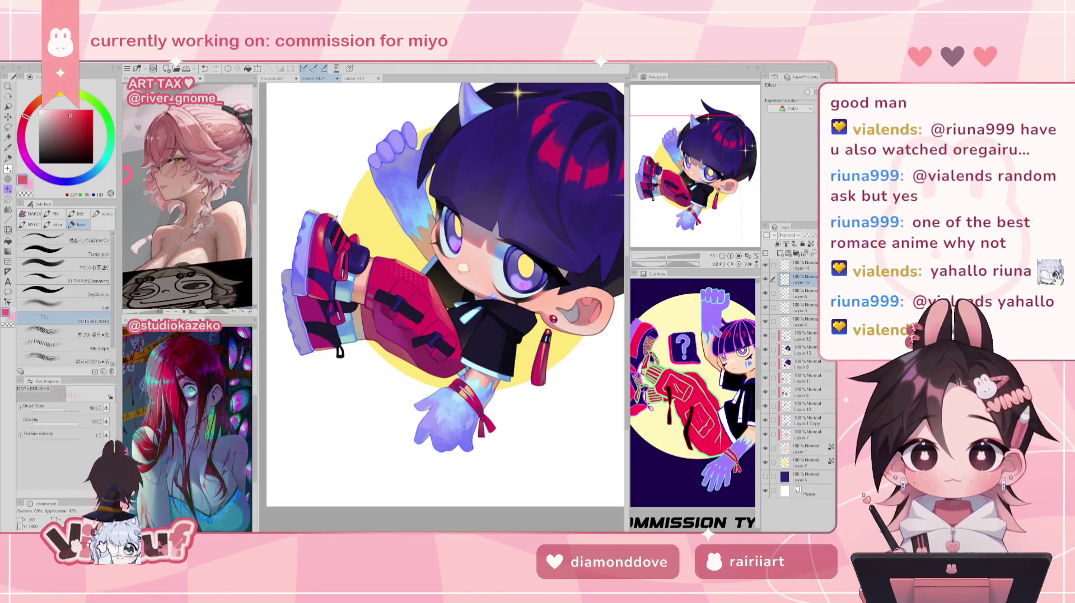
pyautogui.keyDown('alt'); pyautogui.click(336, 225); pyautogui.keyUp('alt')
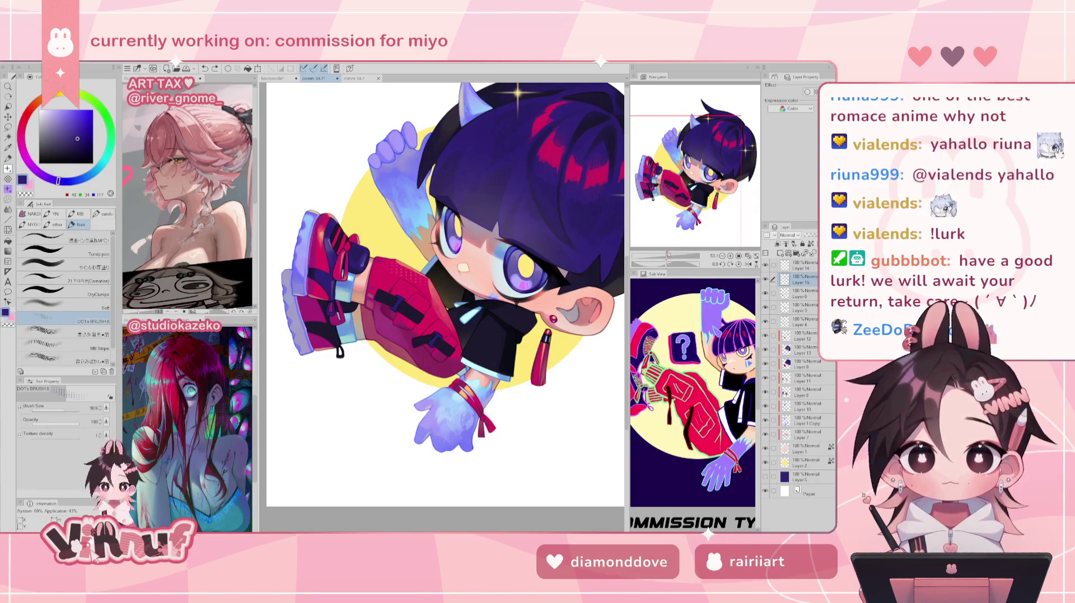
# - Rotate and zoom the canvas to bring the sneakers into close view
pyautogui.moveTo(675, 183); pyautogui.dragTo(697, 145)
pyautogui.moveTo(703, 135); pyautogui.dragTo(692, 151)
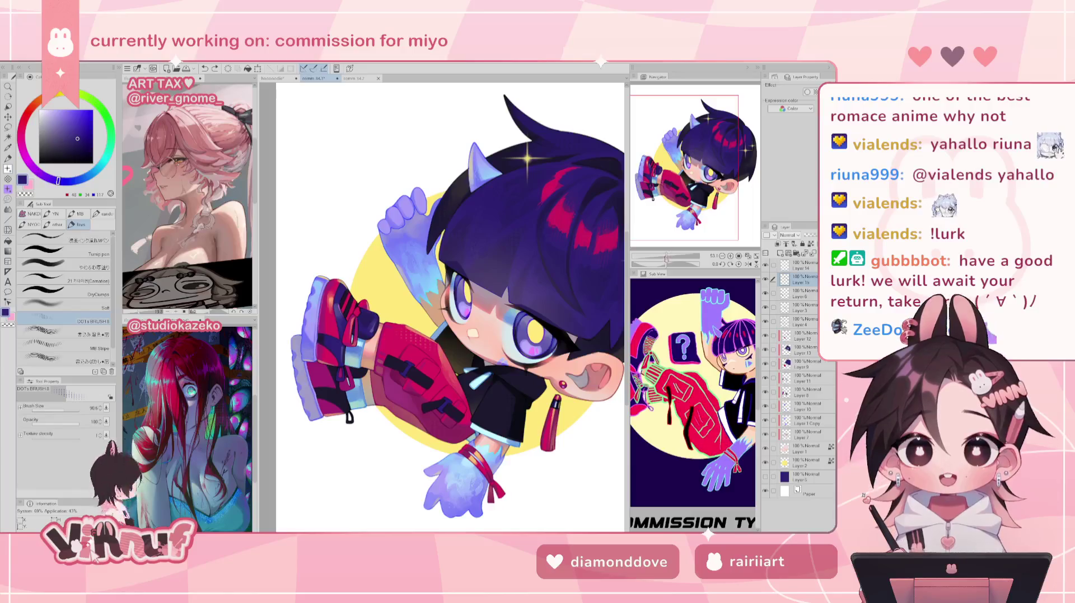
pyautogui.moveTo(666, 258); pyautogui.dragTo(671, 258)
pyautogui.moveTo(695, 155)
pyautogui.mouseDown()
pyautogui.moveTo(672, 172)
pyautogui.moveTo(684, 177)
pyautogui.moveTo(665, 145)
pyautogui.mouseUp()
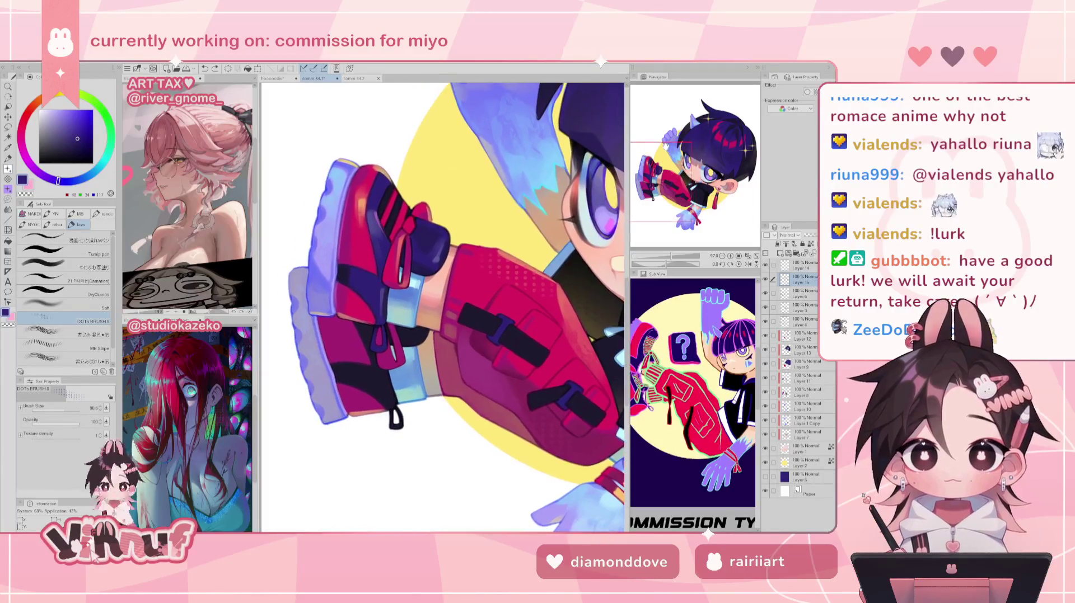
# - Warm the red sneaker with orange airbrush strokes, then switch to the eraser
pyautogui.moveTo(365, 196); pyautogui.dragTo(366, 238)
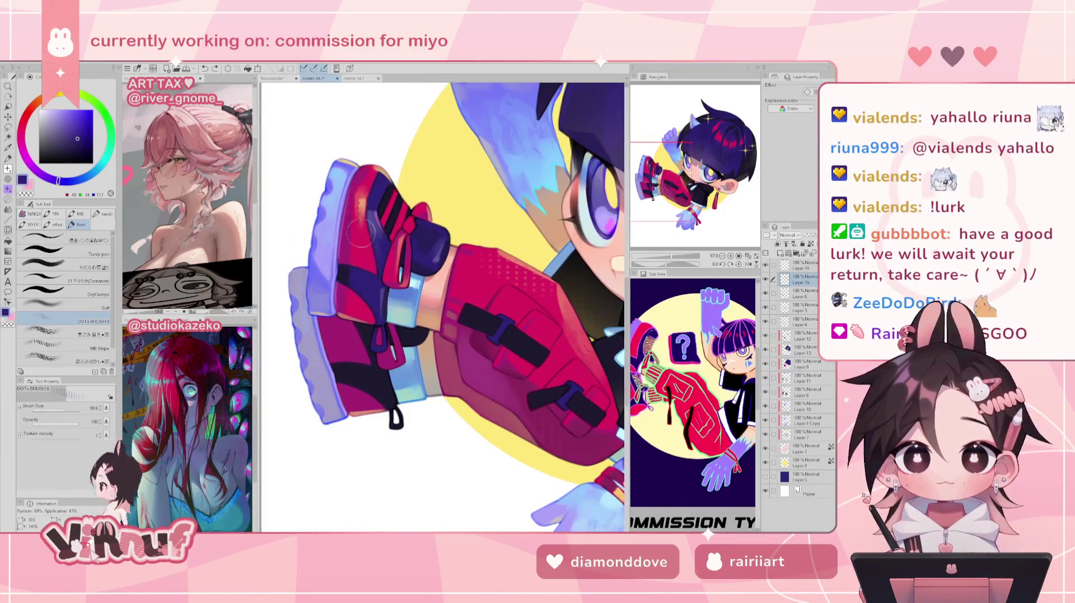
pyautogui.moveTo(358, 185); pyautogui.dragTo(363, 248)
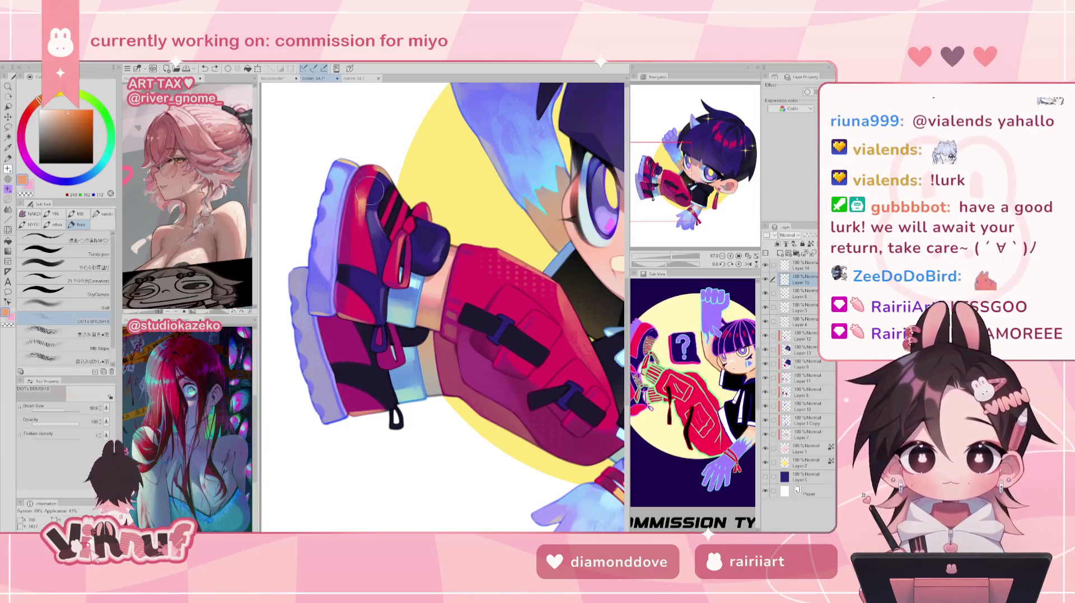
pyautogui.press('e')
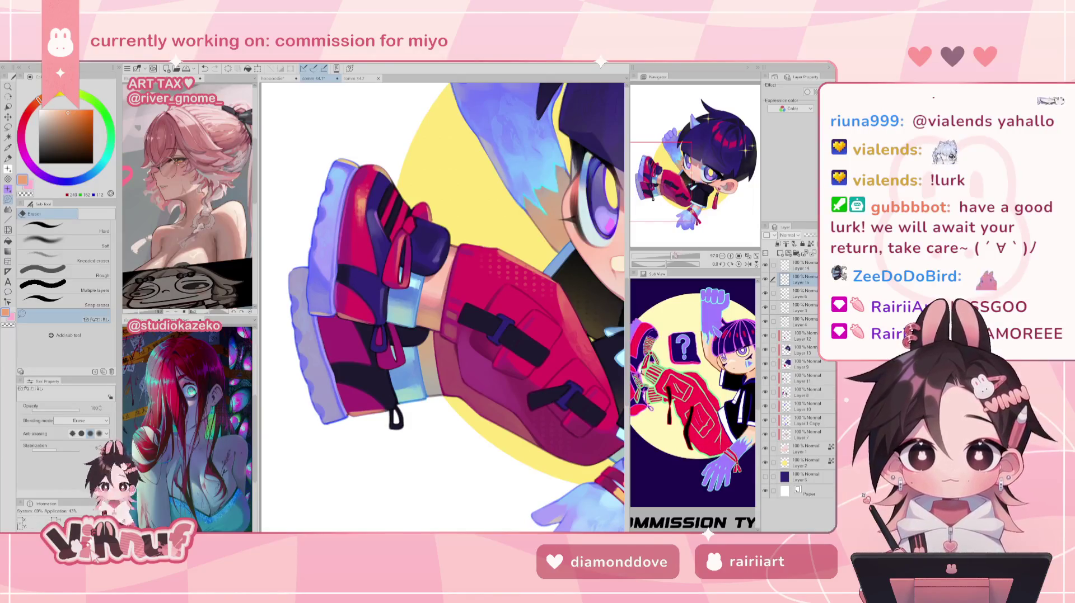
pyautogui.scroll(-5, 405, 119)
pyautogui.scroll(4, 404, 119)
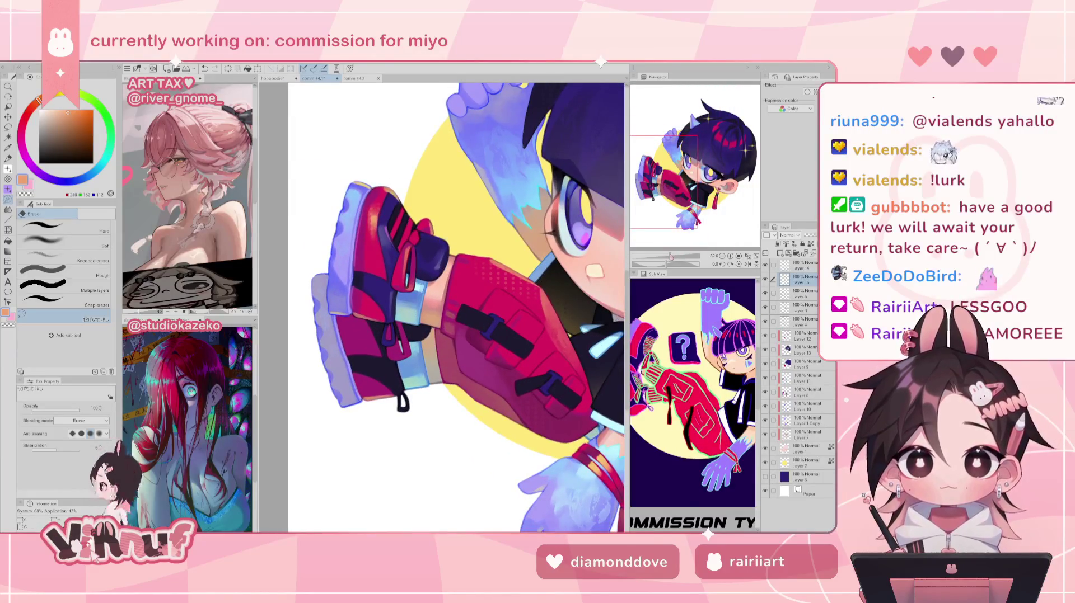
# - Stipple dotted texture around the glove's wrist band with the DOTs brush
pyautogui.moveTo(442, 308); pyautogui.dragTo(342, 280)
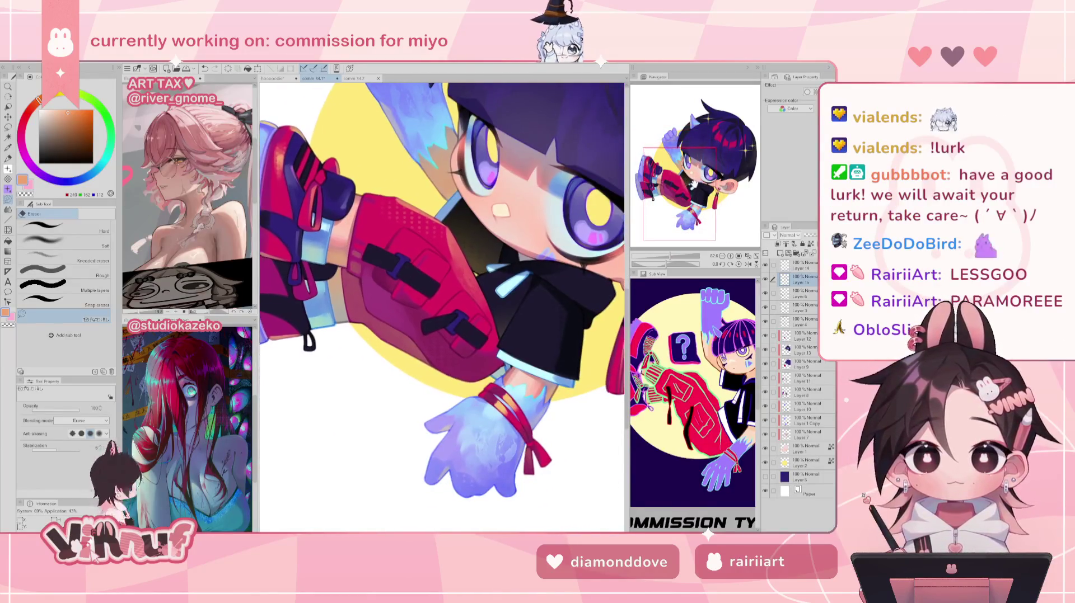
pyautogui.moveTo(442, 308); pyautogui.dragTo(451, 280)
pyautogui.press('b')
pyautogui.moveTo(501, 389); pyautogui.dragTo(546, 429)
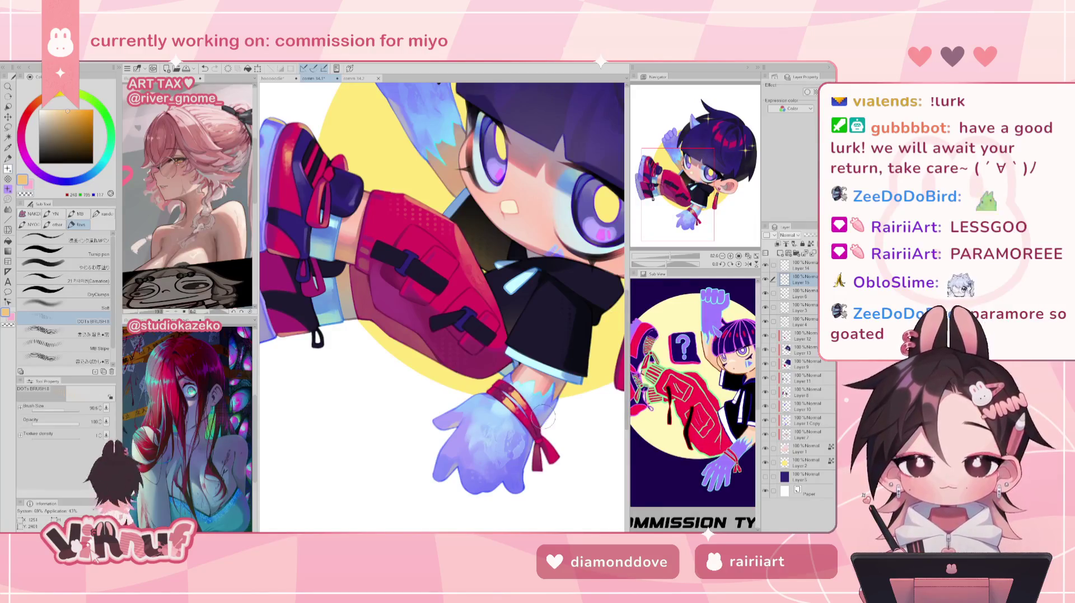
pyautogui.moveTo(482, 224)
pyautogui.mouseDown()
pyautogui.moveTo(392, 347)
pyautogui.moveTo(425, 314)
pyautogui.mouseUp()
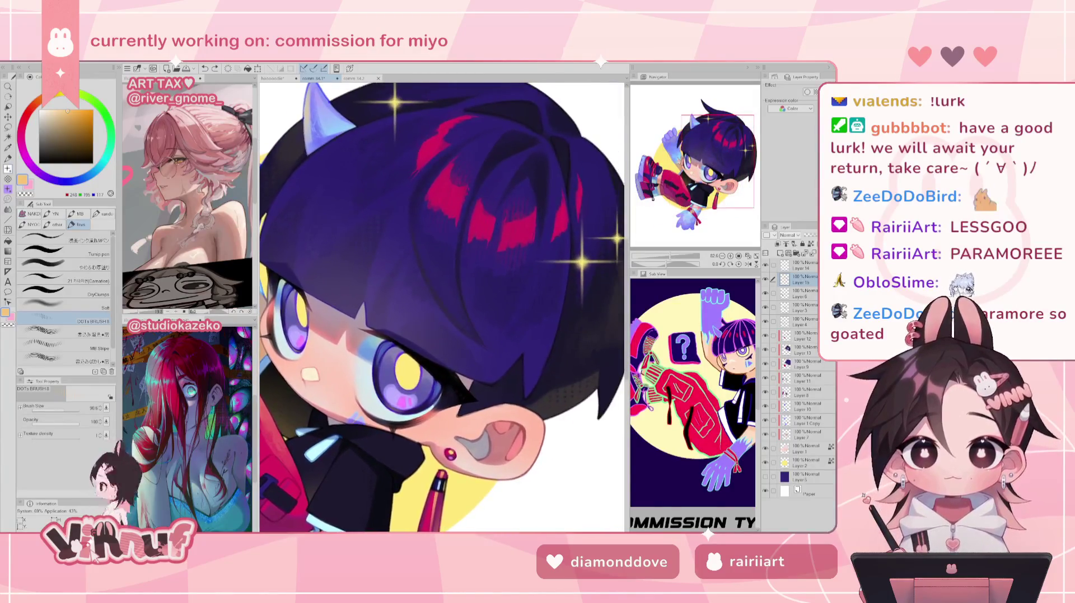
# - Repaint the hair around the horns with sampled dark purple and pink-red, then sample the circle's yellow
pyautogui.keyDown('alt'); pyautogui.click(561, 307); pyautogui.keyUp('alt')
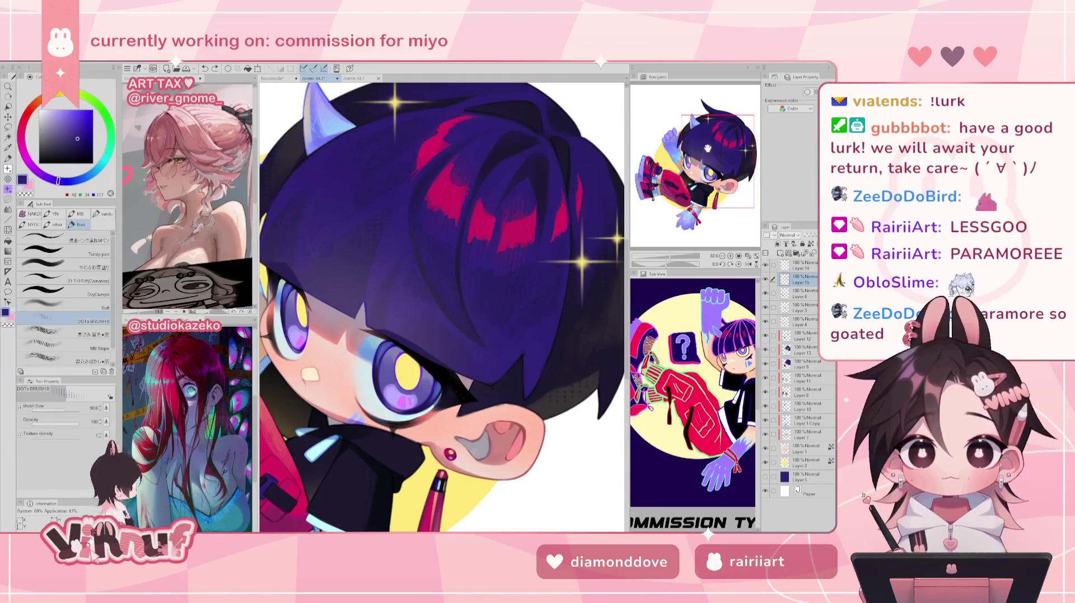
pyautogui.moveTo(704, 153); pyautogui.dragTo(703, 137)
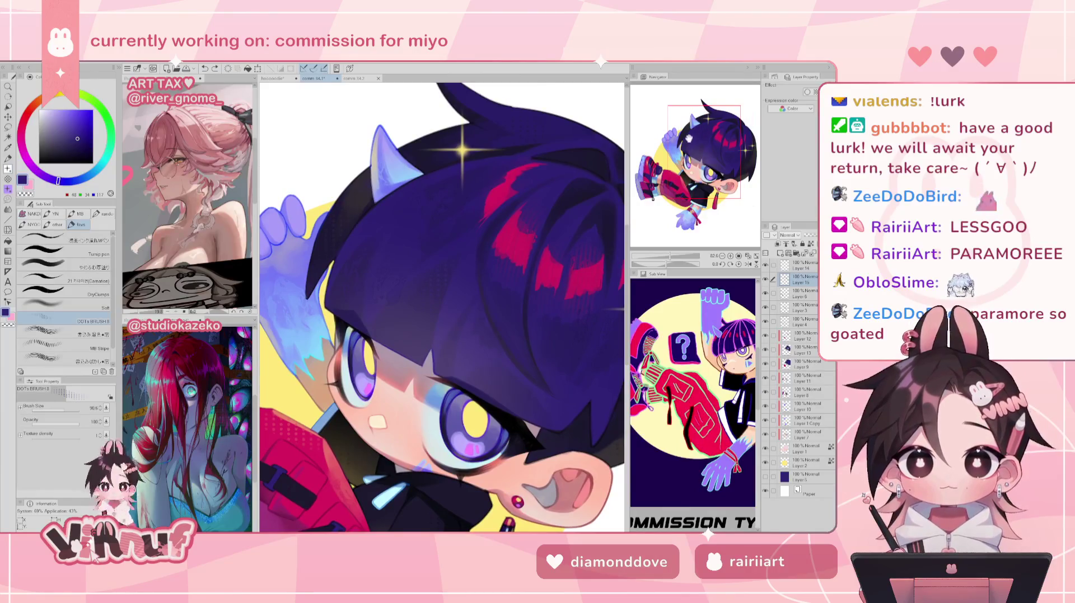
pyautogui.keyDown('alt'); pyautogui.click(502, 191); pyautogui.keyUp('alt')
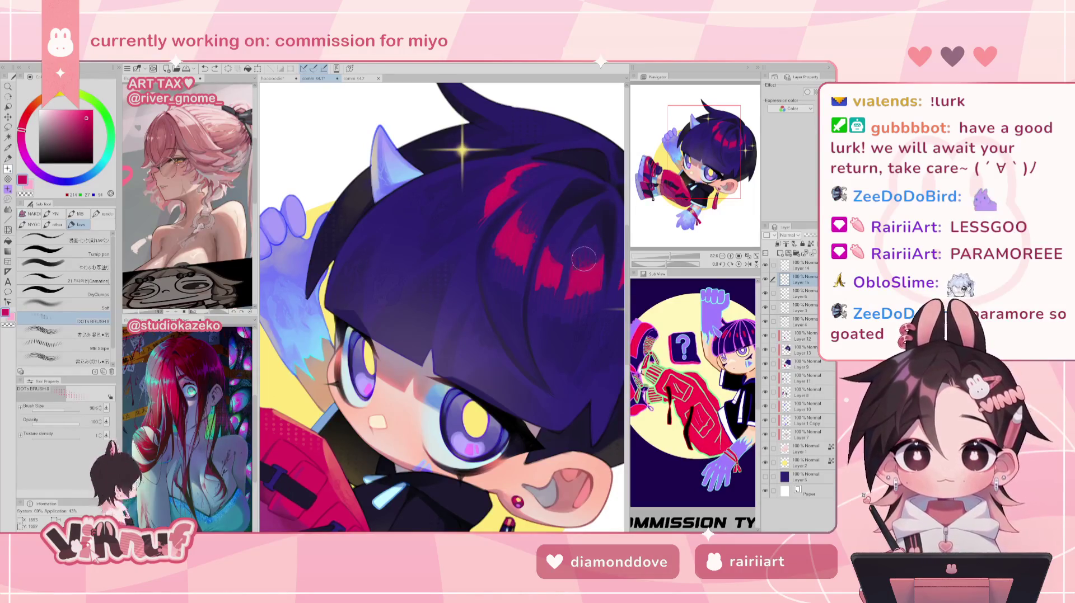
pyautogui.moveTo(702, 149); pyautogui.dragTo(710, 146)
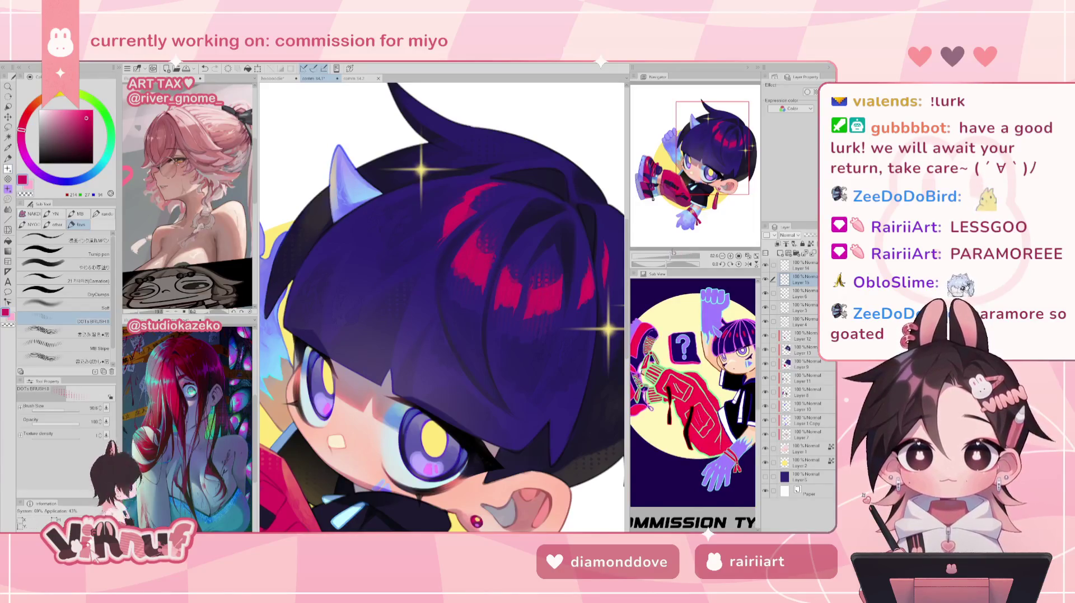
pyautogui.moveTo(664, 256); pyautogui.dragTo(669, 257)
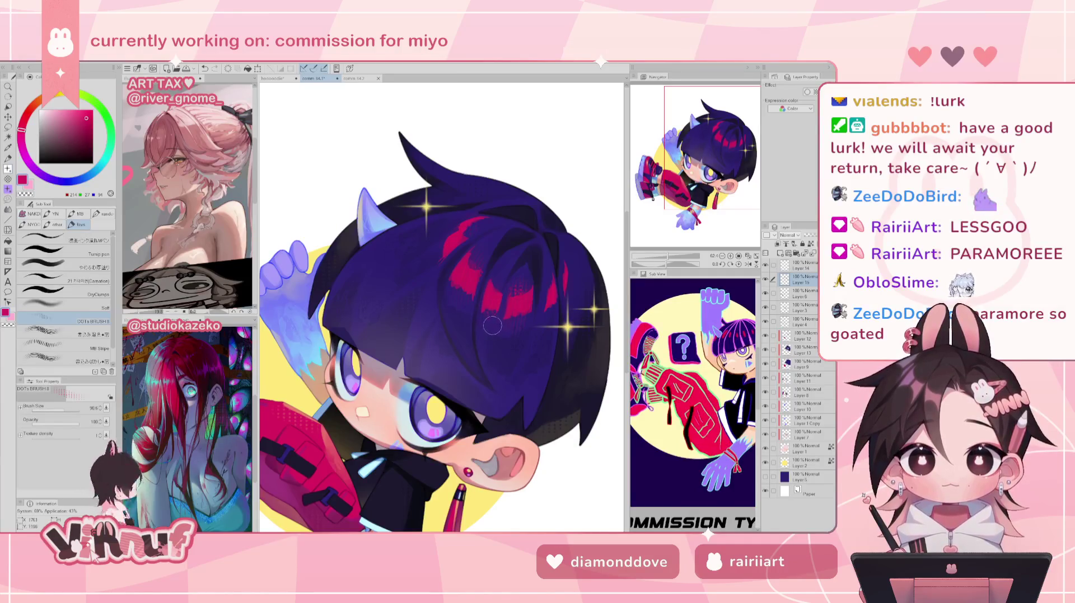
pyautogui.moveTo(493, 314)
pyautogui.mouseDown()
pyautogui.moveTo(526, 281)
pyautogui.moveTo(512, 311)
pyautogui.mouseUp()
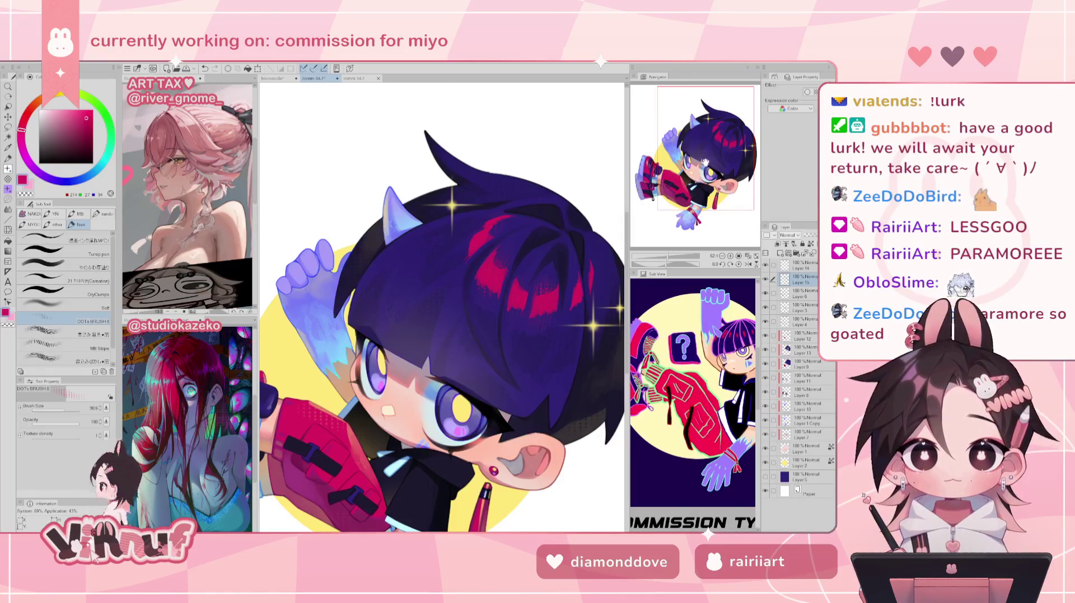
pyautogui.moveTo(705, 162); pyautogui.dragTo(711, 152)
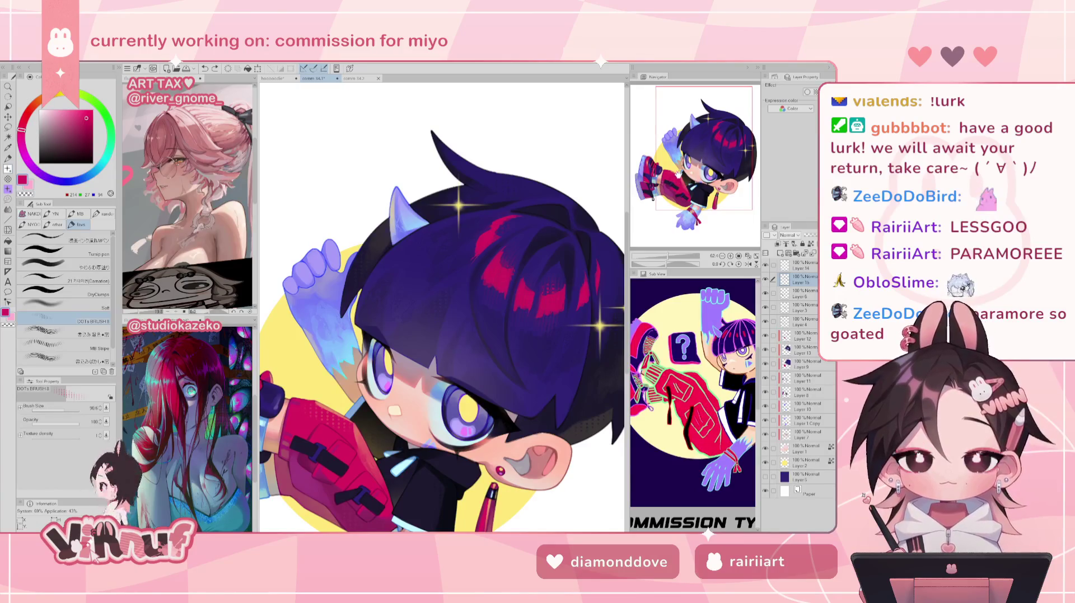
pyautogui.moveTo(663, 174); pyautogui.dragTo(660, 173)
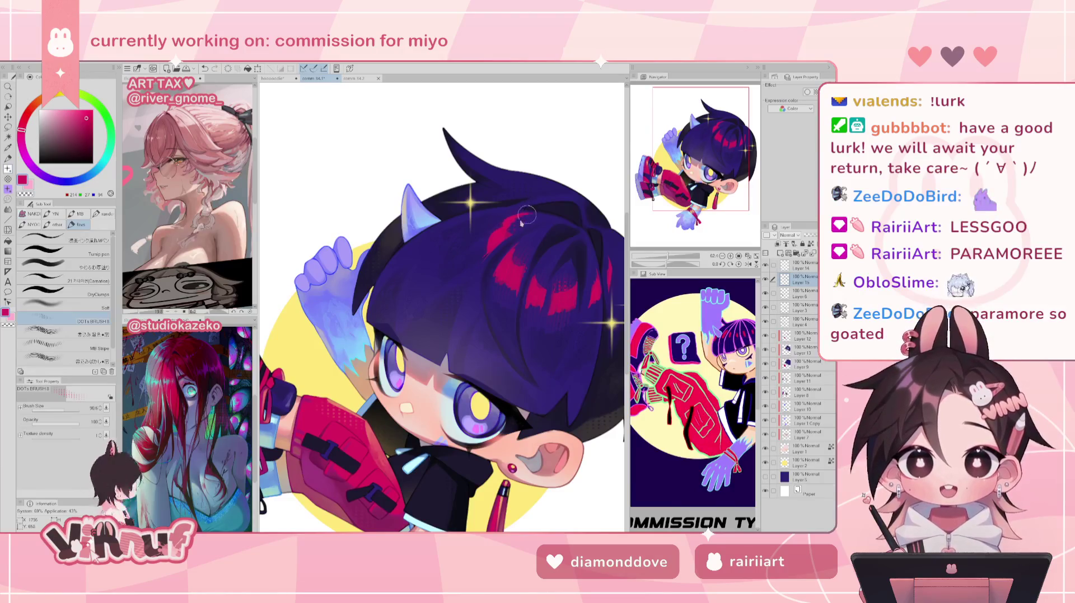
pyautogui.moveTo(706, 165)
pyautogui.mouseDown()
pyautogui.moveTo(688, 194)
pyautogui.moveTo(700, 175)
pyautogui.mouseUp()
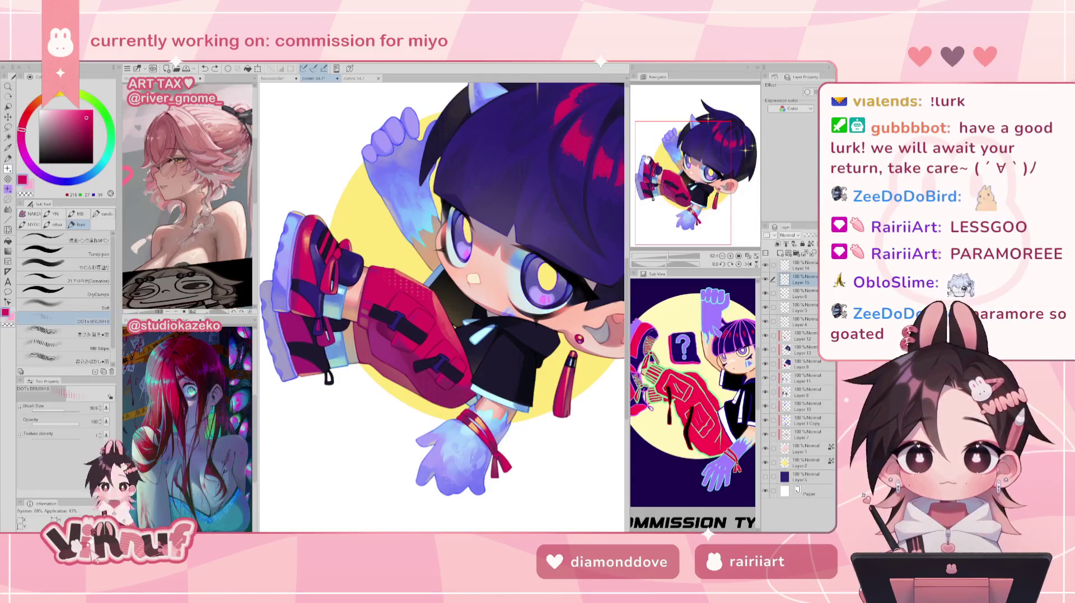
pyautogui.keyDown('alt'); pyautogui.click(378, 216); pyautogui.keyUp('alt')
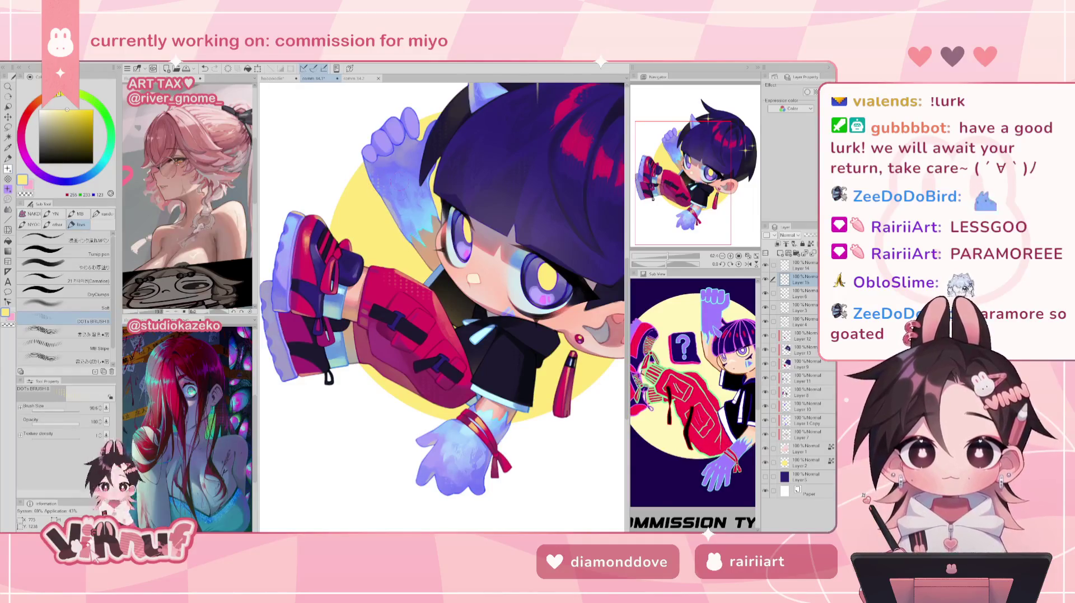
# - Brighten the glove with a lighter stroke of its sampled lavender
pyautogui.press('e')
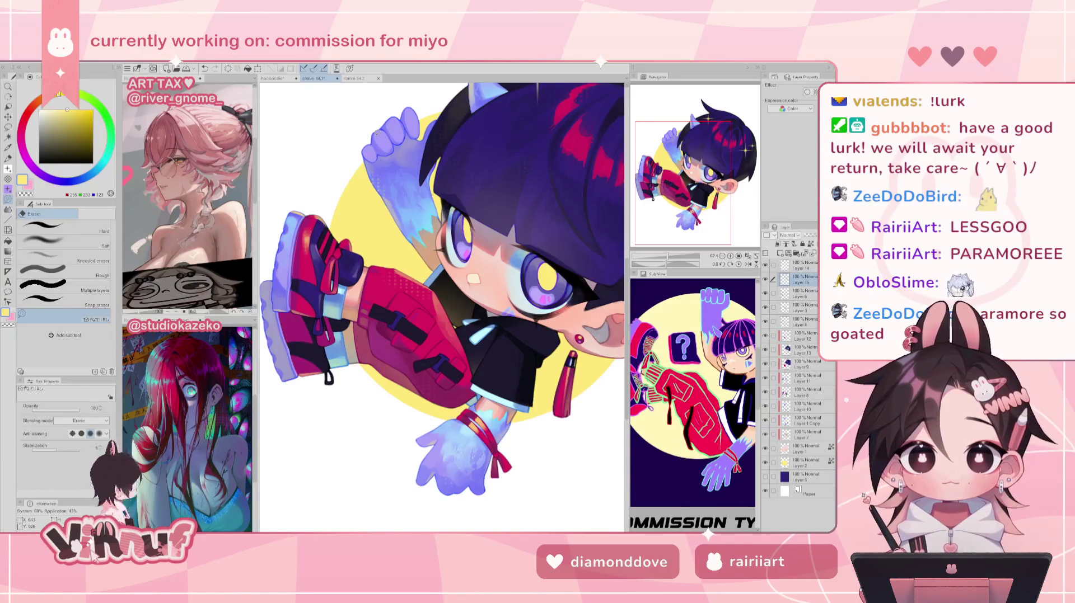
pyautogui.press('b')
pyautogui.scroll(1, 374, 134)
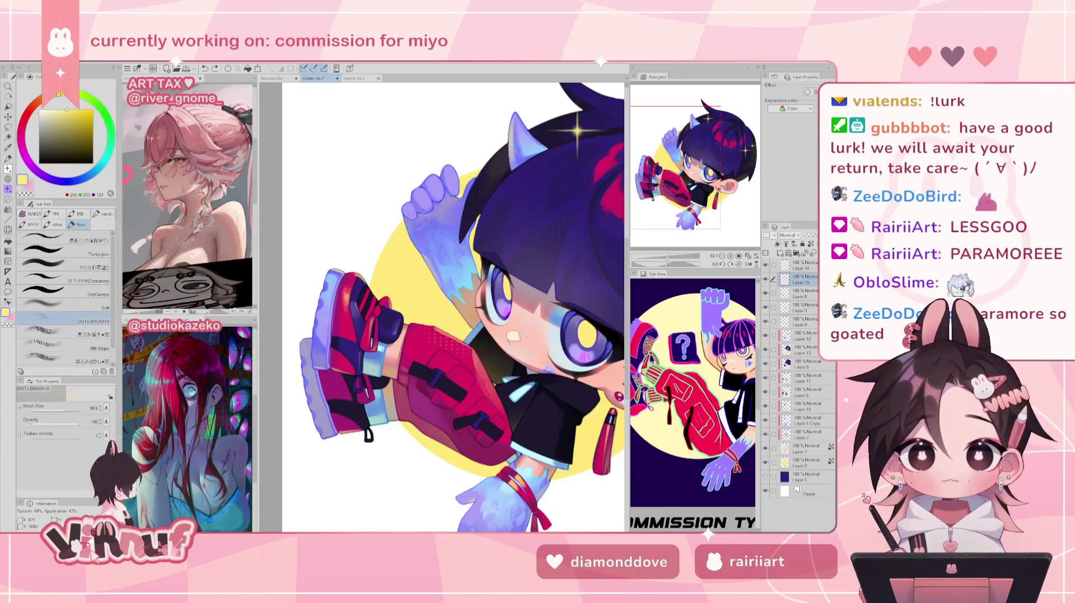
pyautogui.keyDown('alt'); pyautogui.click(443, 206); pyautogui.keyUp('alt')
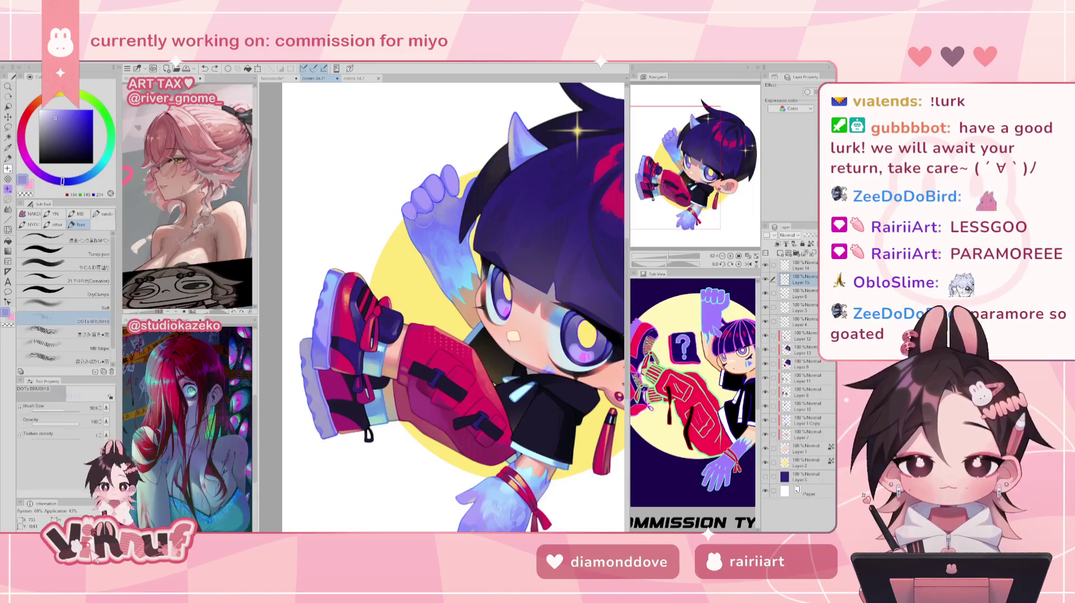
pyautogui.moveTo(665, 161); pyautogui.dragTo(658, 208)
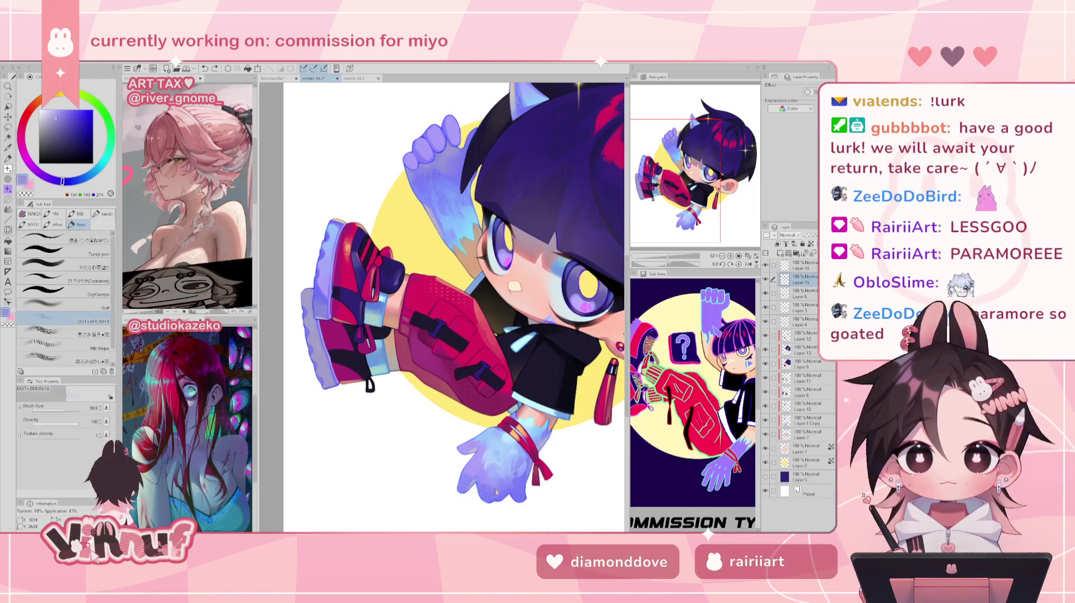
pyautogui.moveTo(498, 461); pyautogui.dragTo(482, 448)
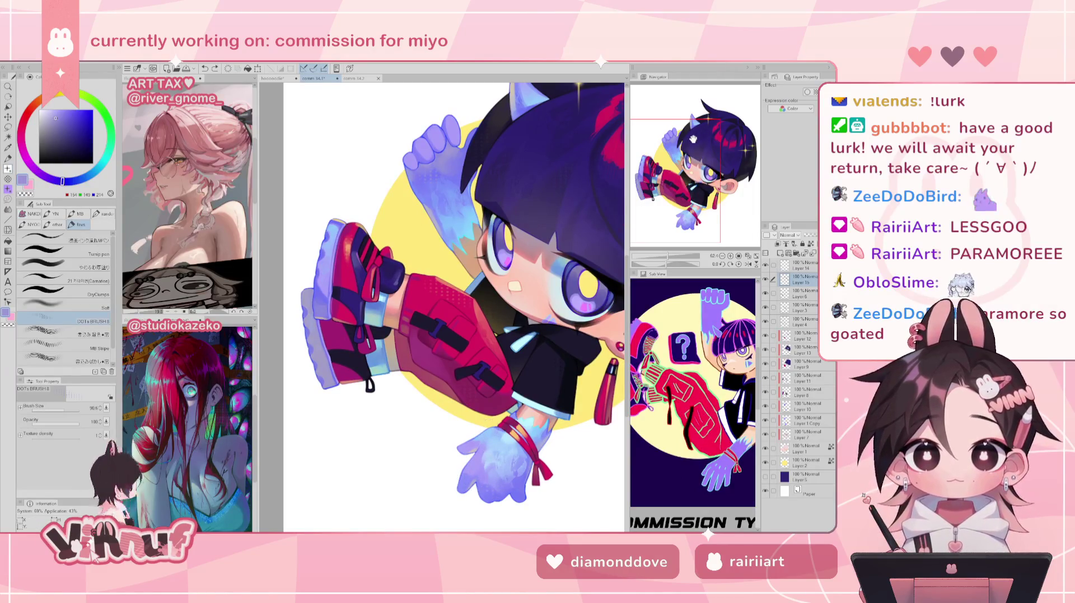
# - Deepen the red pants' shading with their sampled dark magenta
pyautogui.keyDown('alt'); pyautogui.click(449, 372); pyautogui.keyUp('alt')
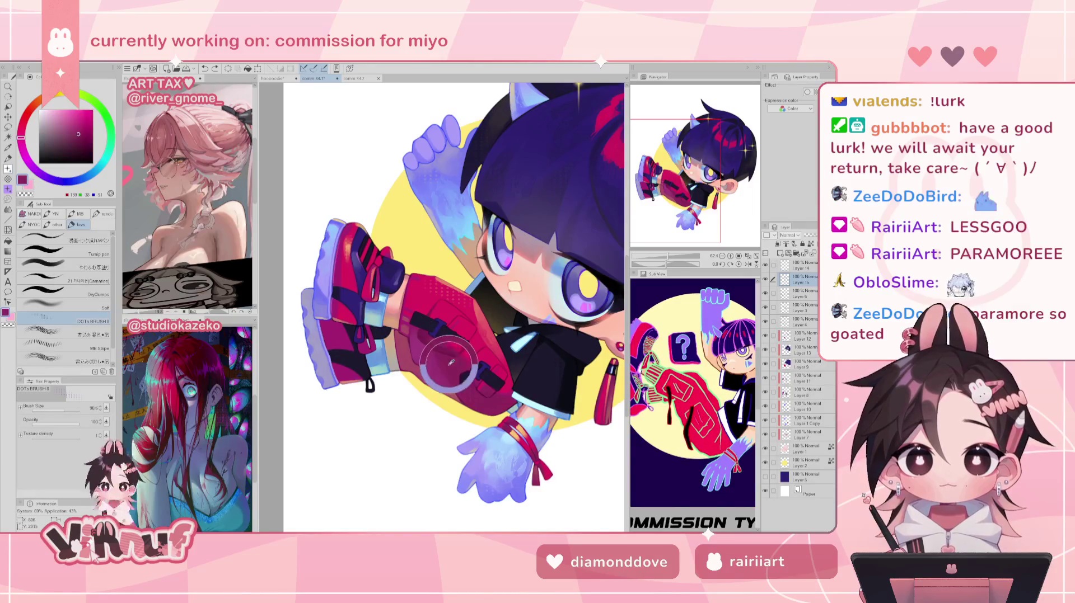
pyautogui.moveTo(436, 363); pyautogui.dragTo(456, 384)
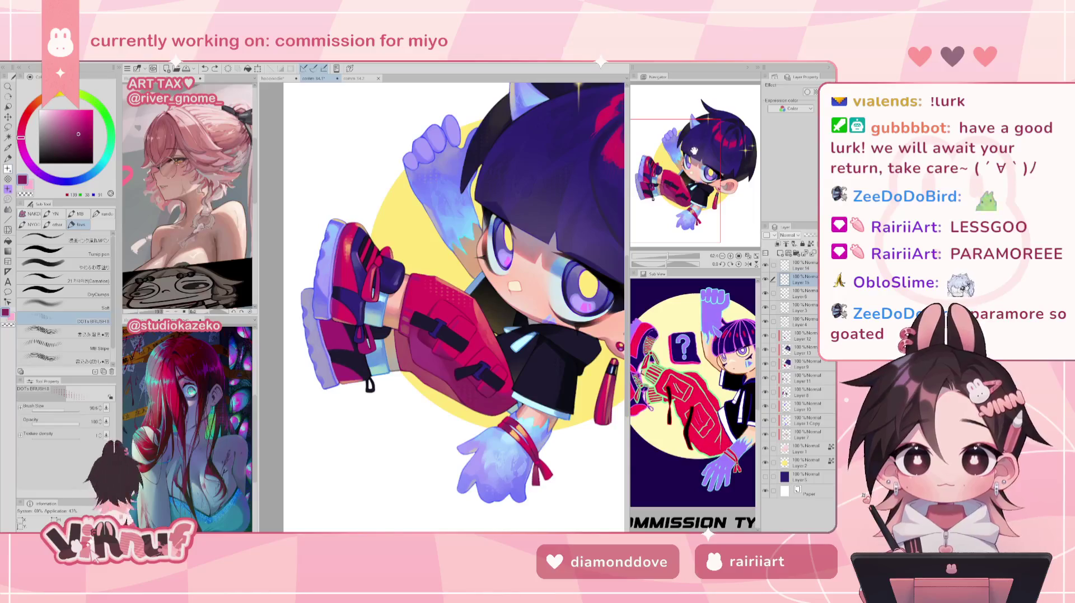
pyautogui.moveTo(689, 157); pyautogui.dragTo(688, 160)
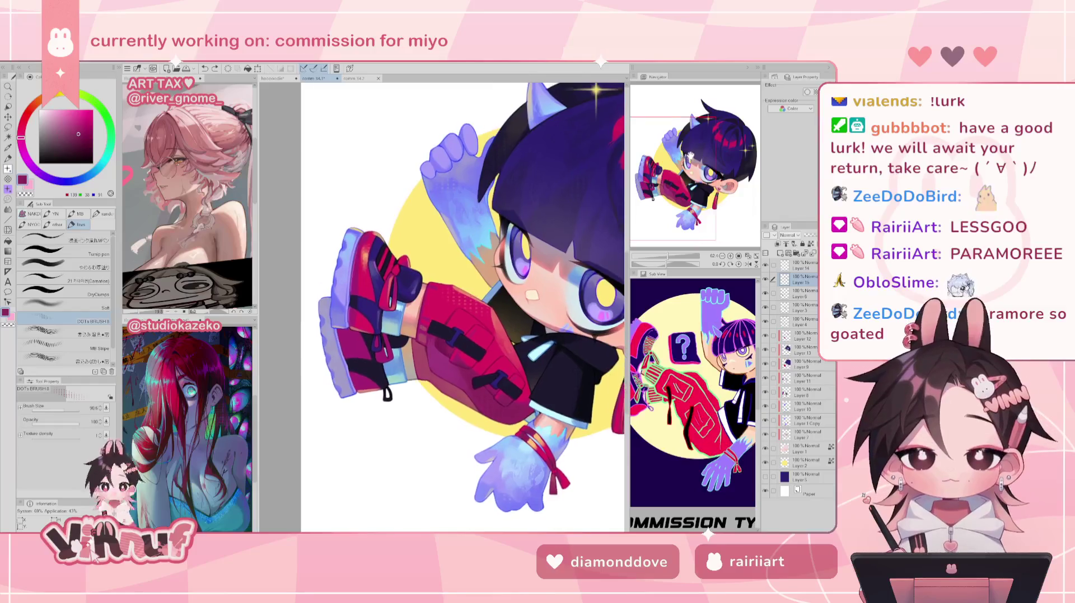
# - Zoom and centre on the sneaker, sample its red, and shrink the brush to 42.5
pyautogui.scroll(5, 688, 159)
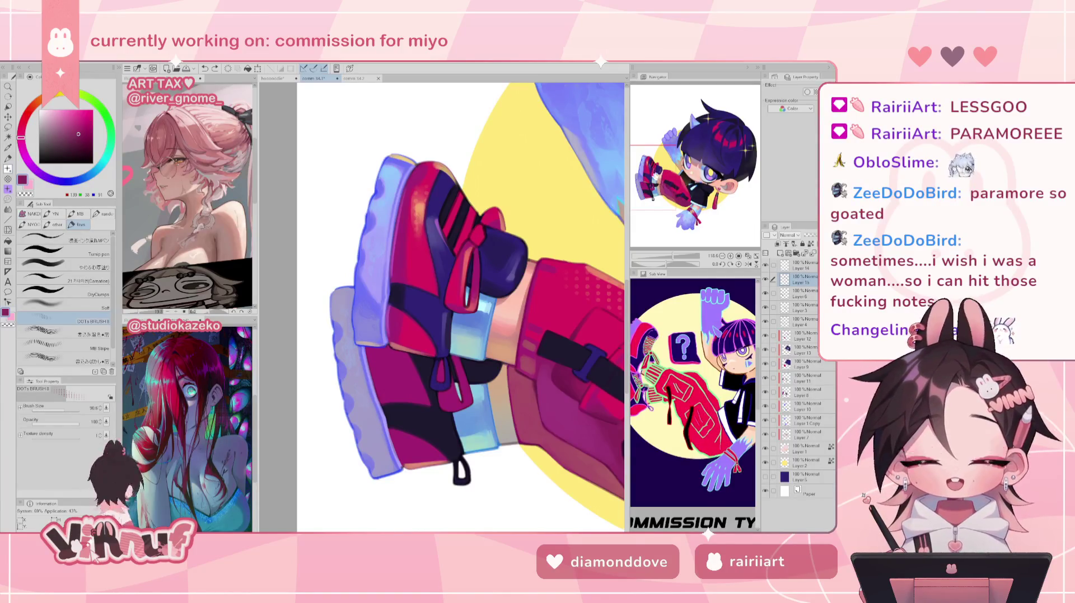
pyautogui.moveTo(459, 336)
pyautogui.mouseDown()
pyautogui.moveTo(509, 288)
pyautogui.moveTo(440, 327)
pyautogui.mouseUp()
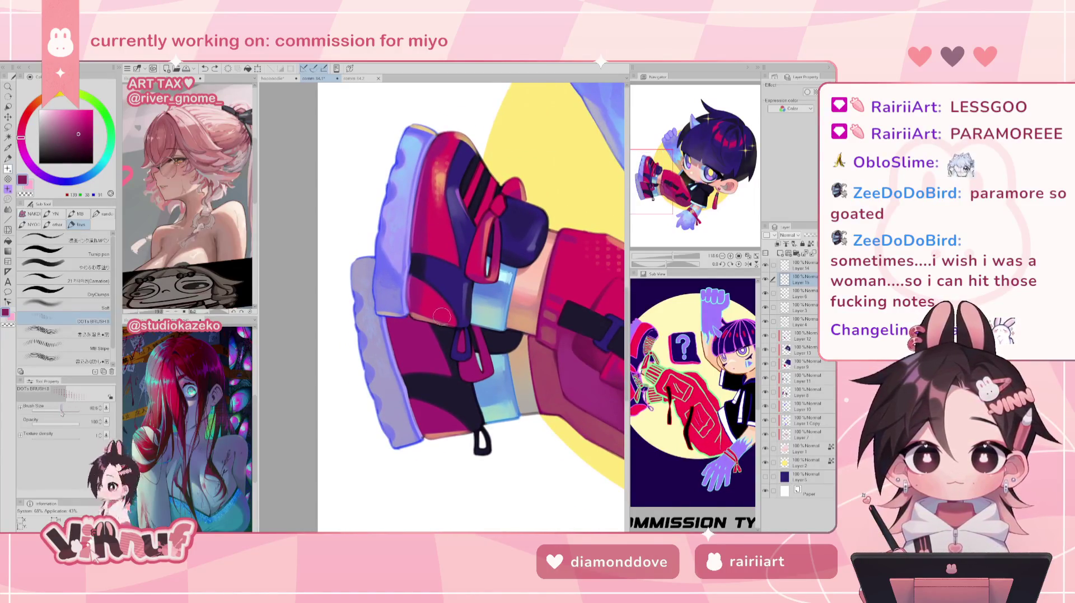
pyautogui.keyDown('alt'); pyautogui.click(431, 220); pyautogui.keyUp('alt')
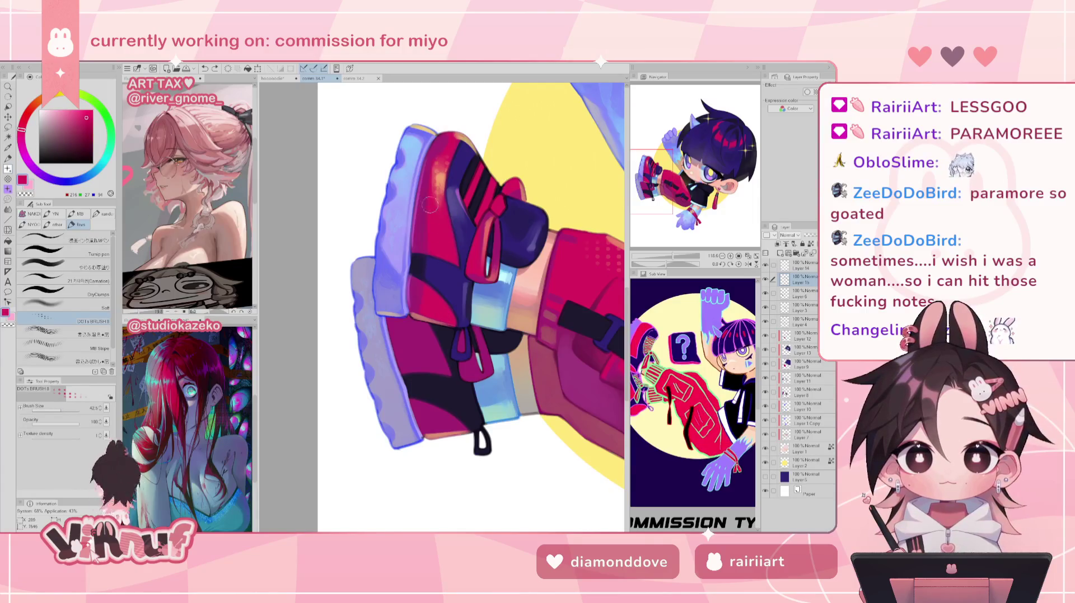
pyautogui.scroll(-3, 668, 243)
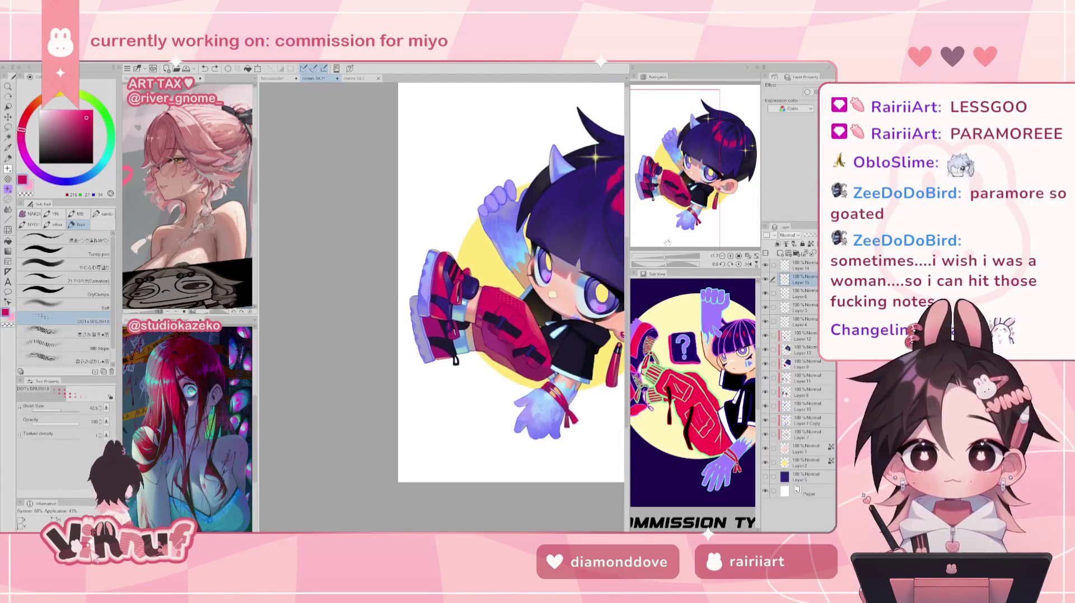
pyautogui.scroll(3, 667, 243)
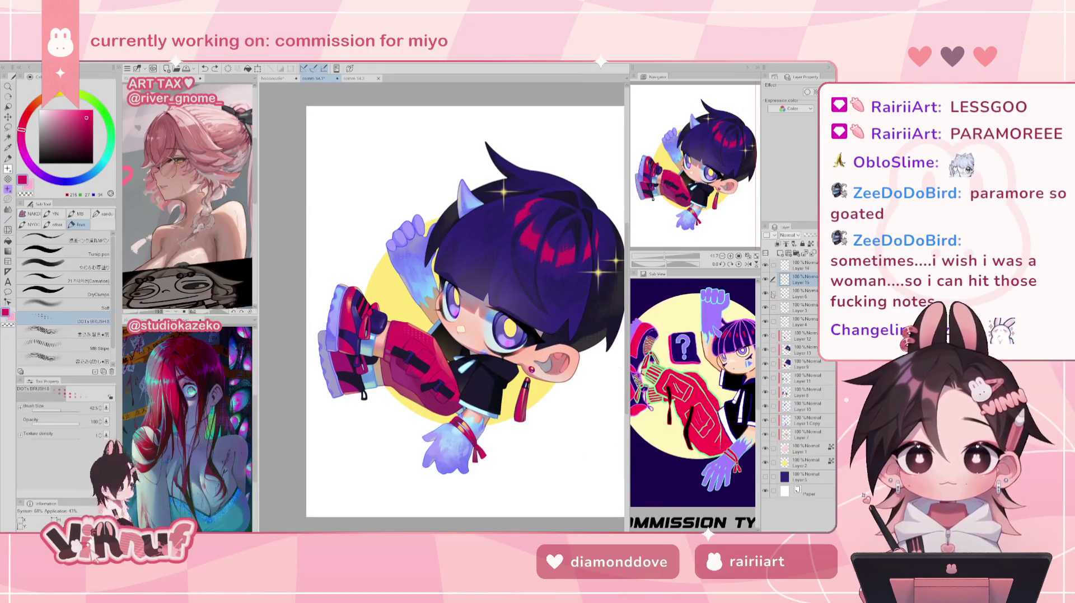
pyautogui.press('h')
pyautogui.press('h')
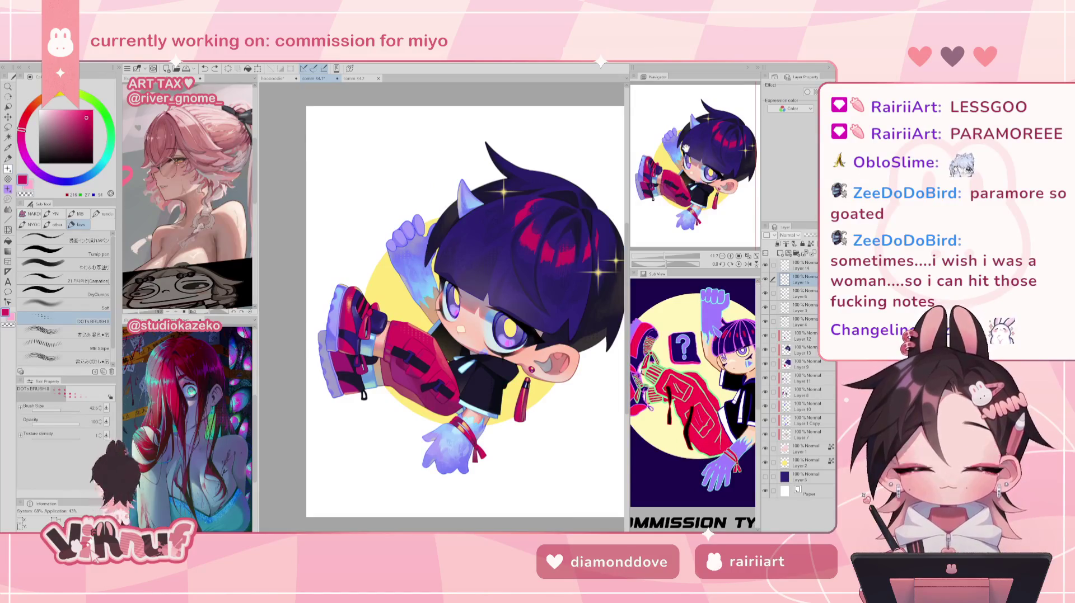
pyautogui.scroll(-1, 667, 243)
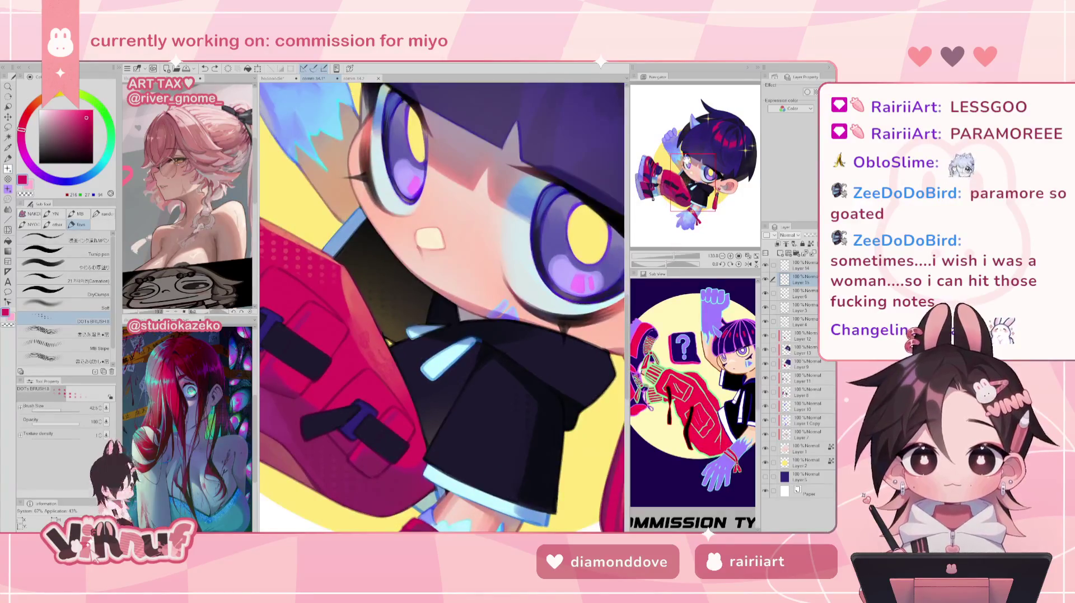
# - Sample dark navy, brighter blue and purple-blue colours around the boy's eye
pyautogui.moveTo(685, 178); pyautogui.dragTo(684, 146)
pyautogui.keyDown('alt'); pyautogui.click(532, 311); pyautogui.keyUp('alt')
pyautogui.keyDown('alt'); pyautogui.click(535, 288); pyautogui.keyUp('alt')
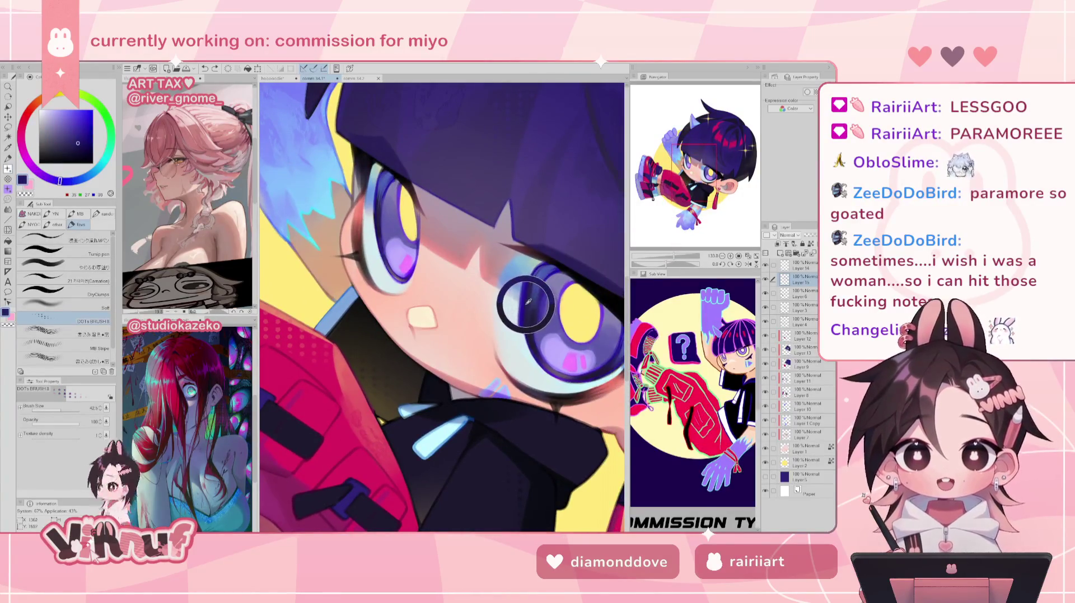
pyautogui.keyDown('alt'); pyautogui.click(536, 321); pyautogui.keyUp('alt')
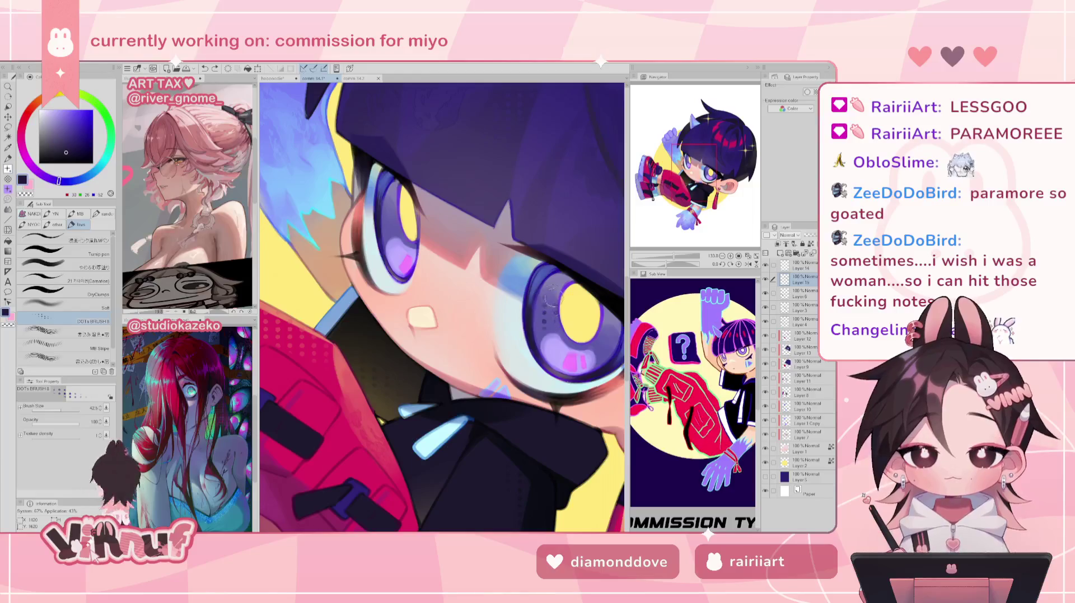
pyautogui.moveTo(685, 153); pyautogui.dragTo(674, 142)
pyautogui.keyDown('alt'); pyautogui.click(480, 339); pyautogui.keyUp('alt')
pyautogui.keyDown('alt'); pyautogui.click(496, 291); pyautogui.keyUp('alt')
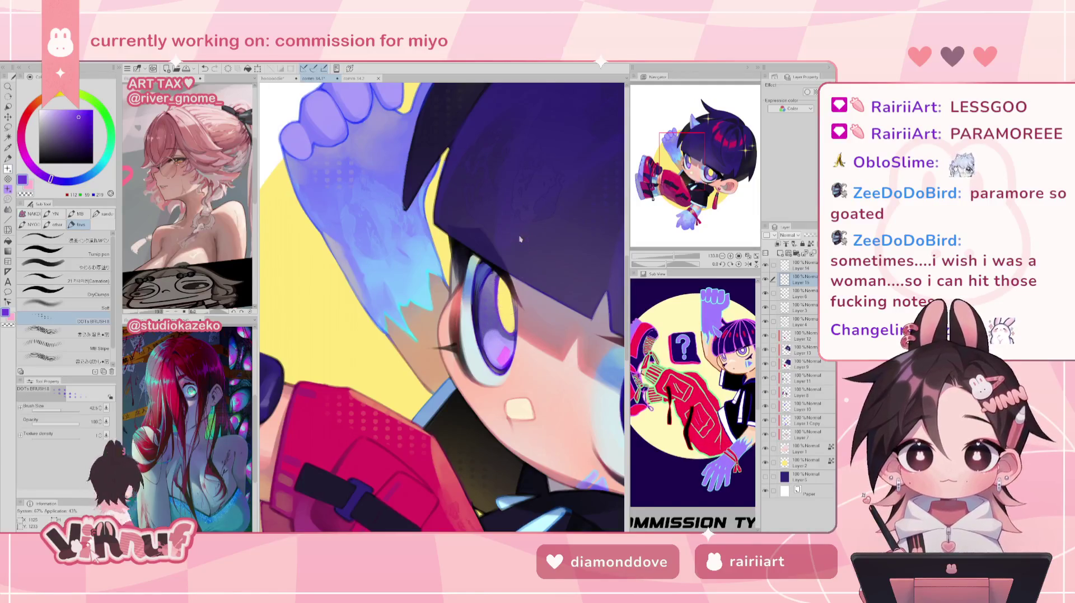
# - Rotate the view onto both eyes and switch to the soft thick-paint brush on Layer 6
pyautogui.moveTo(502, 284); pyautogui.dragTo(575, 372)
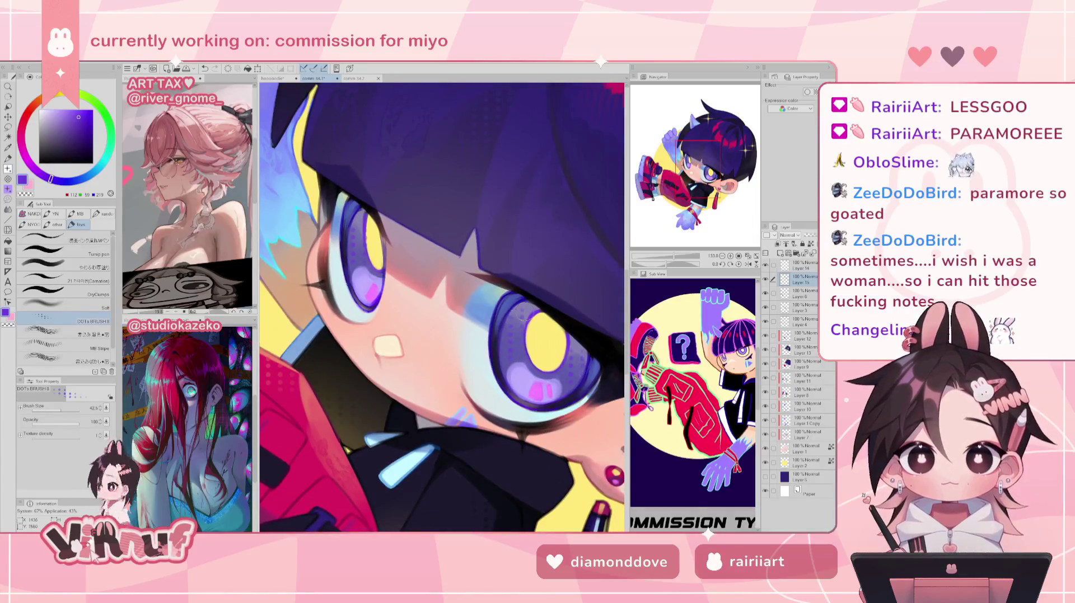
pyautogui.moveTo(517, 364); pyautogui.dragTo(517, 361)
pyautogui.scroll(-5, 442, 308)
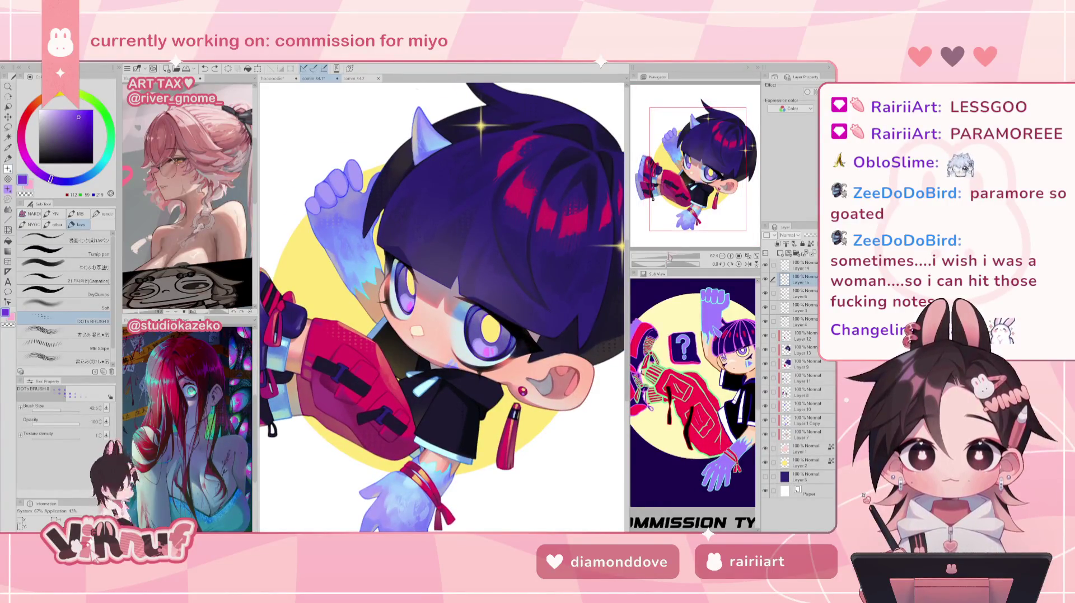
pyautogui.scroll(5, 698, 149)
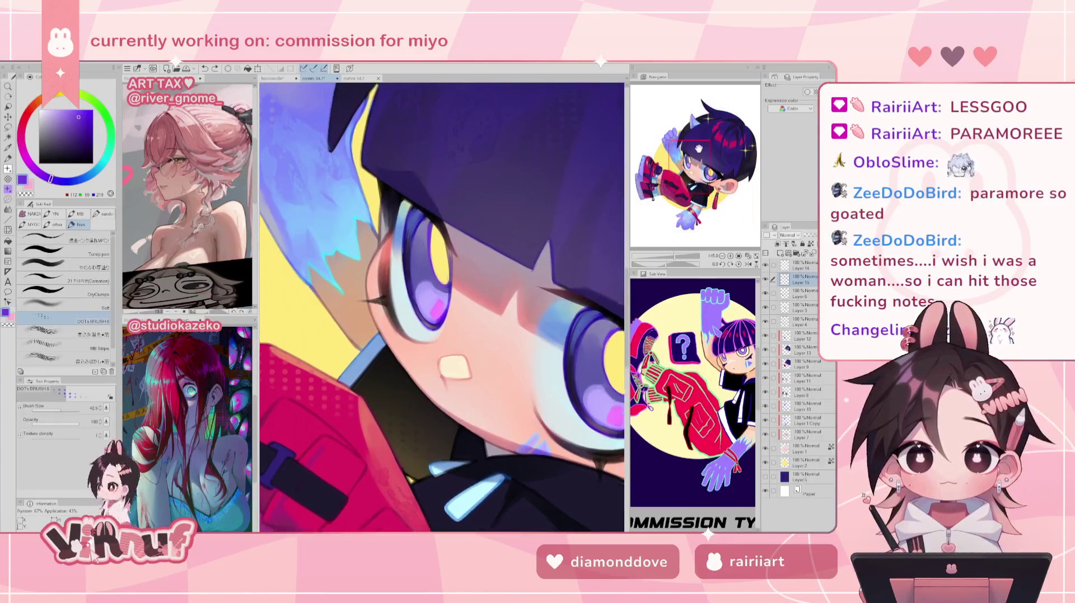
pyautogui.moveTo(699, 148); pyautogui.dragTo(704, 151)
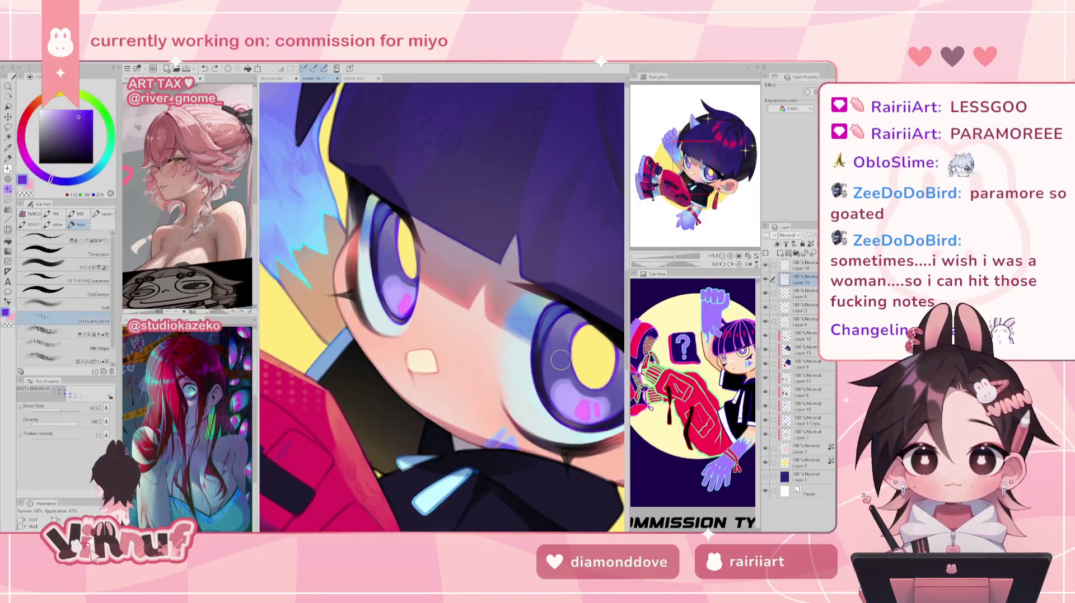
pyautogui.press('b')
pyautogui.hotkey('alt', '[')
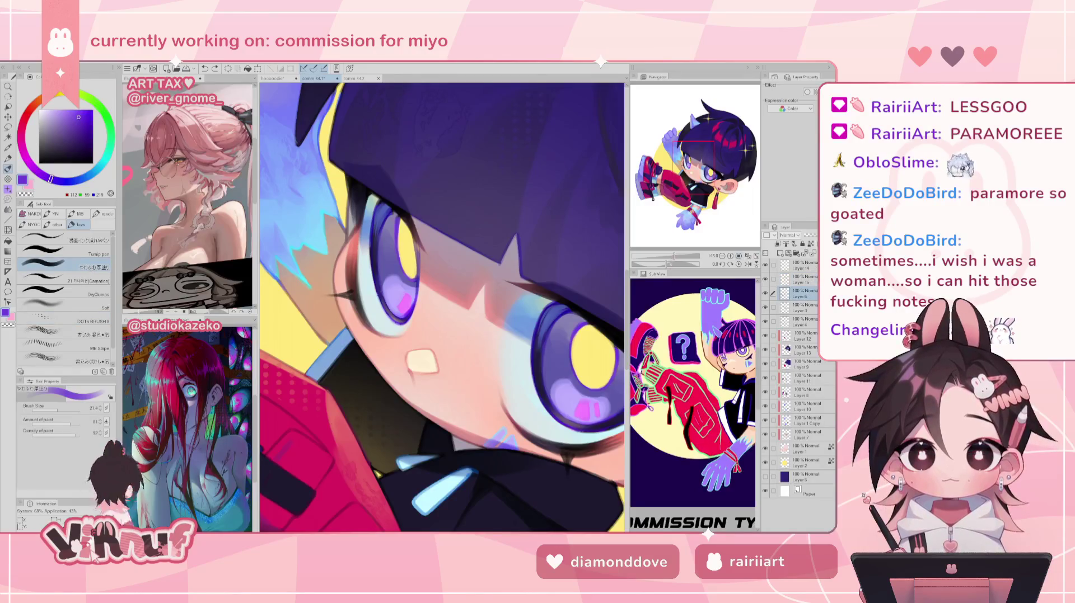
# - Paint a larger pink eye highlight at brush size 14.1, checking the upright full view
pyautogui.moveTo(504, 167); pyautogui.dragTo(560, 313)
pyautogui.keyDown('alt'); pyautogui.click(404, 331); pyautogui.keyUp('alt')
pyautogui.moveTo(441, 317); pyautogui.dragTo(395, 330)
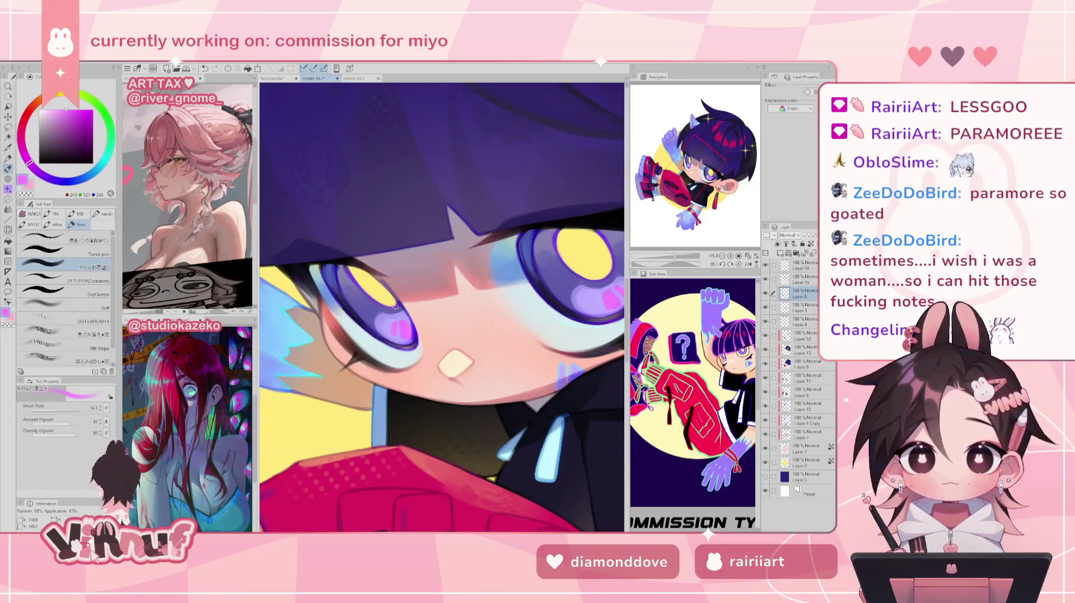
pyautogui.click(734, 264)
pyautogui.moveTo(680, 257)
pyautogui.mouseDown()
pyautogui.moveTo(665, 262)
pyautogui.moveTo(678, 256)
pyautogui.mouseUp()
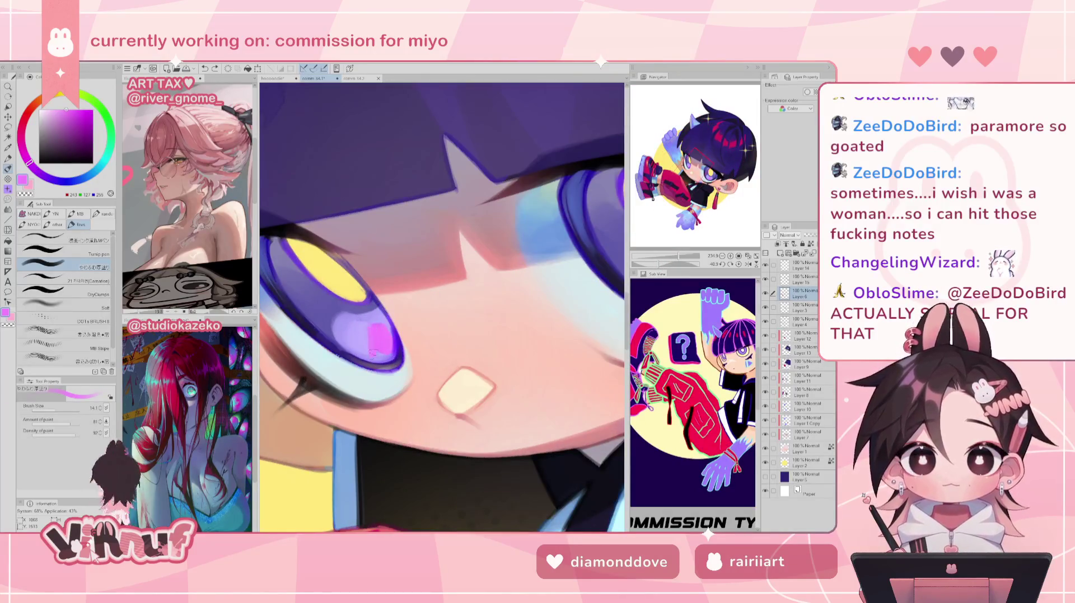
pyautogui.moveTo(372, 334); pyautogui.dragTo(377, 350)
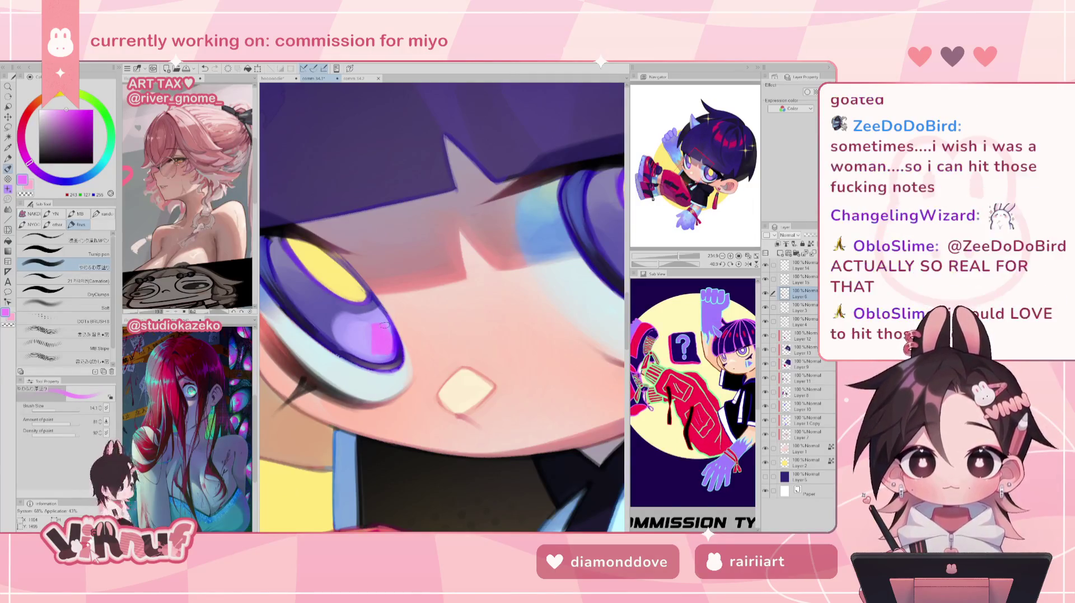
pyautogui.click(739, 265)
pyautogui.moveTo(678, 256); pyautogui.dragTo(680, 247)
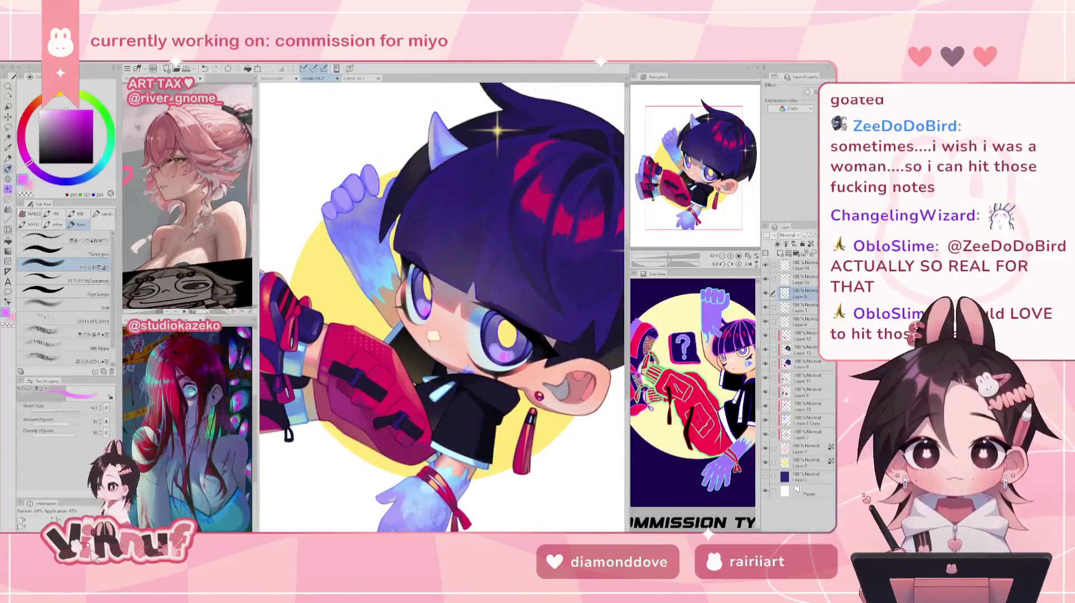
# - Frame the pants pocket and sample its dark magenta, deeper red and brighter red
pyautogui.moveTo(694, 157); pyautogui.dragTo(678, 188)
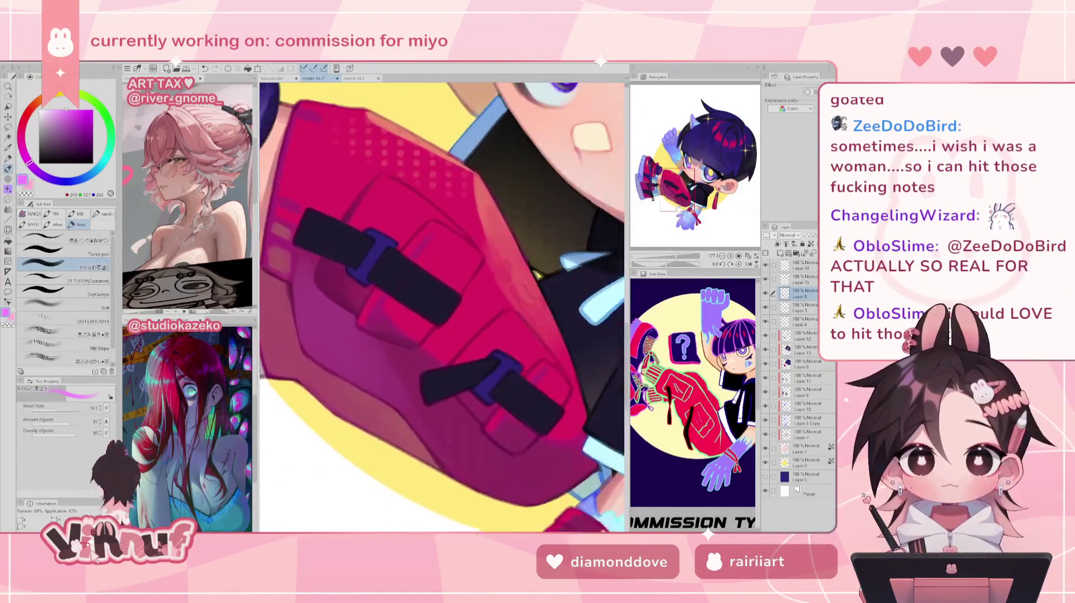
pyautogui.keyDown('alt'); pyautogui.click(303, 290); pyautogui.keyUp('alt')
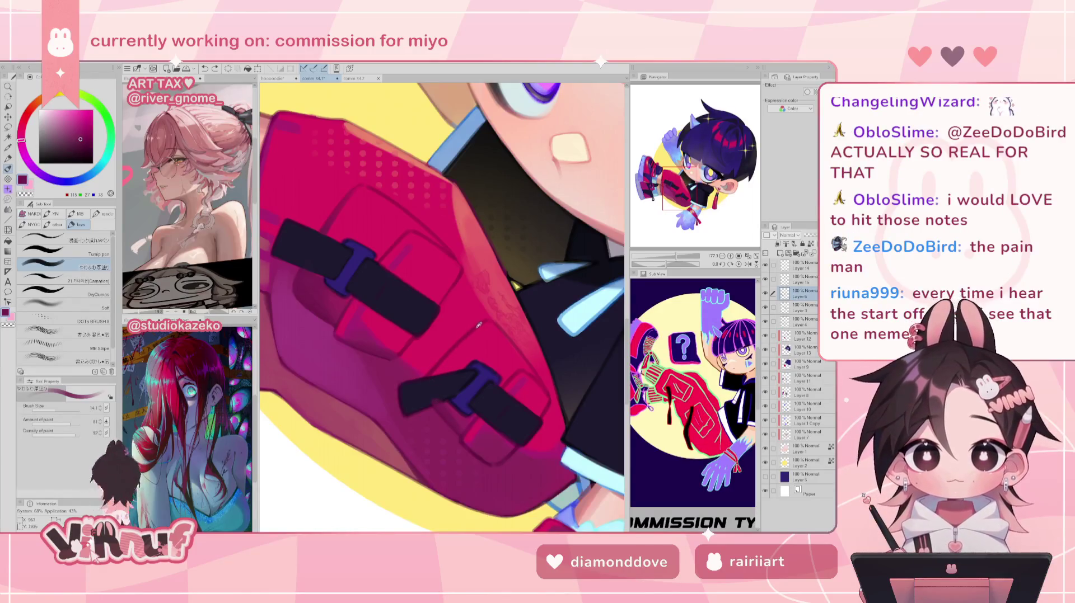
pyautogui.keyDown('alt'); pyautogui.click(434, 373); pyautogui.keyUp('alt')
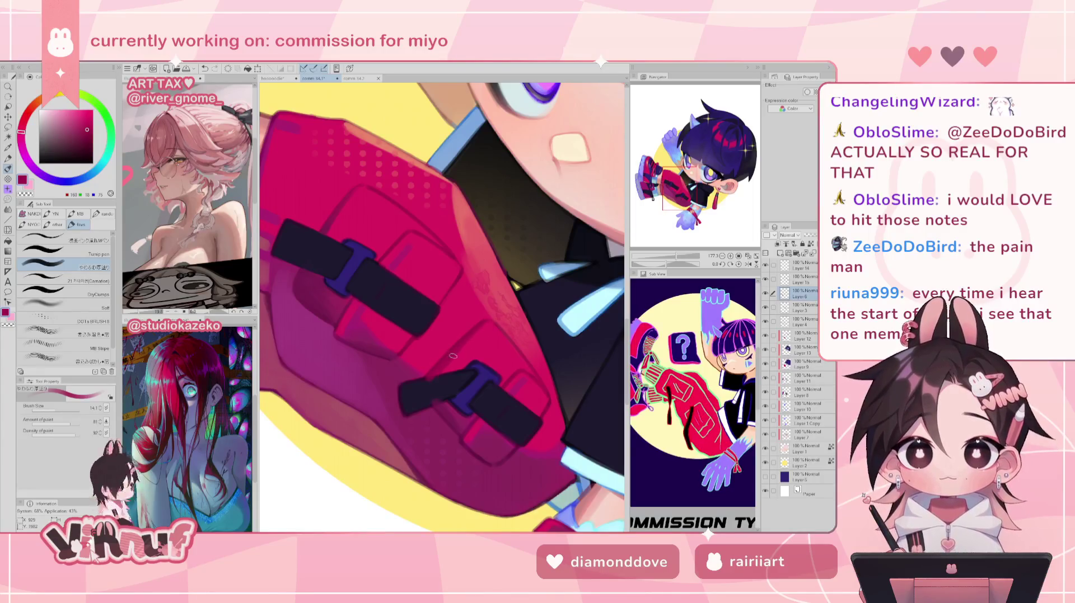
pyautogui.keyDown('alt'); pyautogui.click(400, 205); pyautogui.keyUp('alt')
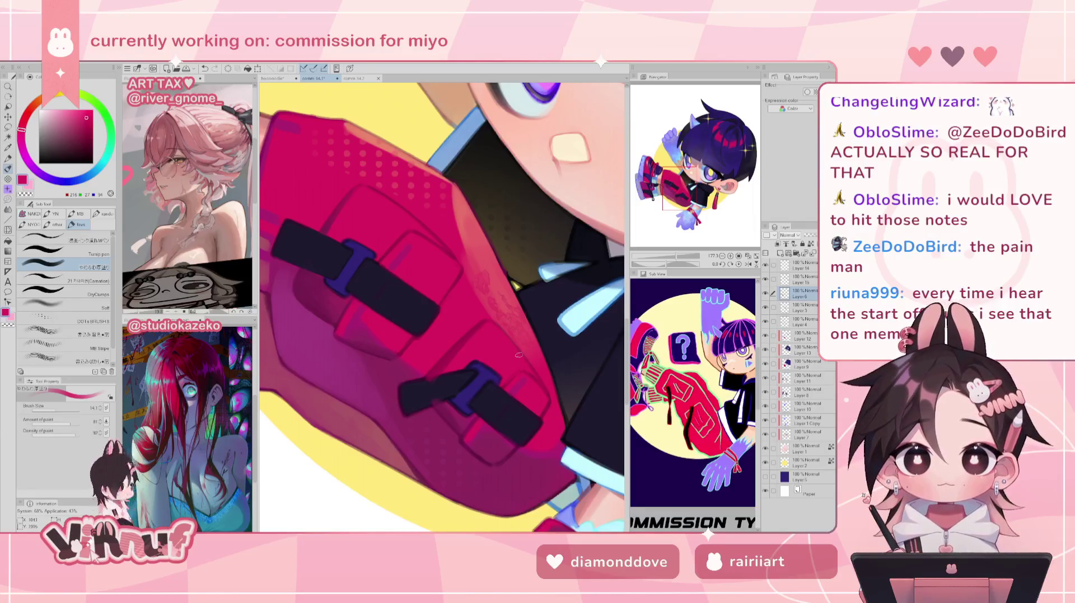
# - Mirror-check and tilt the canvas, drop the brush to 11.5, and sample the buckle's navy
pyautogui.press('h')
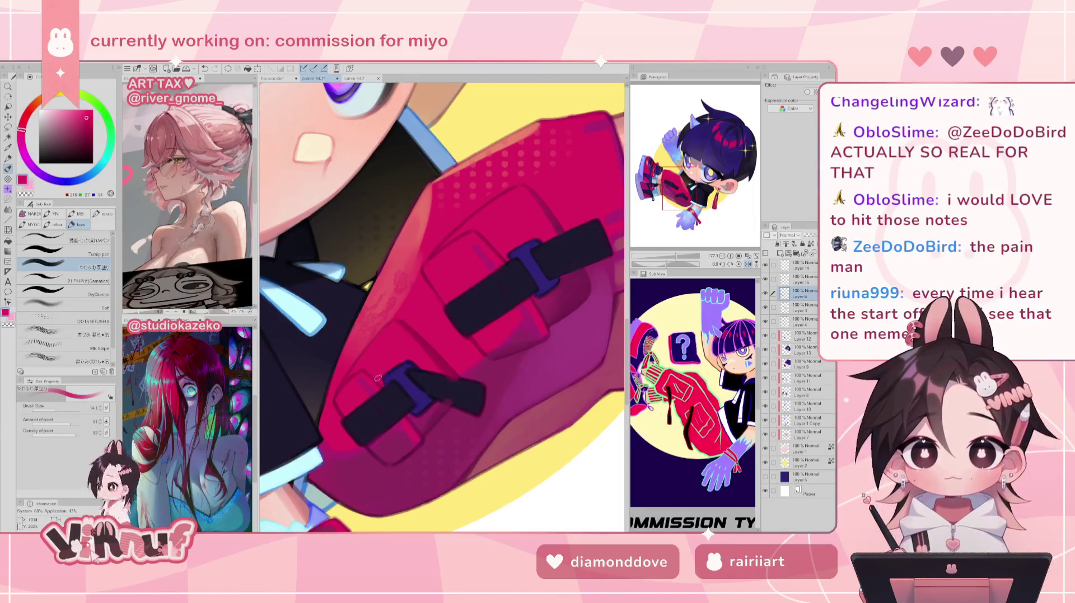
pyautogui.press('h')
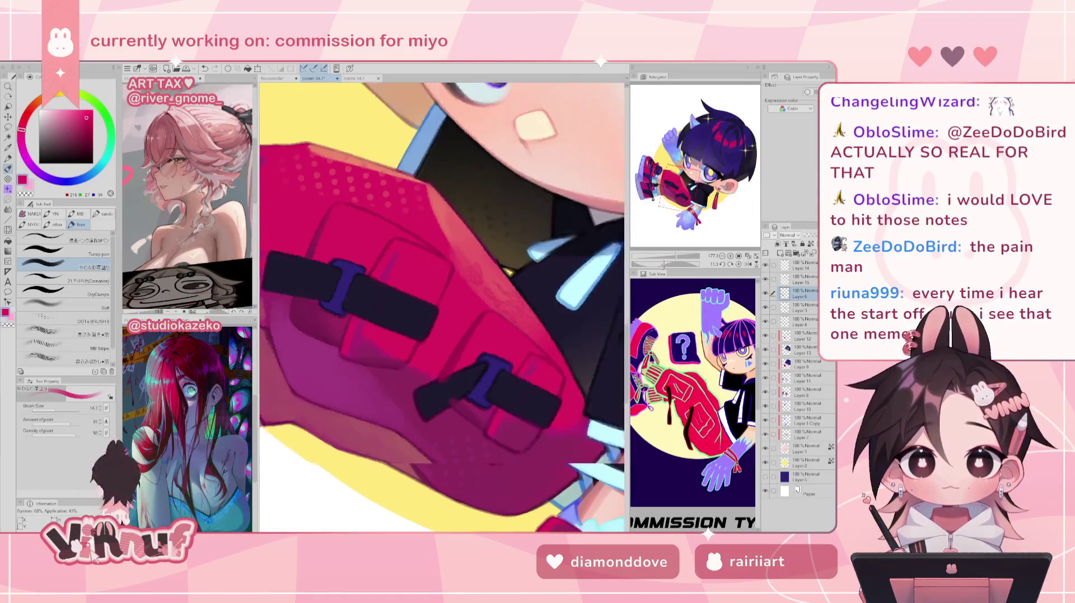
pyautogui.moveTo(504, 420); pyautogui.dragTo(560, 336)
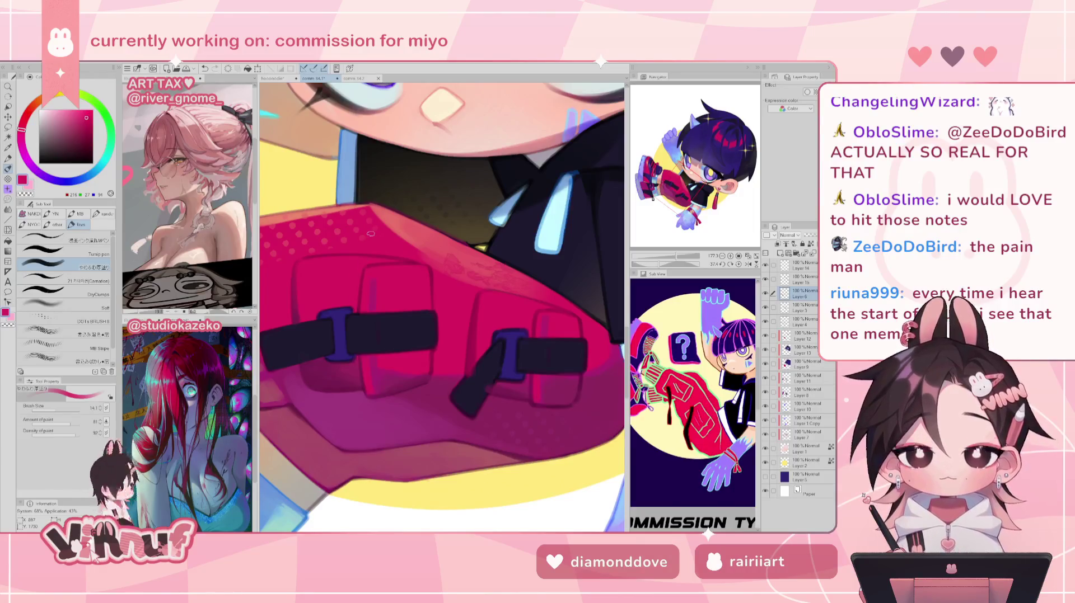
pyautogui.press('[')
pyautogui.press('[')
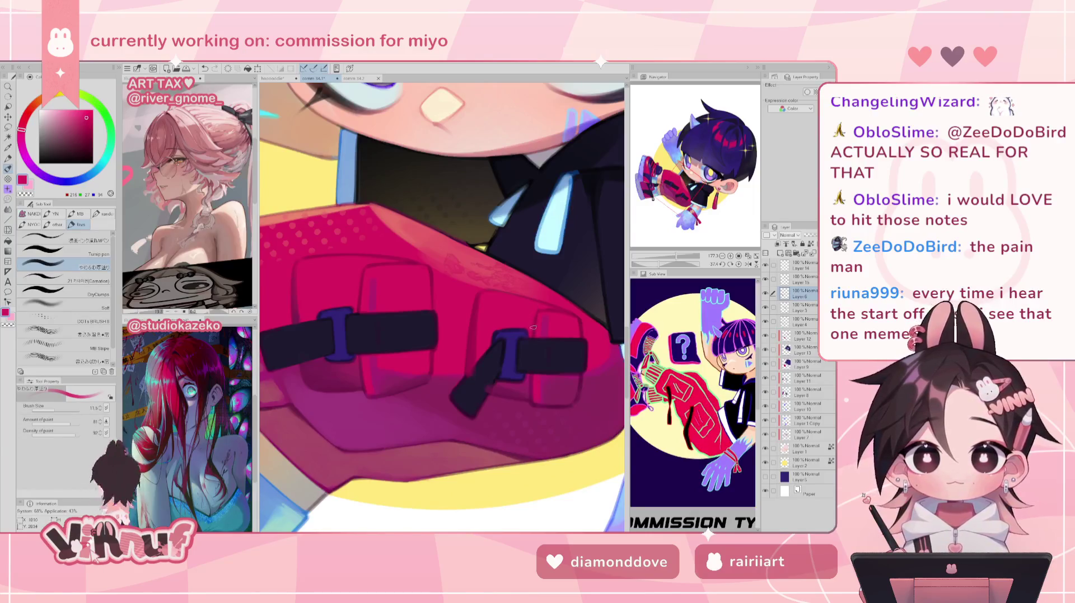
pyautogui.keyDown('alt'); pyautogui.click(511, 333); pyautogui.keyUp('alt')
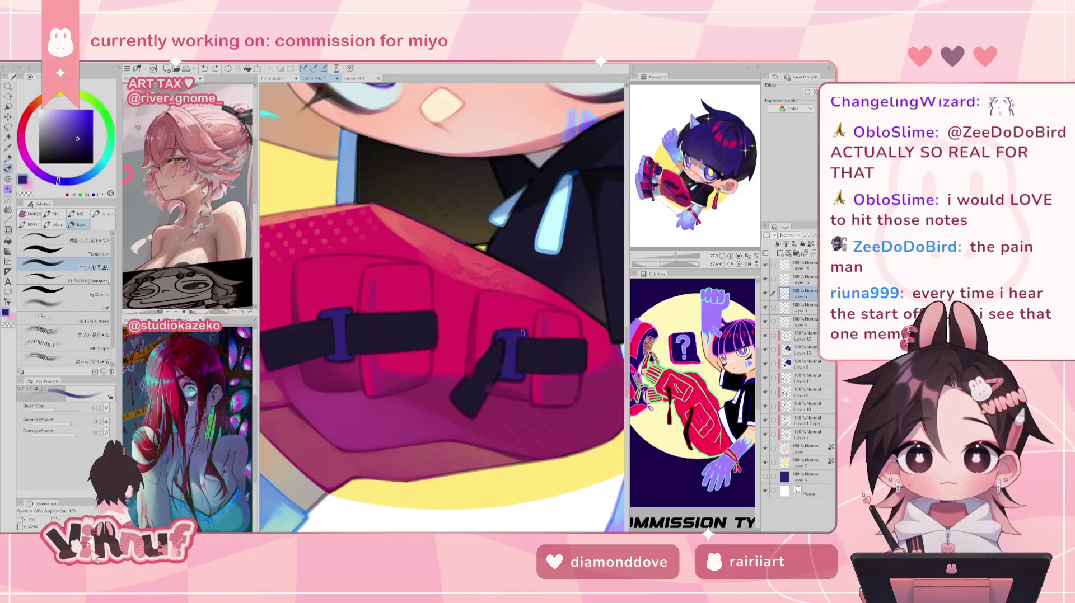
pyautogui.keyDown('alt'); pyautogui.click(501, 348); pyautogui.keyUp('alt')
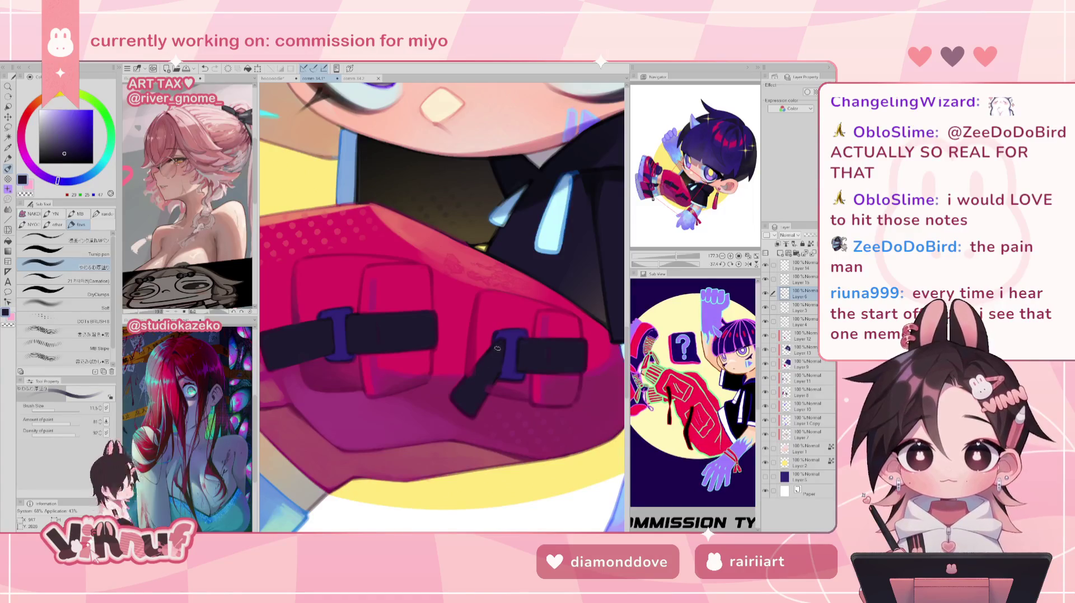
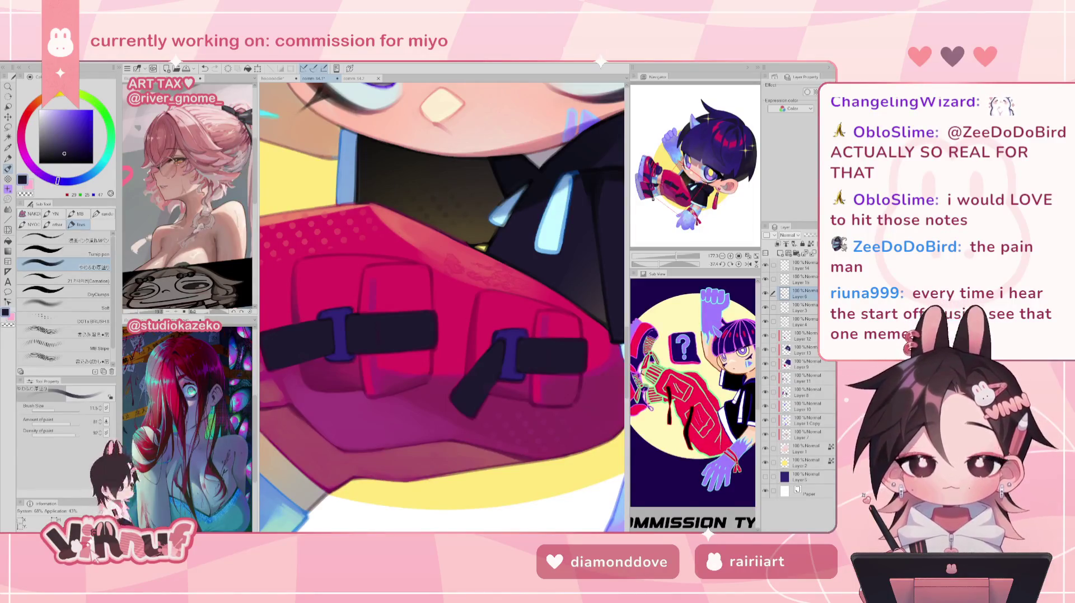
# - Mirror-check the shorts pocket, sampling the shorts' pink-reds and then the strap's dark navy
pyautogui.moveTo(570, 300); pyautogui.dragTo(524, 279)
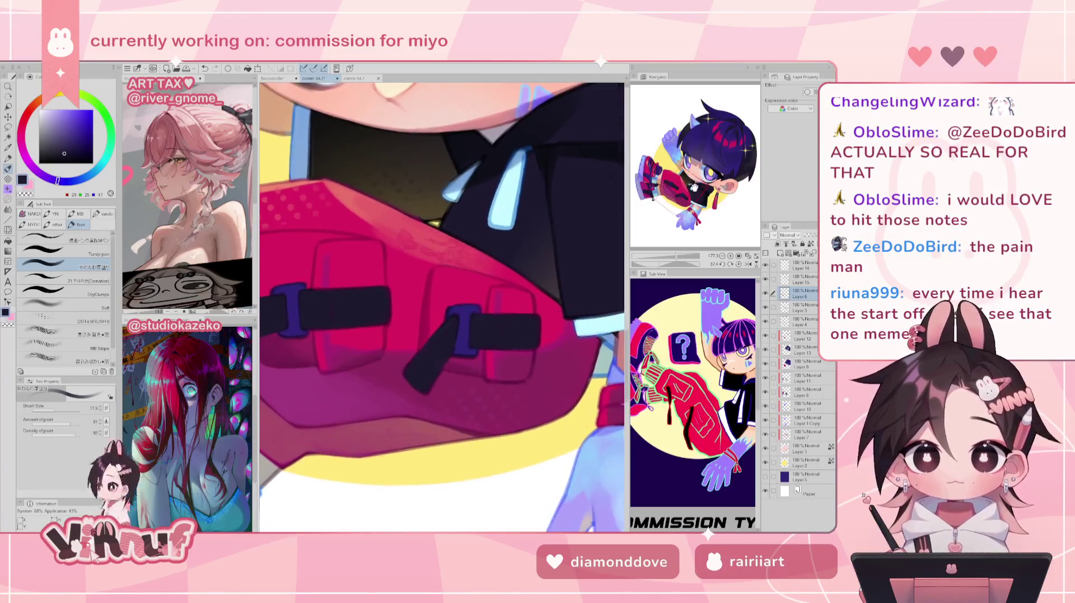
pyautogui.keyDown('alt'); pyautogui.click(526, 301); pyautogui.keyUp('alt')
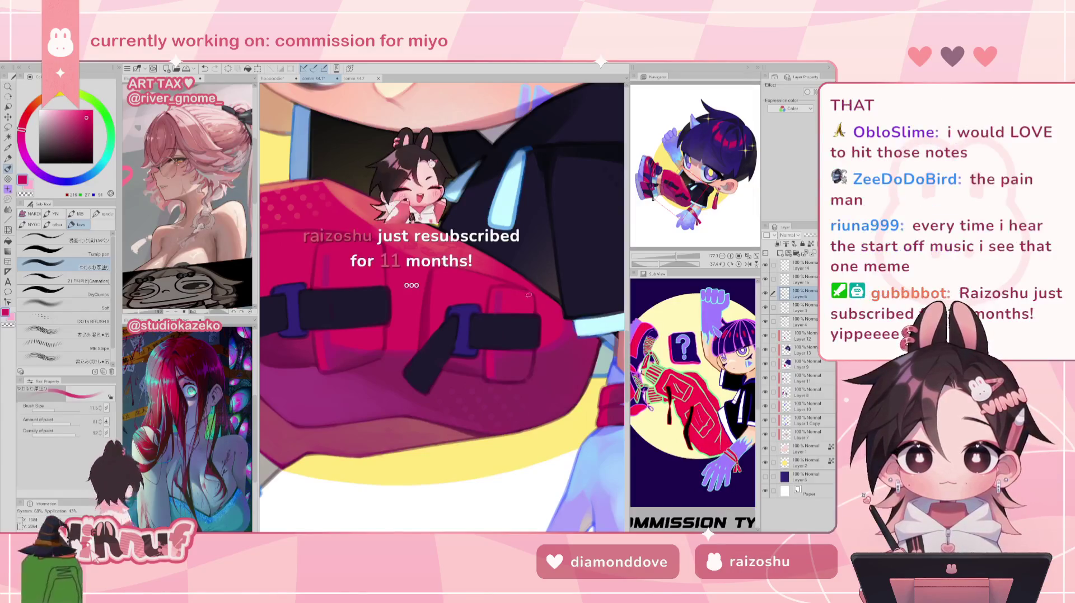
pyautogui.press('h')
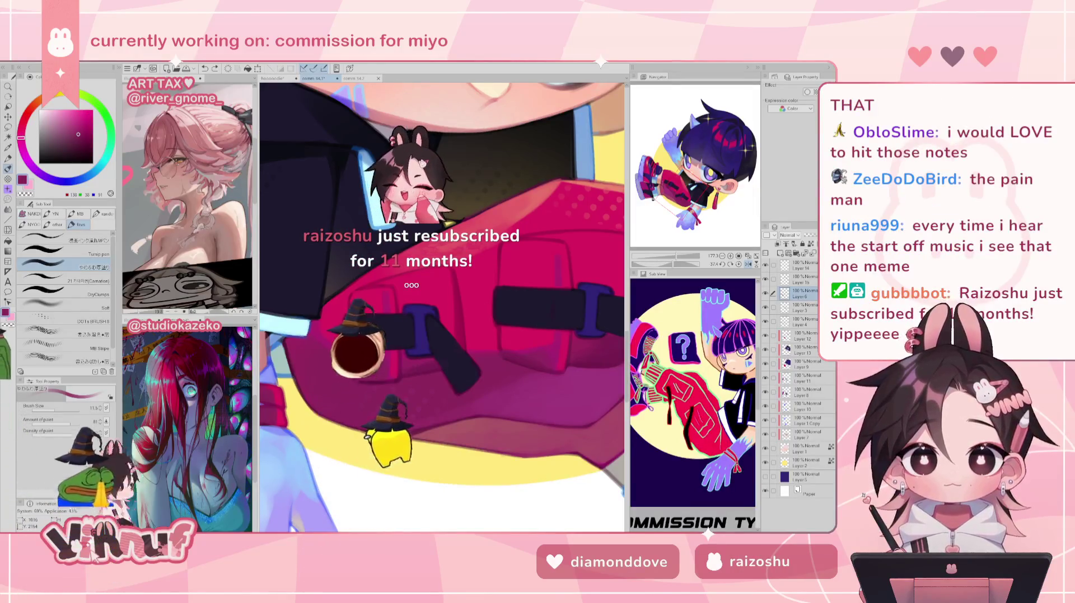
pyautogui.press('h')
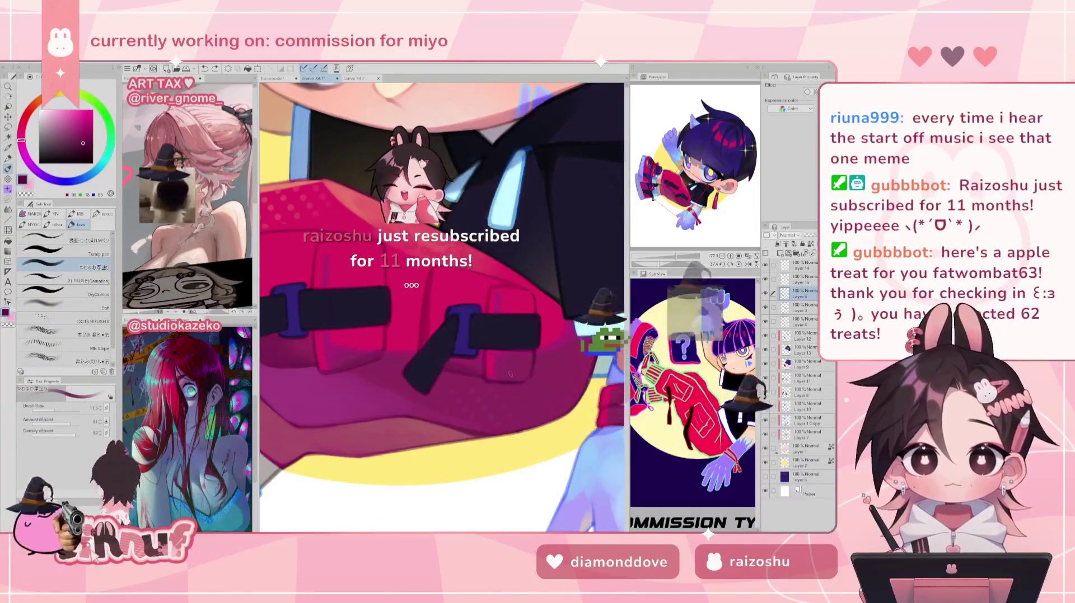
pyautogui.keyDown('alt'); pyautogui.click(510, 379); pyautogui.keyUp('alt')
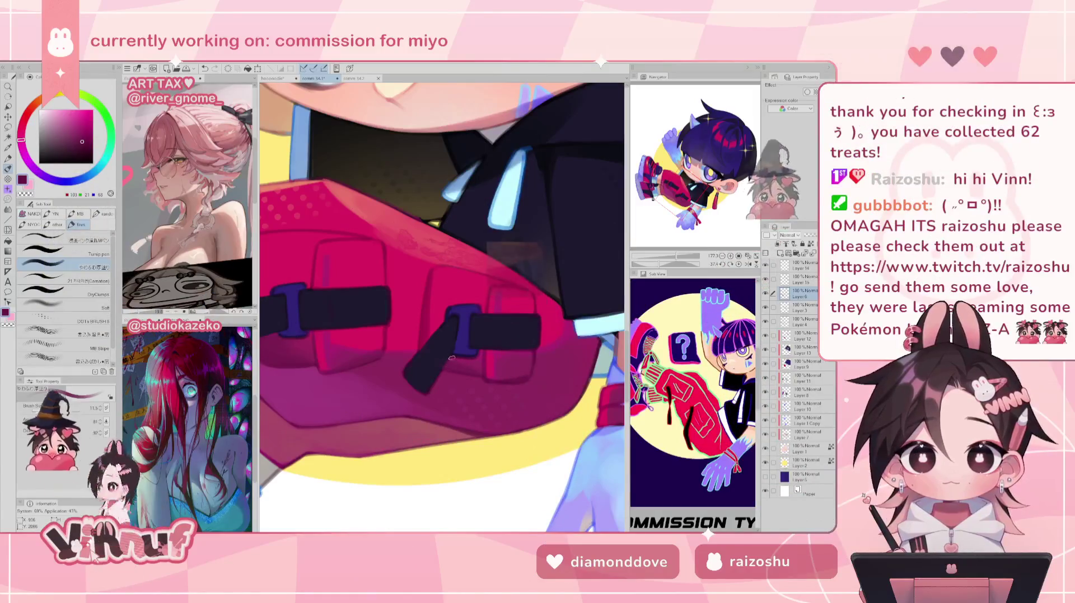
pyautogui.press('h')
pyautogui.keyDown('alt'); pyautogui.click(434, 353); pyautogui.keyUp('alt')
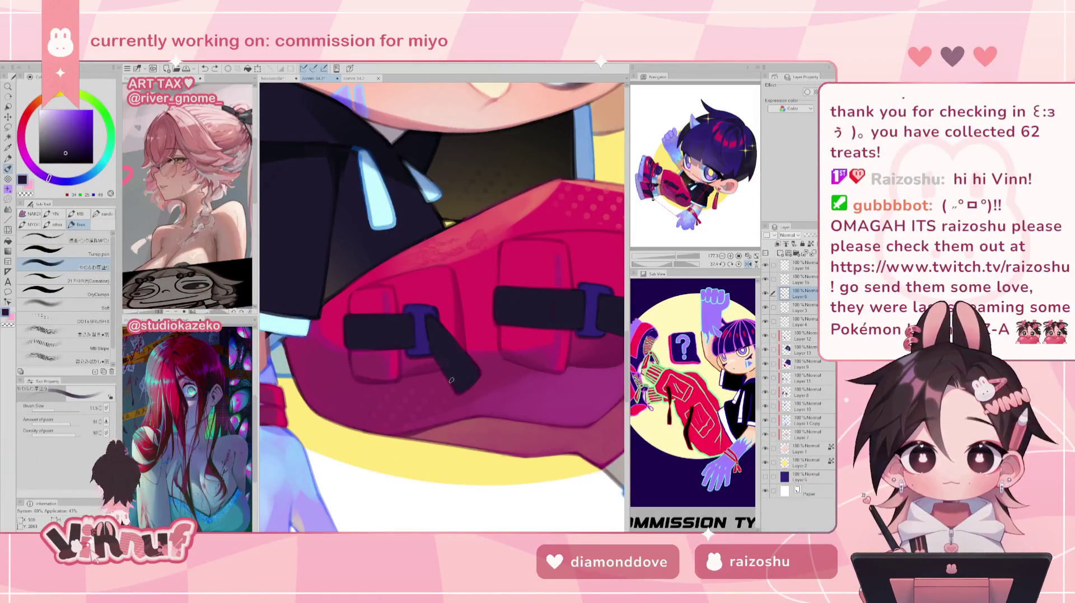
pyautogui.press('h')
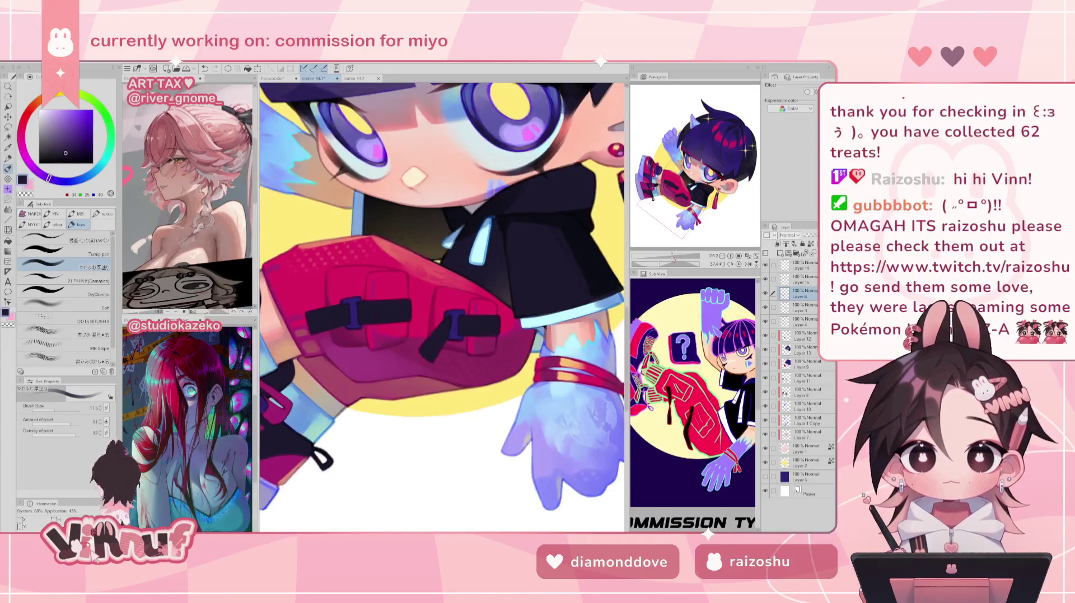
# - Sample the shorts pocket red, zoom out to the whole character and undo the last stroke
pyautogui.scroll(-5, 441, 308)
pyautogui.scroll(3, 431, 325)
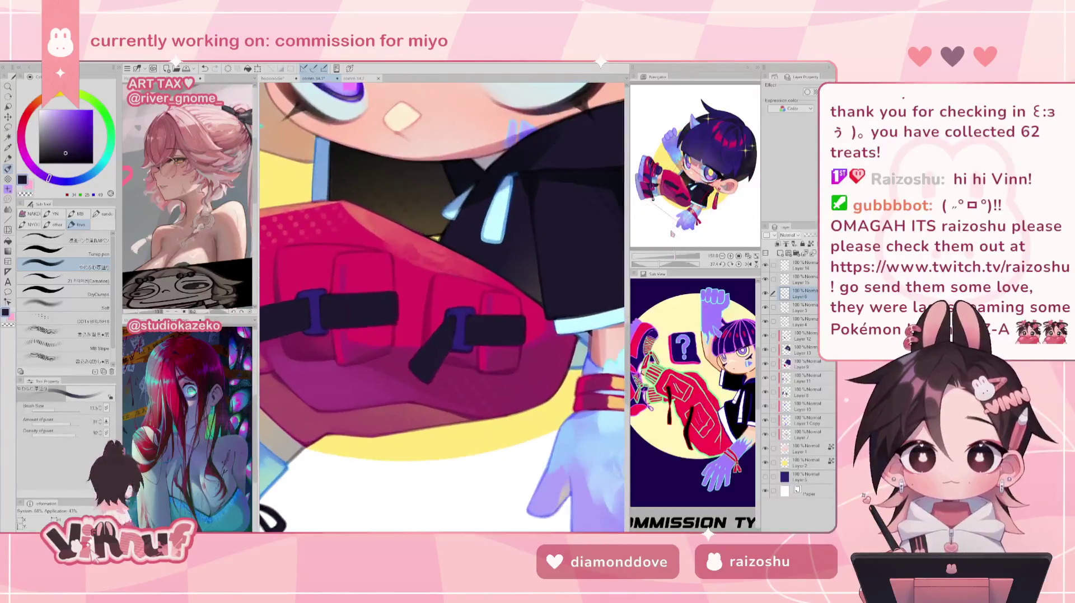
pyautogui.keyDown('alt'); pyautogui.click(431, 325); pyautogui.keyUp('alt')
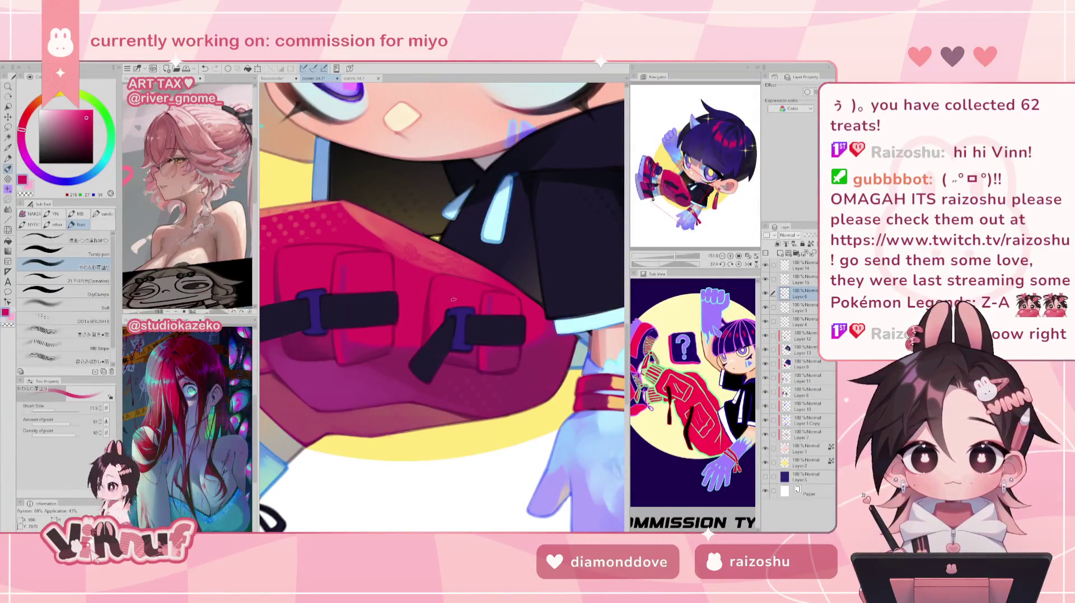
pyautogui.moveTo(674, 258)
pyautogui.mouseDown()
pyautogui.moveTo(667, 262)
pyautogui.moveTo(675, 258)
pyautogui.mouseUp()
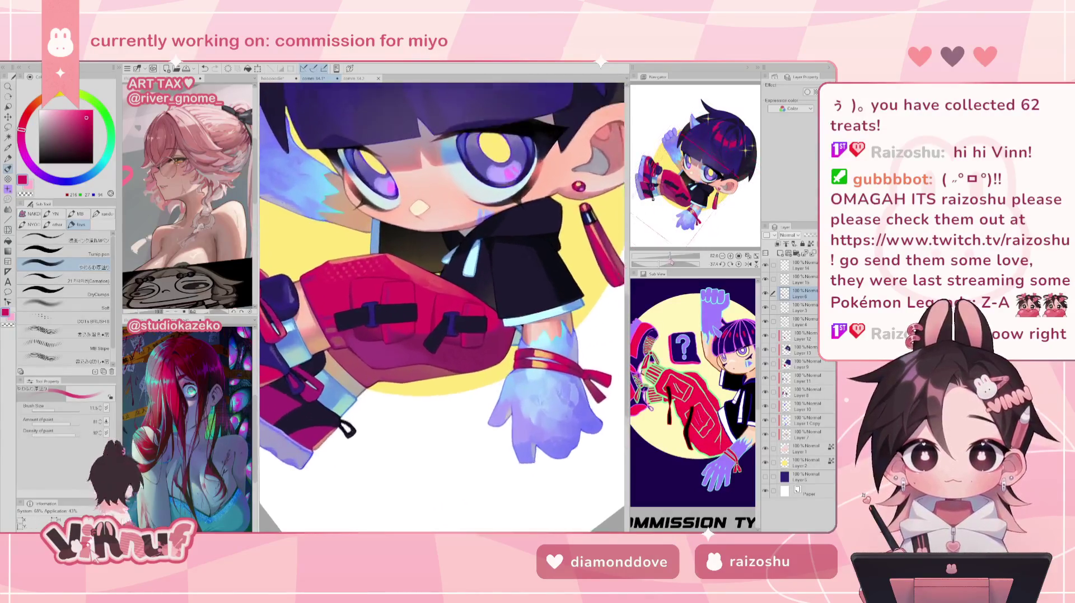
pyautogui.hscroll(-3, 432, 306)
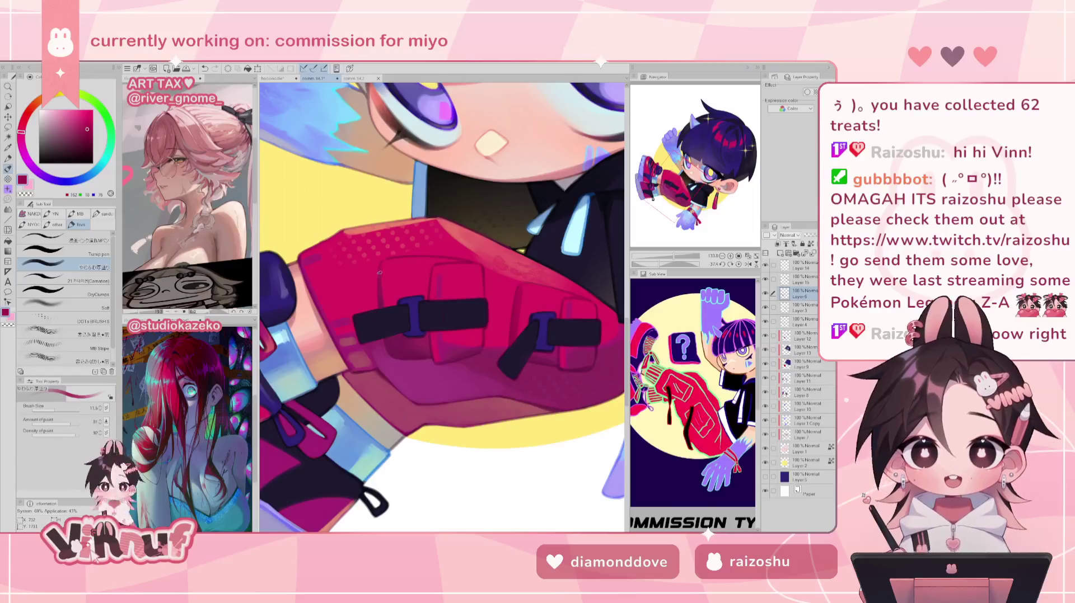
pyautogui.hotkey('ctrl', 'z')
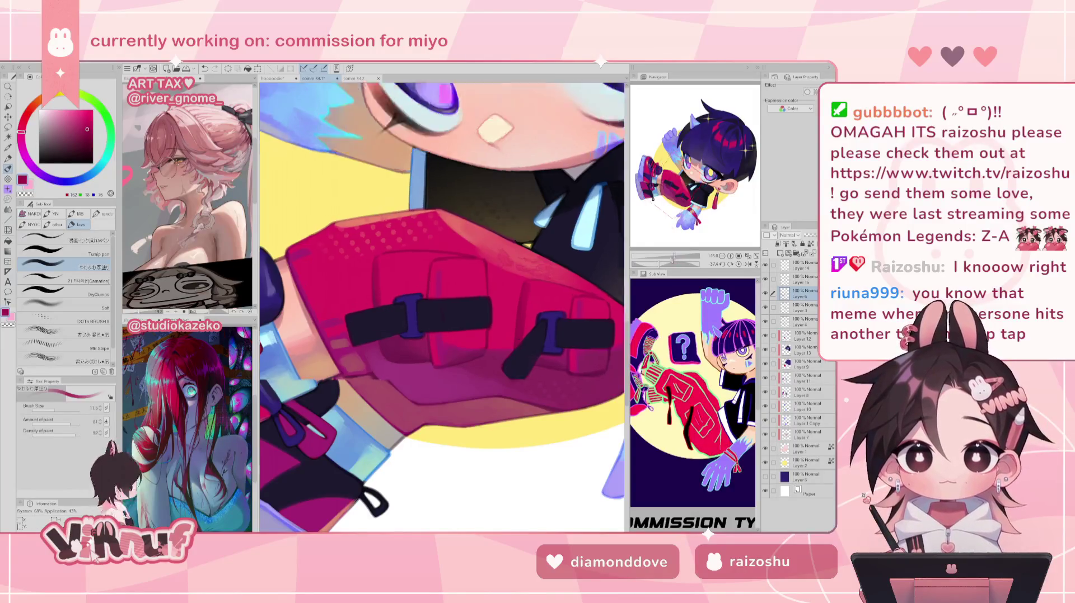
# - Reset the view upright, zoom in on the shorts pocket and load its pink-red
pyautogui.hotkey('ctrl', '0')
pyautogui.click(738, 264)
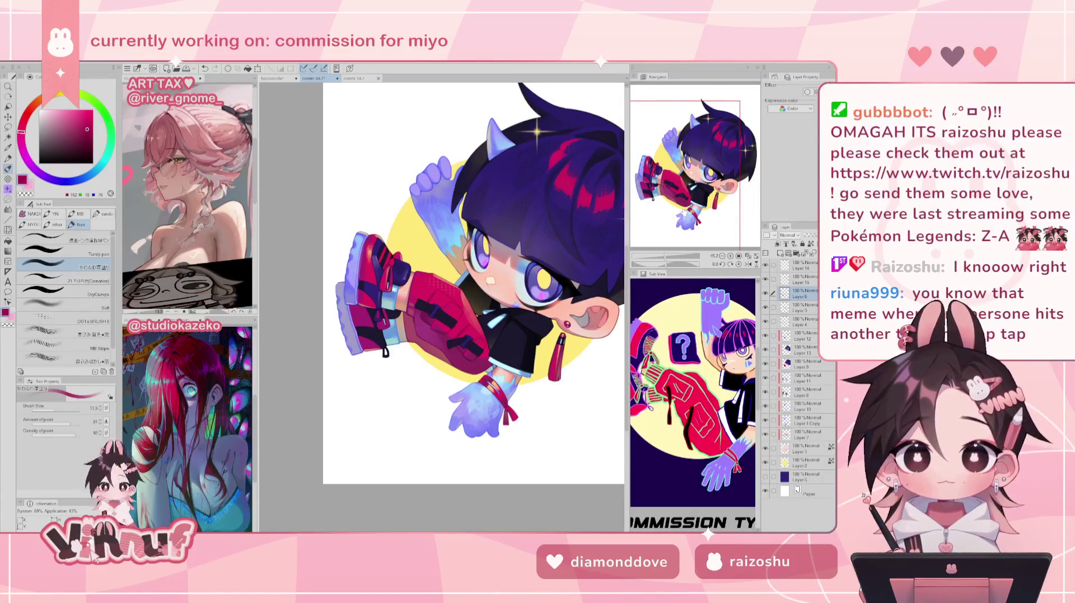
pyautogui.moveTo(665, 258); pyautogui.dragTo(674, 257)
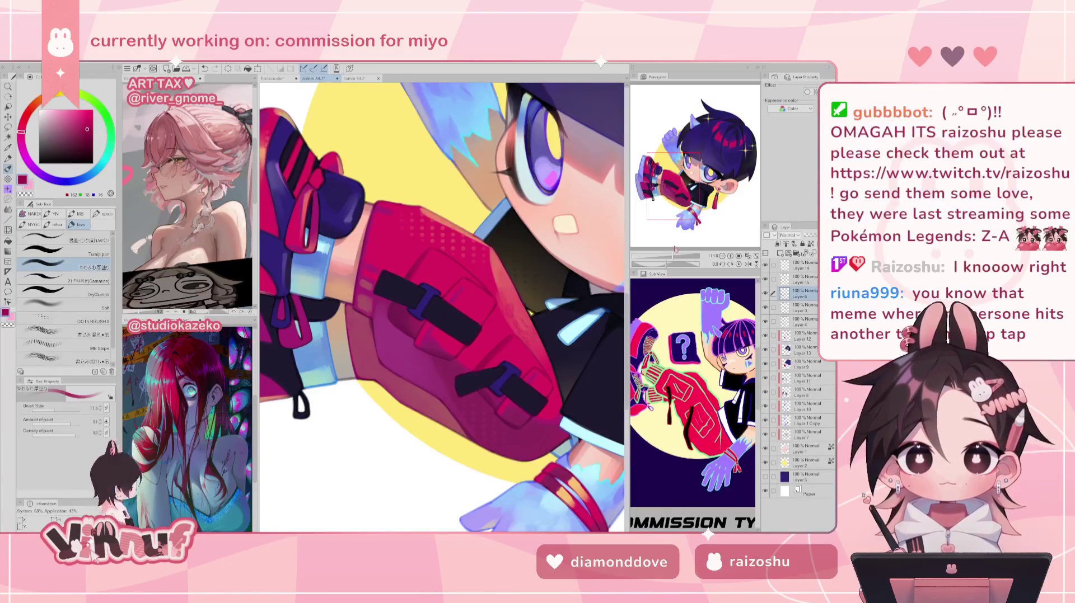
pyautogui.moveTo(675, 248); pyautogui.dragTo(676, 245)
pyautogui.keyDown('alt'); pyautogui.click(470, 275); pyautogui.keyUp('alt')
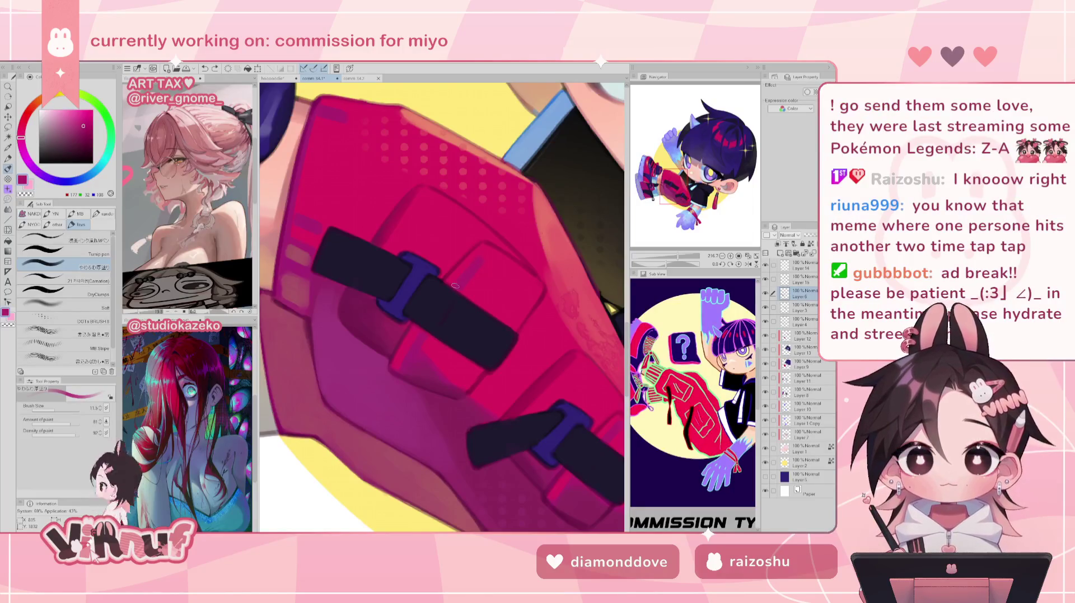
pyautogui.keyDown('alt'); pyautogui.click(425, 338); pyautogui.keyUp('alt')
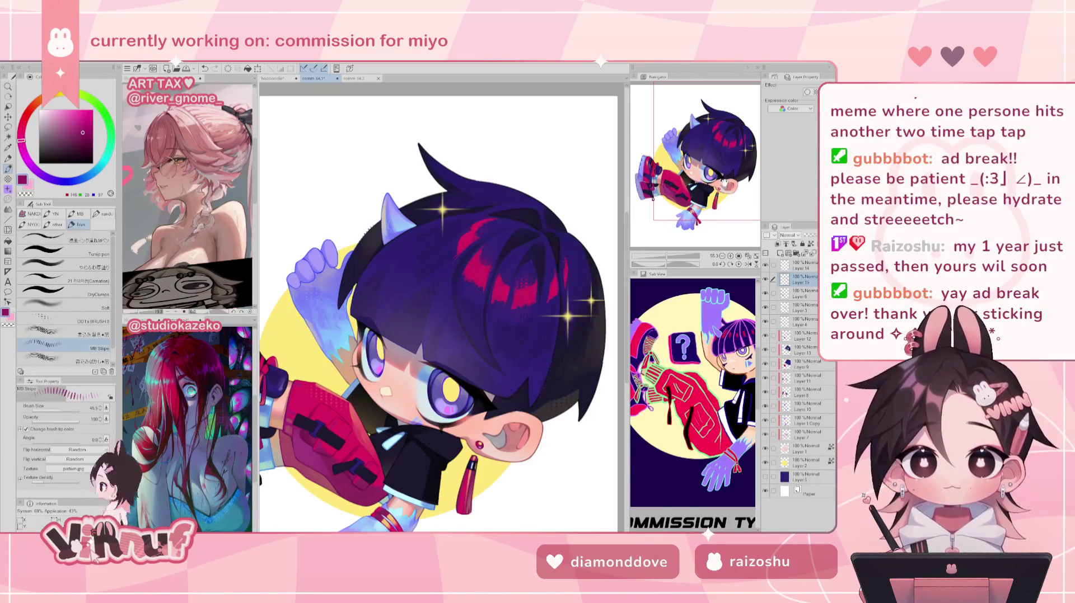
# - Sample the hair's dark purple and the face skin tone, then undo the last stroke
pyautogui.moveTo(718, 162); pyautogui.dragTo(677, 165)
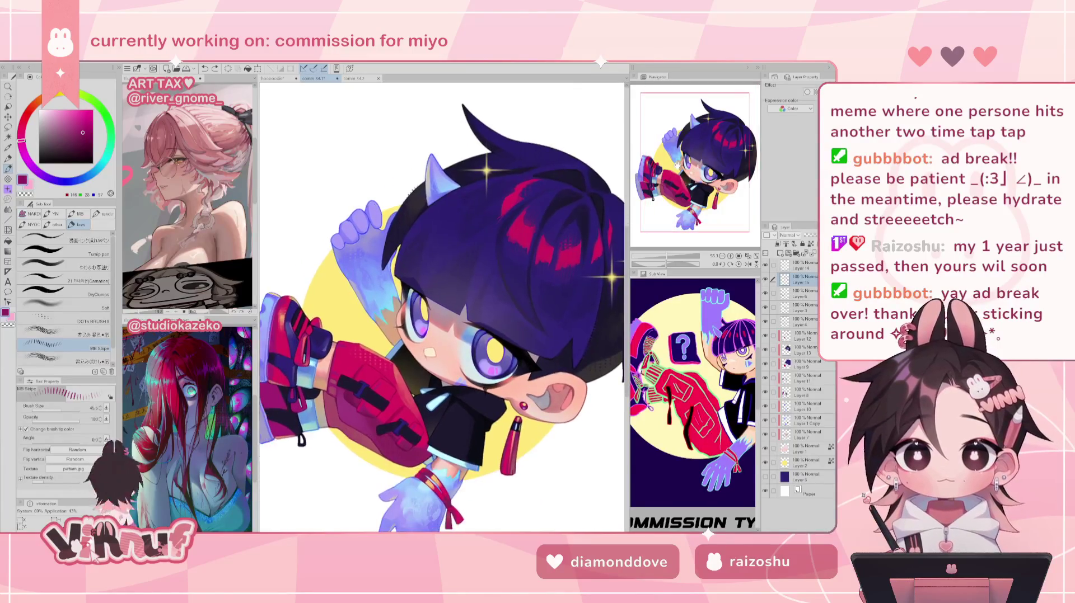
pyautogui.keyDown('alt'); pyautogui.click(455, 308); pyautogui.keyUp('alt')
pyautogui.keyDown('alt'); pyautogui.click(453, 315); pyautogui.keyUp('alt')
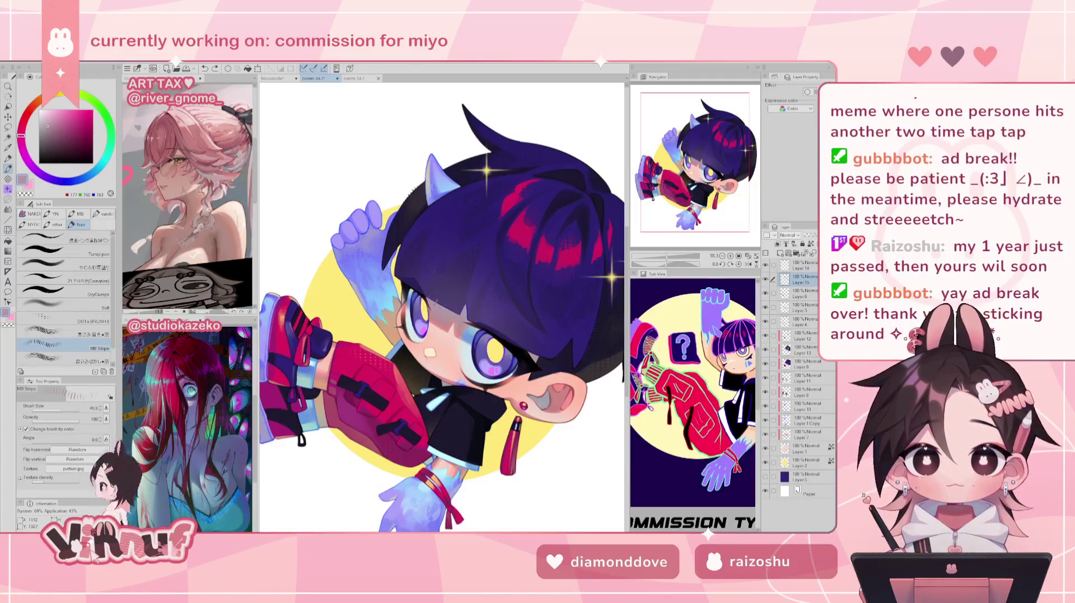
pyautogui.hotkey('ctrl', 'z')
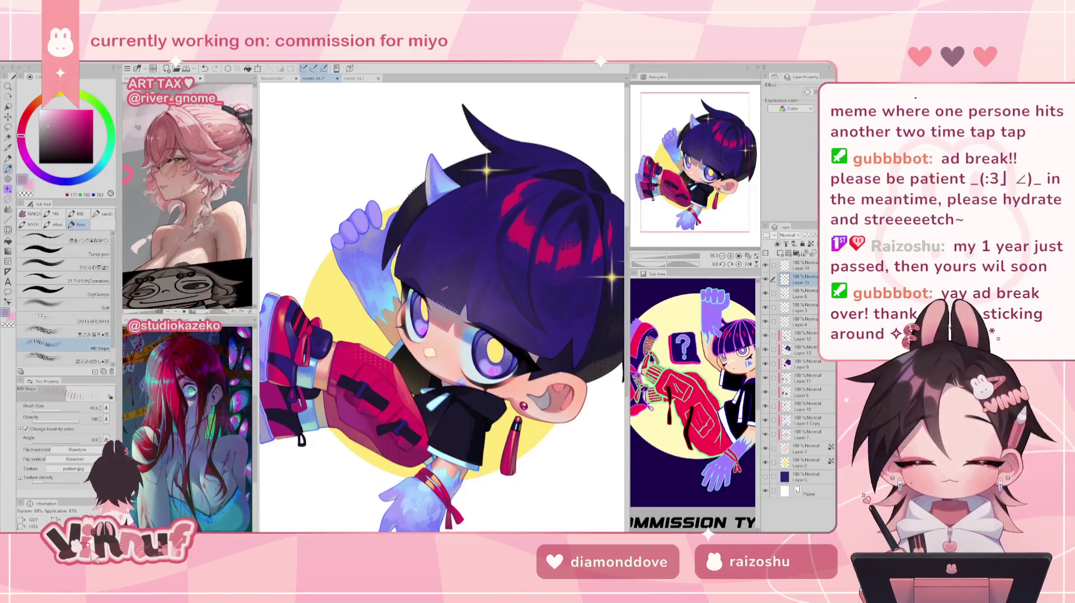
# - Mirror, tilt and straighten the view, then zoom in on the character
pyautogui.press('h')
pyautogui.press('h')
pyautogui.press('-')
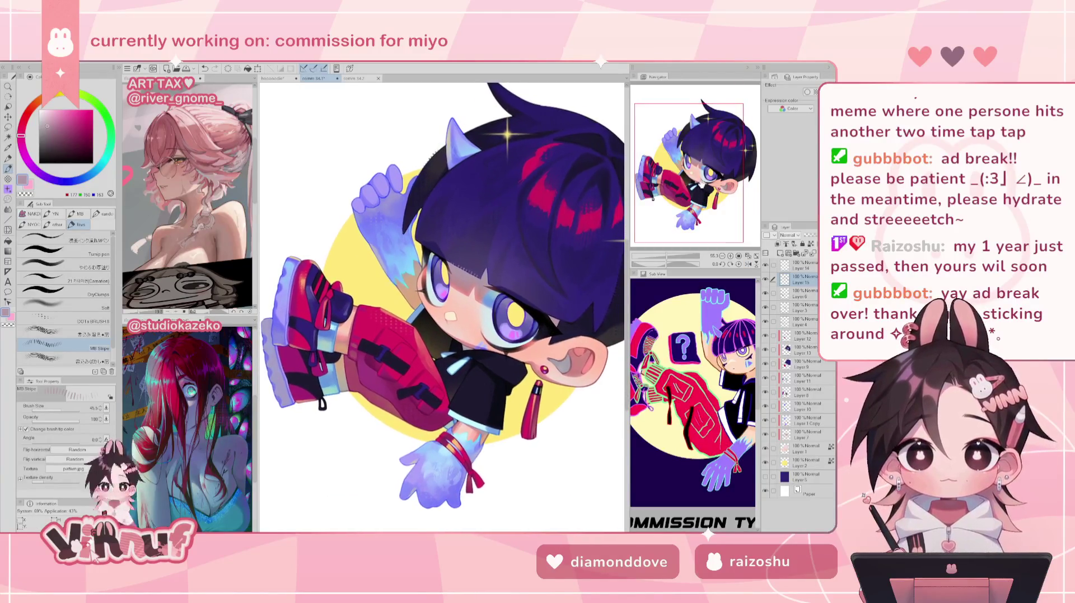
pyautogui.press('^')
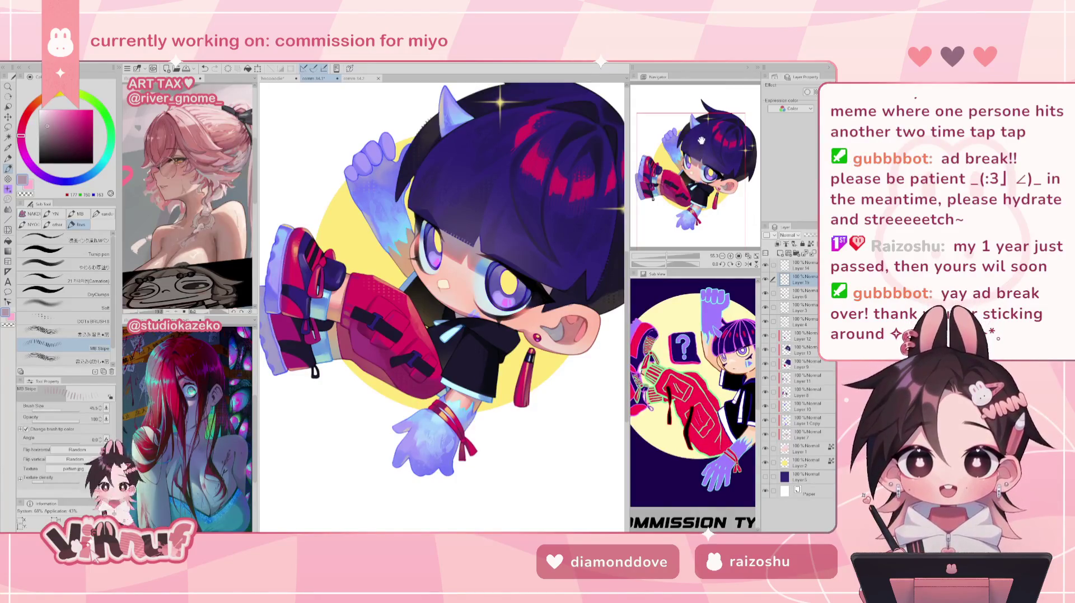
pyautogui.moveTo(698, 143)
pyautogui.mouseDown()
pyautogui.moveTo(714, 150)
pyautogui.moveTo(703, 130)
pyautogui.mouseUp()
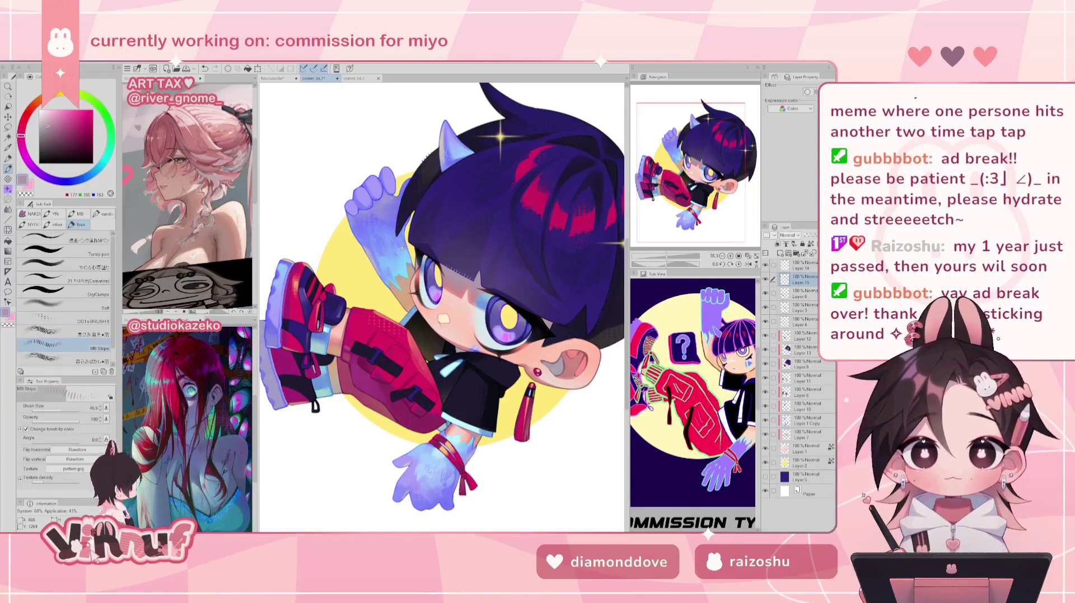
# - Sample glove, shorts and shoe colours, then paint dark navy over the shoe stripe
pyautogui.keyDown('alt'); pyautogui.click(361, 244); pyautogui.keyUp('alt')
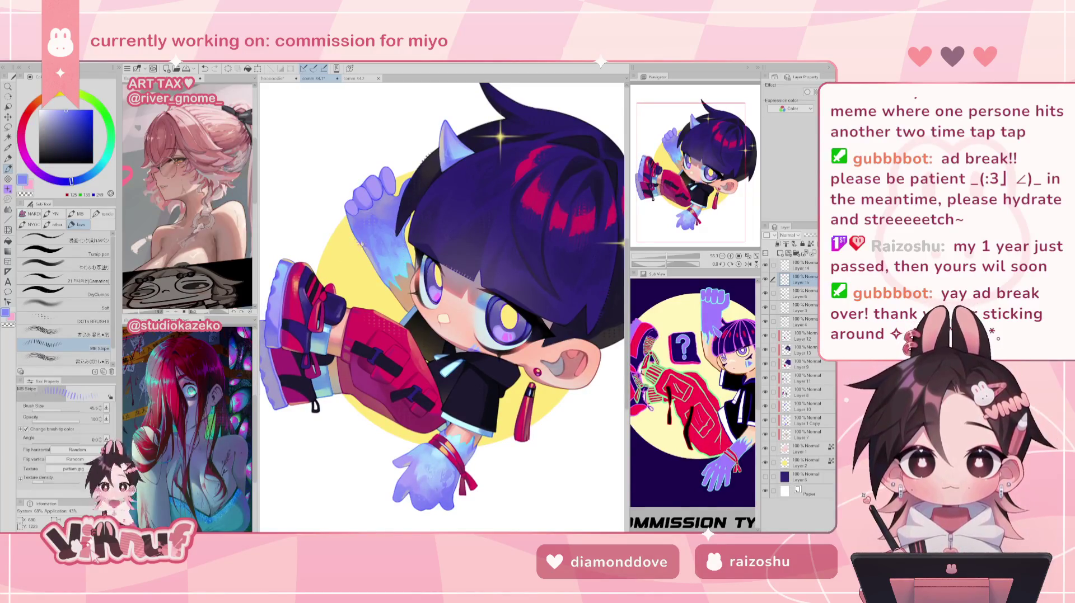
pyautogui.keyDown('alt'); pyautogui.click(420, 348); pyautogui.keyUp('alt')
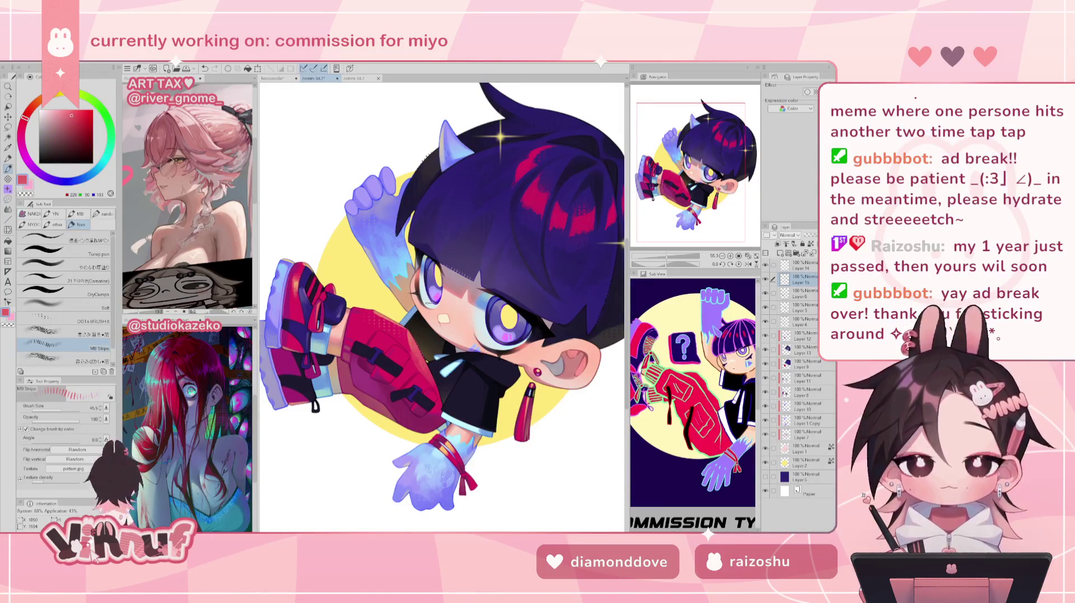
pyautogui.moveTo(433, 303); pyautogui.dragTo(496, 274)
pyautogui.keyDown('alt'); pyautogui.click(428, 363); pyautogui.keyUp('alt')
pyautogui.keyDown('alt'); pyautogui.click(402, 347); pyautogui.keyUp('alt')
pyautogui.keyDown('alt'); pyautogui.click(363, 268); pyautogui.keyUp('alt')
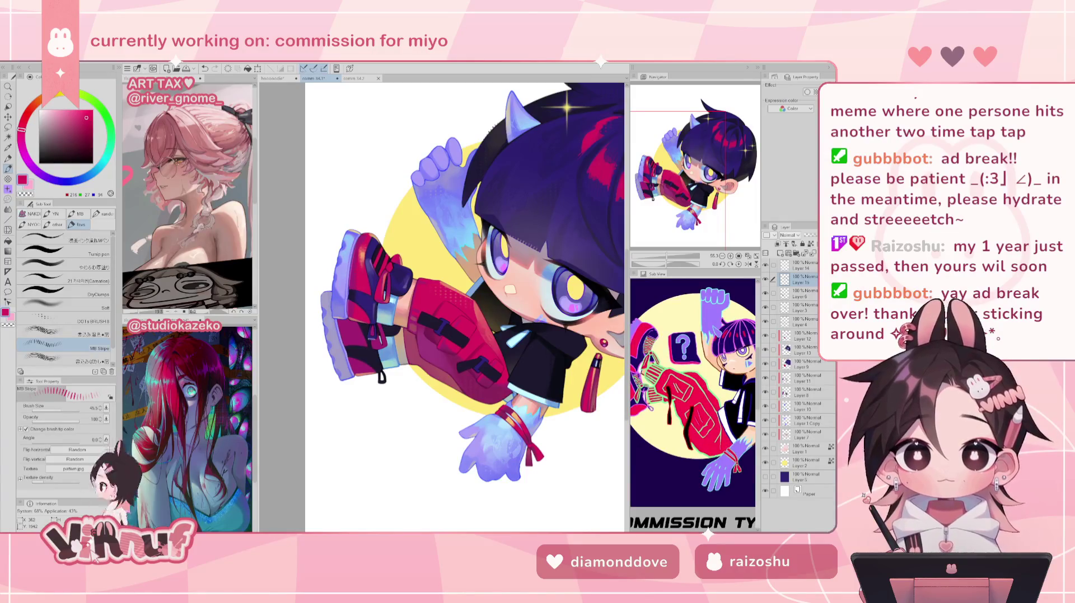
pyautogui.keyDown('alt'); pyautogui.click(362, 324); pyautogui.keyUp('alt')
pyautogui.moveTo(359, 356); pyautogui.dragTo(373, 360)
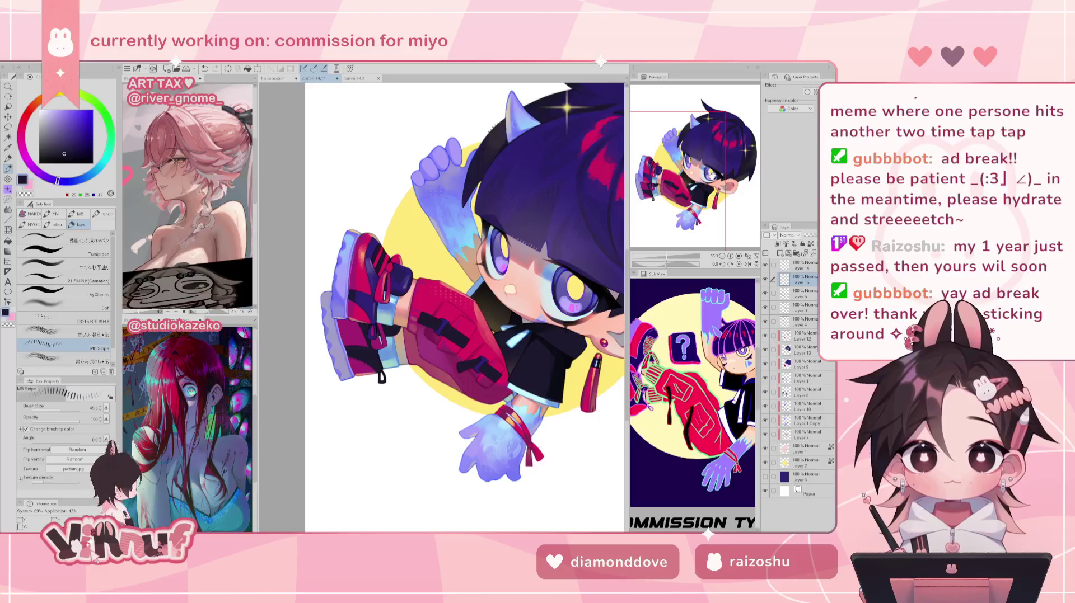
# - Load the shorts' magenta on Layer 6 with the red shorts in close view
pyautogui.moveTo(475, 280); pyautogui.dragTo(446, 256)
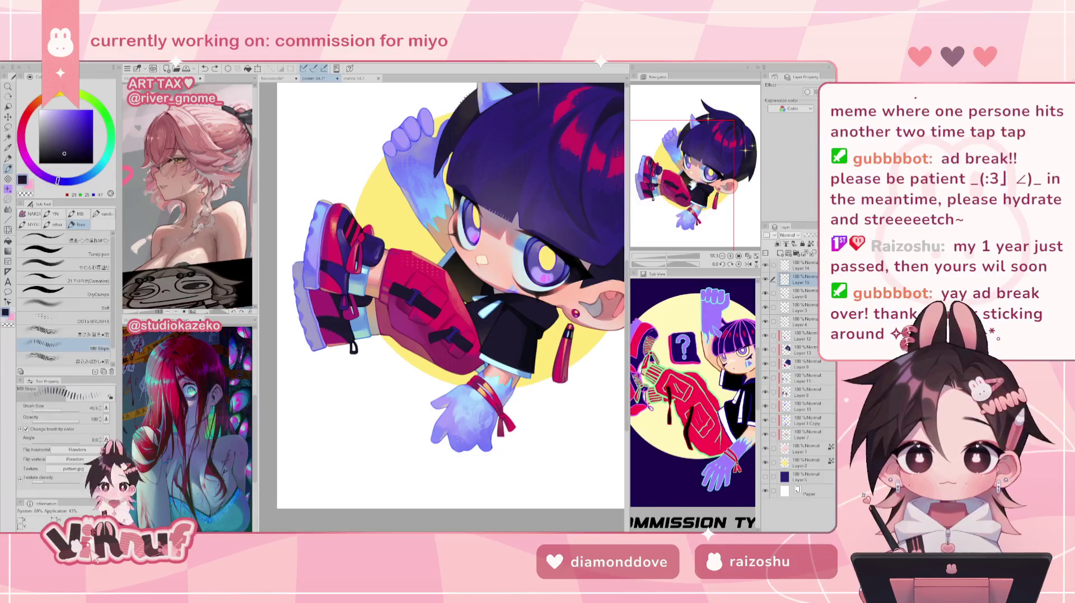
pyautogui.moveTo(436, 315); pyautogui.dragTo(422, 327)
pyautogui.keyDown('alt'); pyautogui.click(384, 309); pyautogui.keyUp('alt')
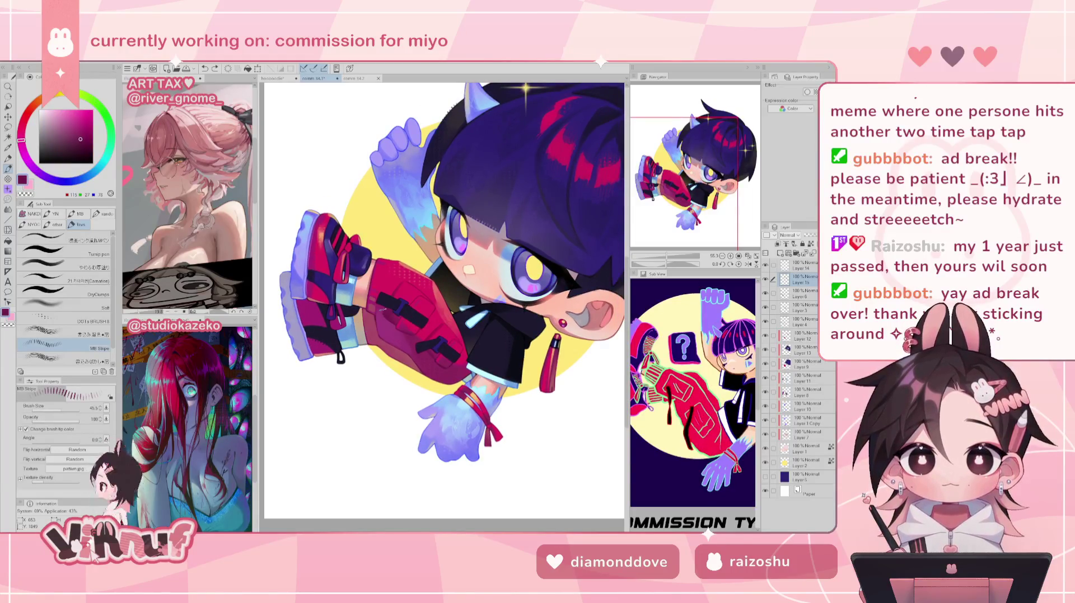
pyautogui.click(804, 294)
pyautogui.hotkey('ctrl', '+')
pyautogui.hotkey('ctrl', '+')
pyautogui.hotkey('ctrl', '+')
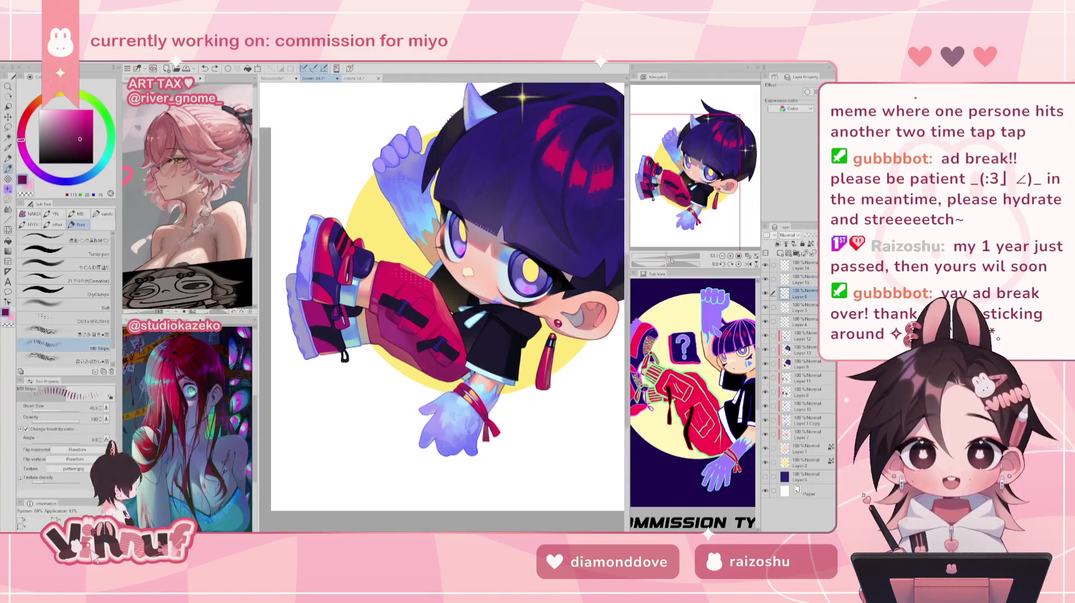
pyautogui.moveTo(618, 278); pyautogui.dragTo(677, 206)
pyautogui.click(79, 267)
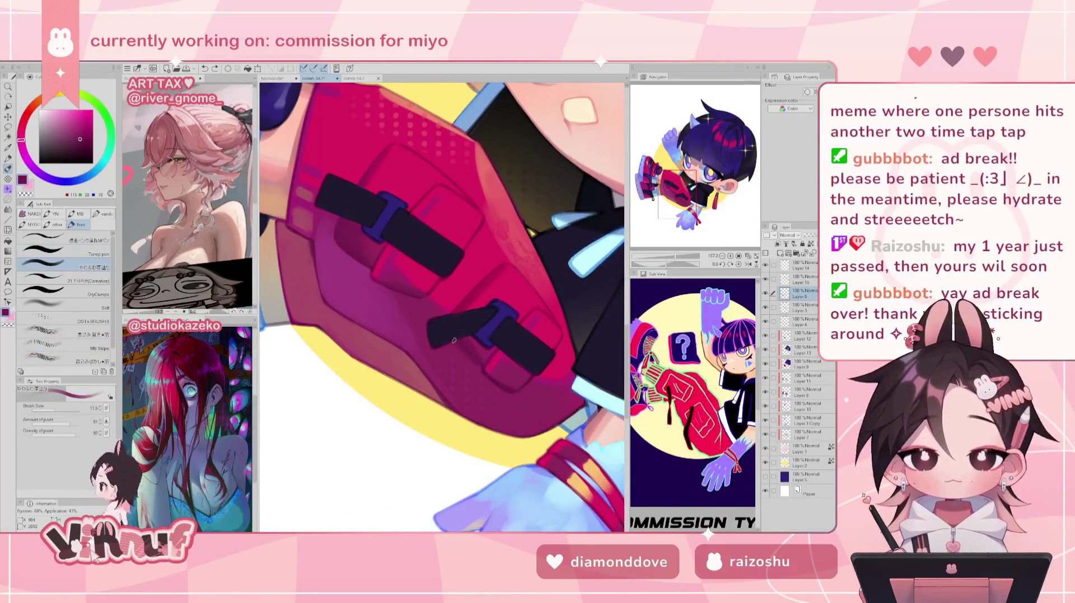
# - Touch up straps and buckles with darker magenta, strap navy and buckle blue-purple, then zoom out and flip to check
pyautogui.keyDown('alt'); pyautogui.click(480, 370); pyautogui.keyUp('alt')
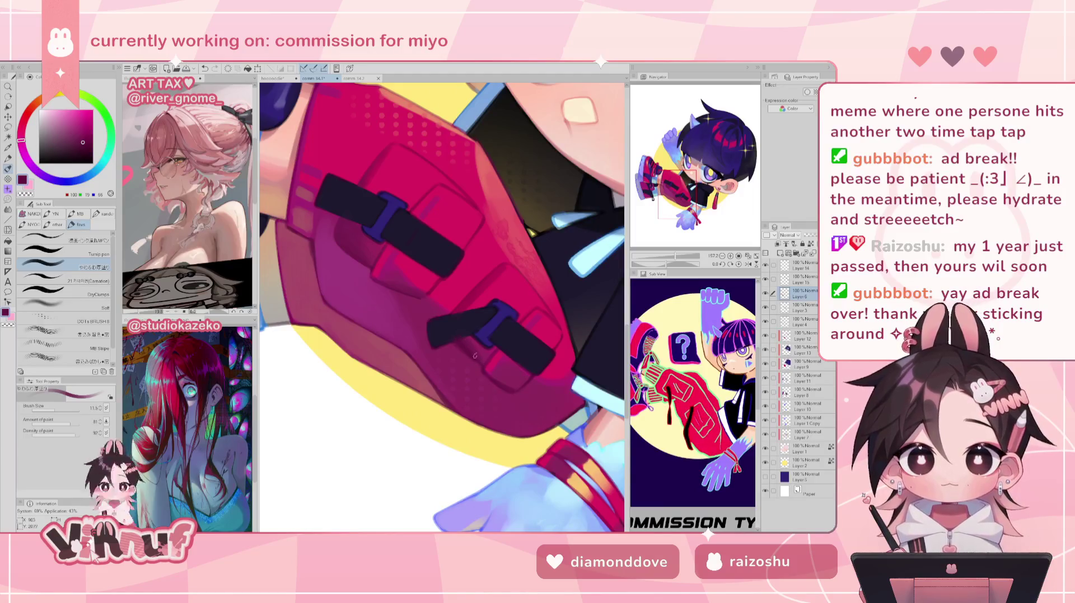
pyautogui.keyDown('alt'); pyautogui.click(459, 331); pyautogui.keyUp('alt')
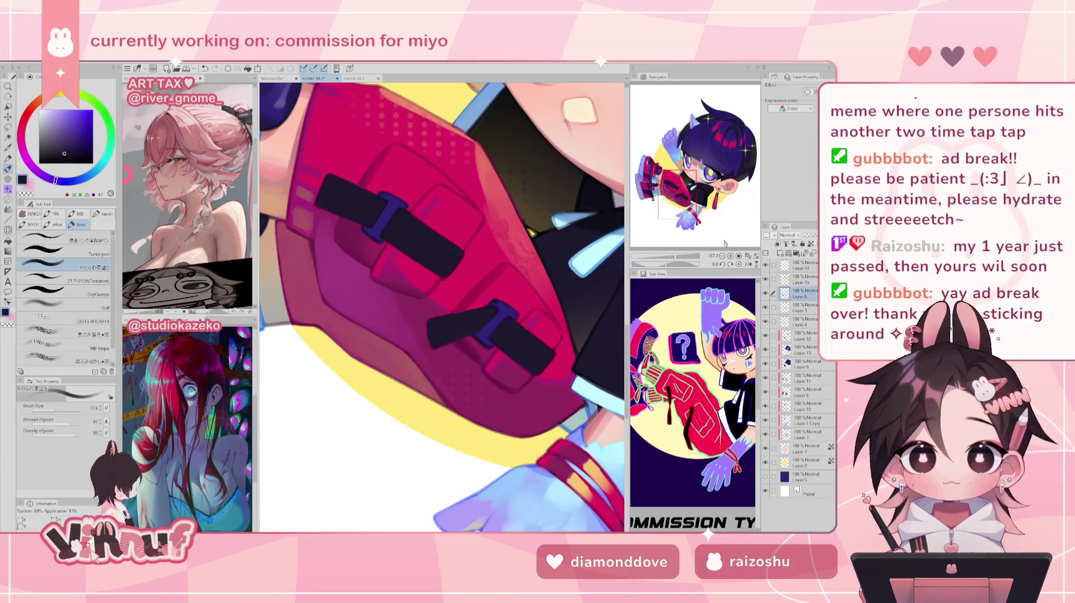
pyautogui.keyDown('alt'); pyautogui.click(496, 303); pyautogui.keyUp('alt')
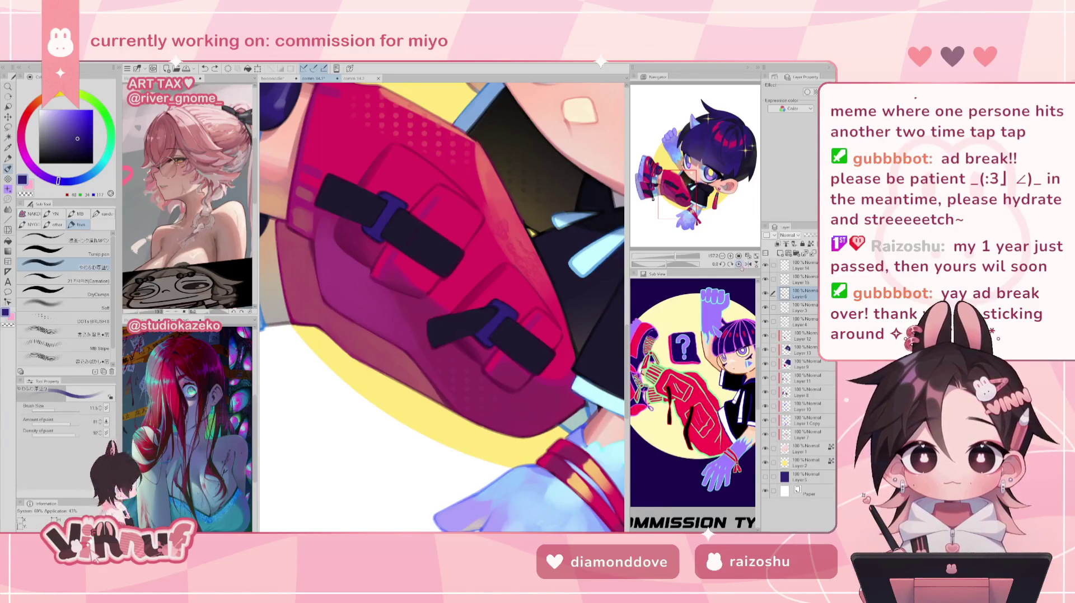
pyautogui.click(748, 256)
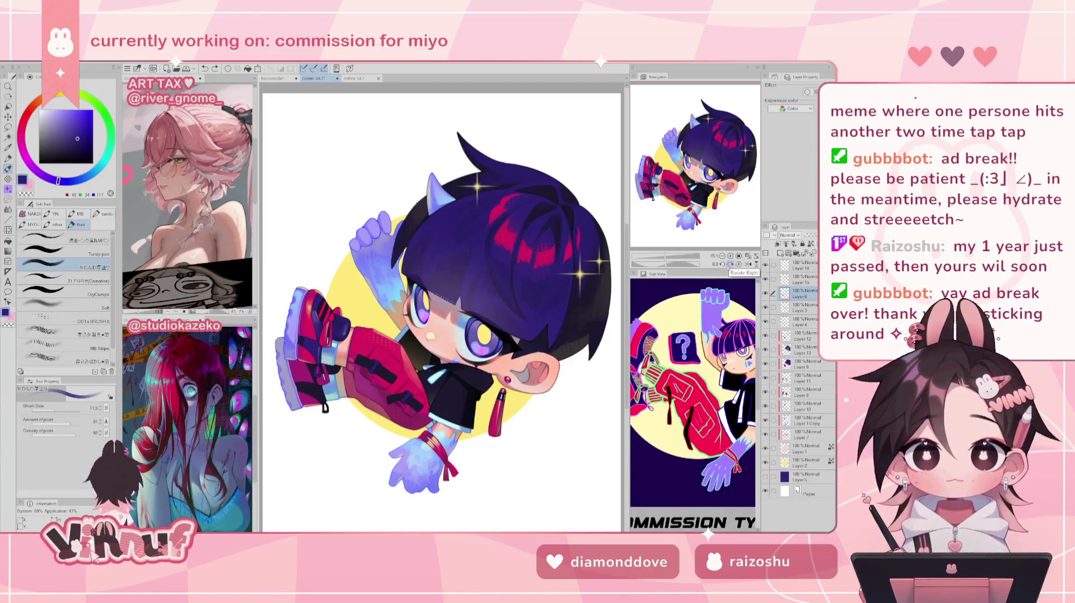
pyautogui.press('h')
pyautogui.press('h')
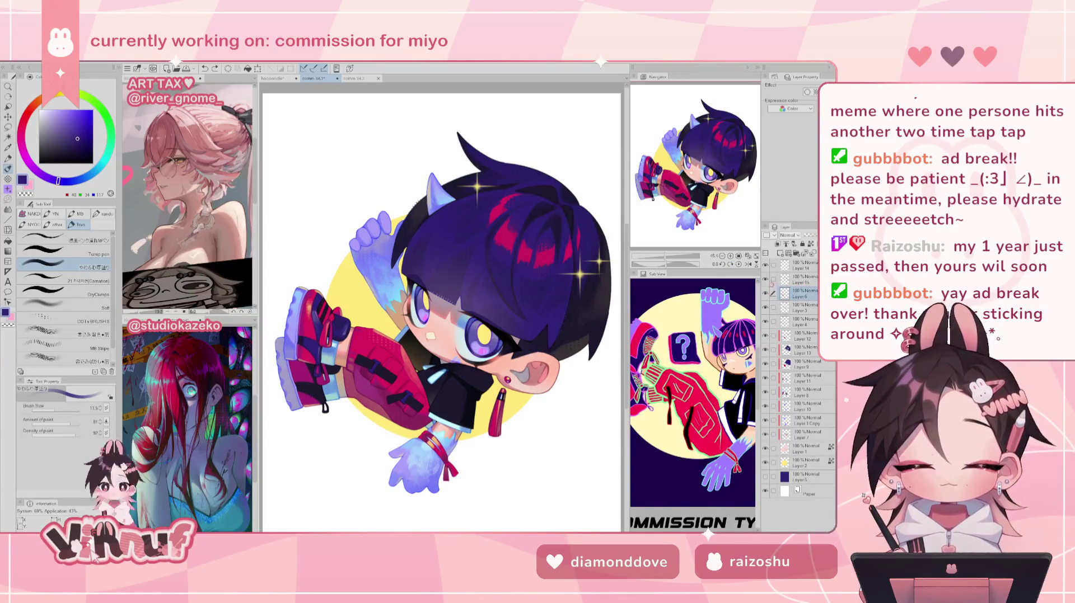
# - On Layer 15, zoom onto the eyes with a smaller textured stipple brush
pyautogui.click(803, 280)
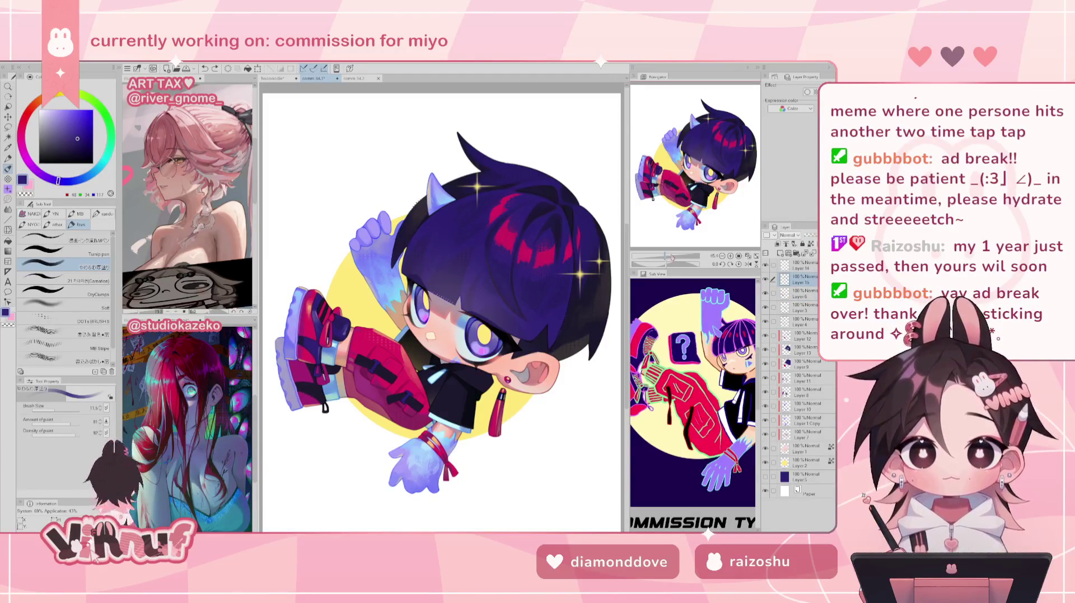
pyautogui.moveTo(666, 256); pyautogui.dragTo(671, 257)
pyautogui.click(84, 345)
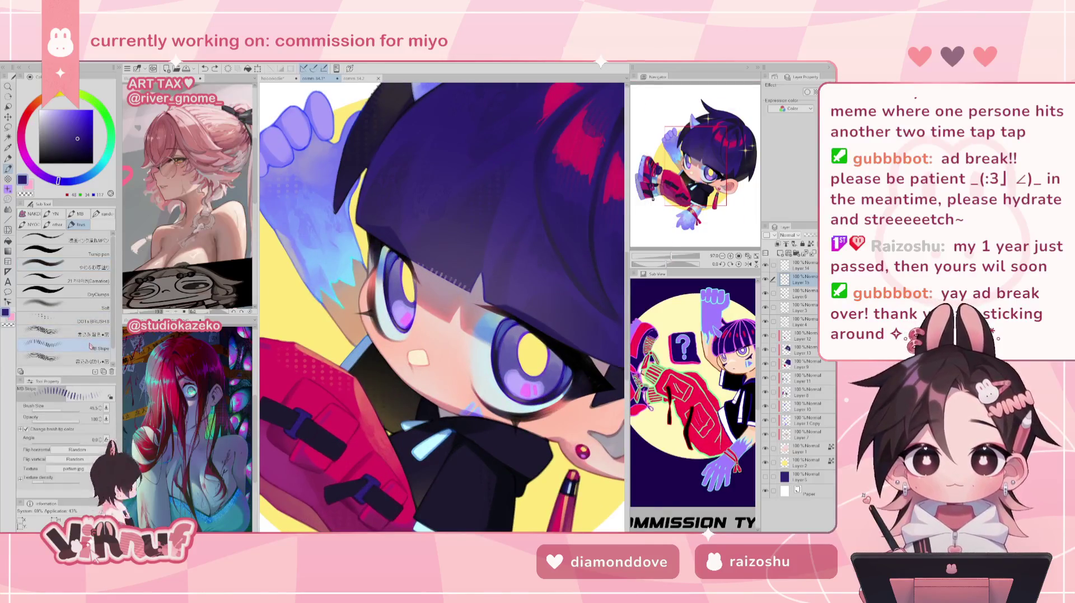
pyautogui.keyDown('alt'); pyautogui.click(406, 282); pyautogui.keyUp('alt')
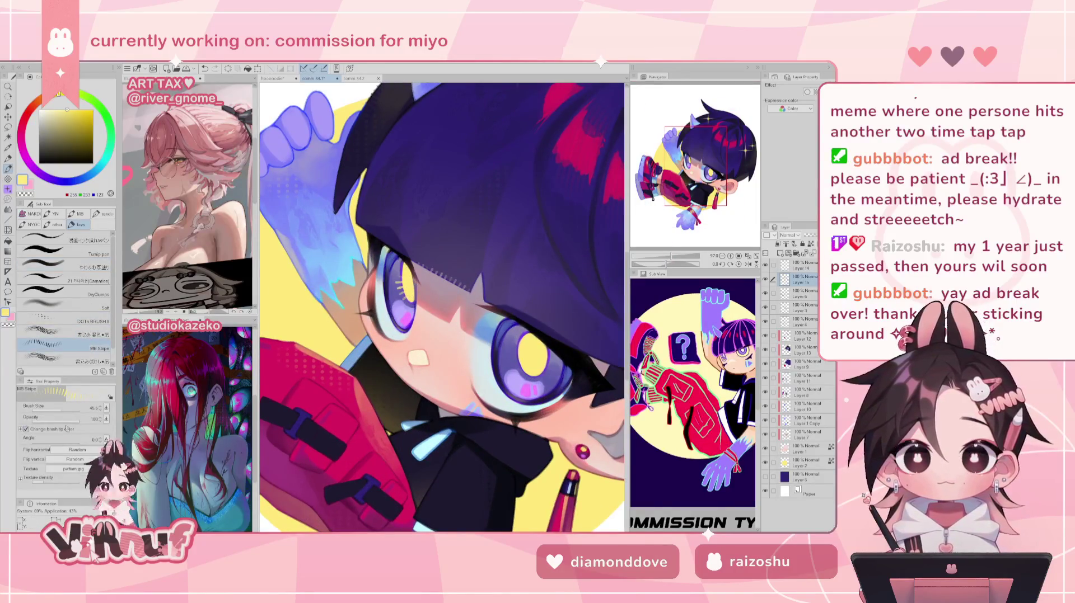
pyautogui.click(62, 411)
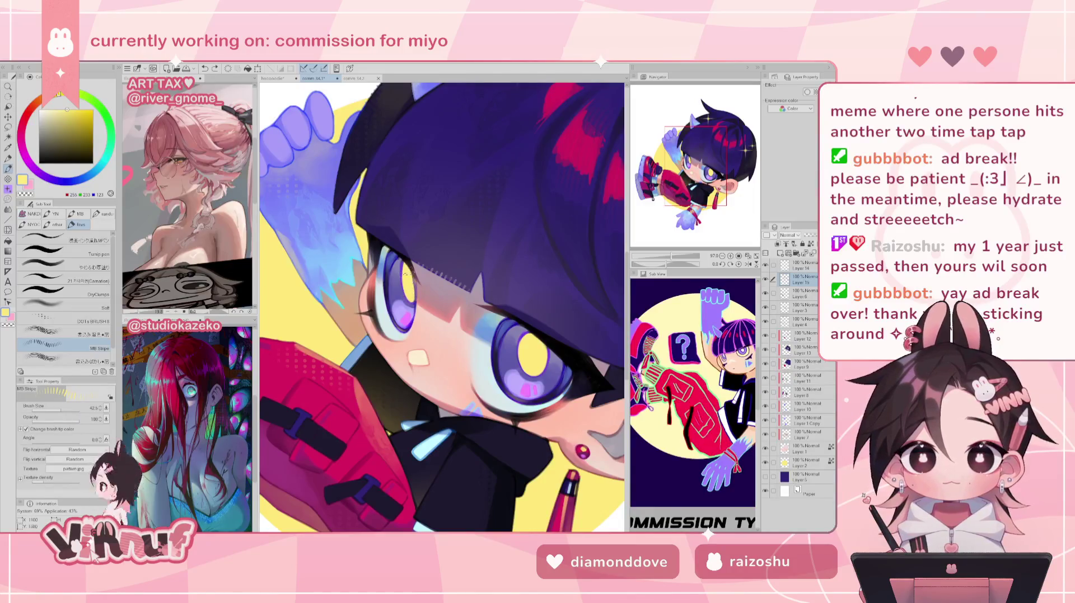
pyautogui.click(61, 410)
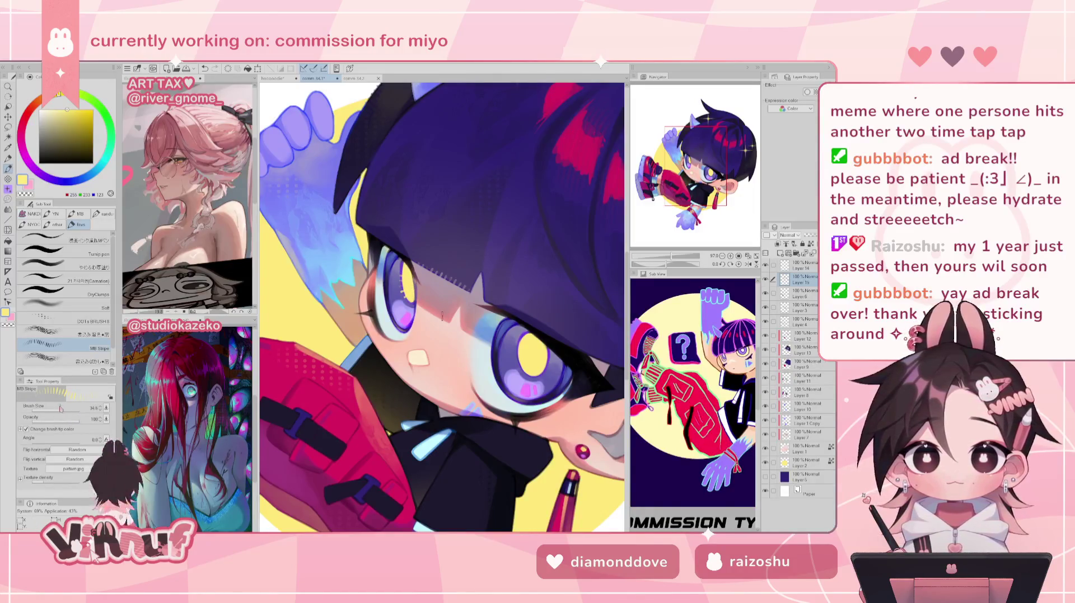
pyautogui.hotkey('ctrl', 'z')
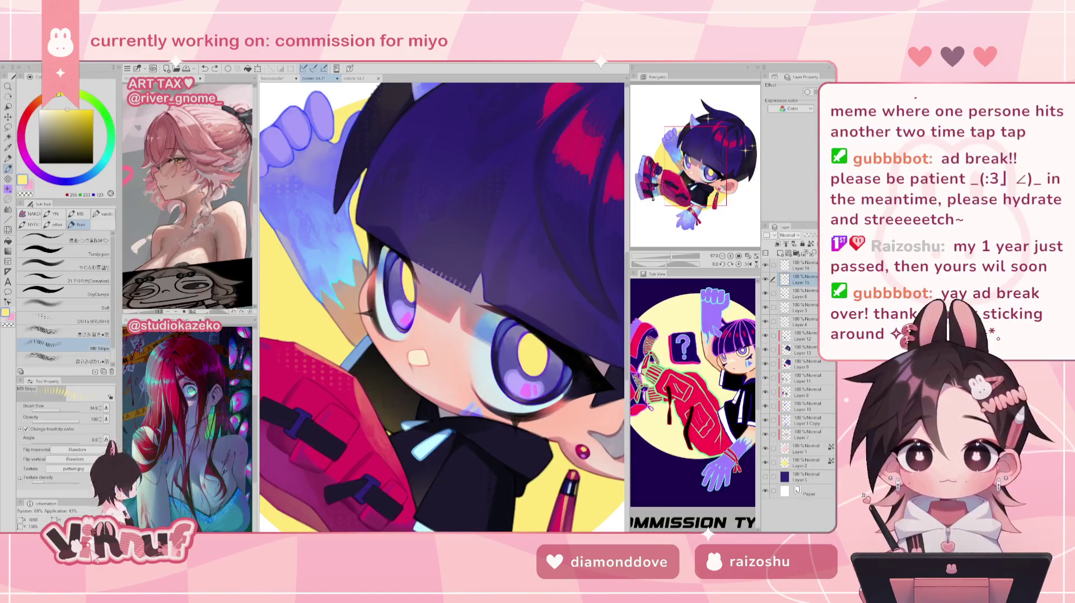
# - Load a lightened eye purple at brush size about 24 and dab a first highlight
pyautogui.keyDown('alt'); pyautogui.click(397, 309); pyautogui.keyUp('alt')
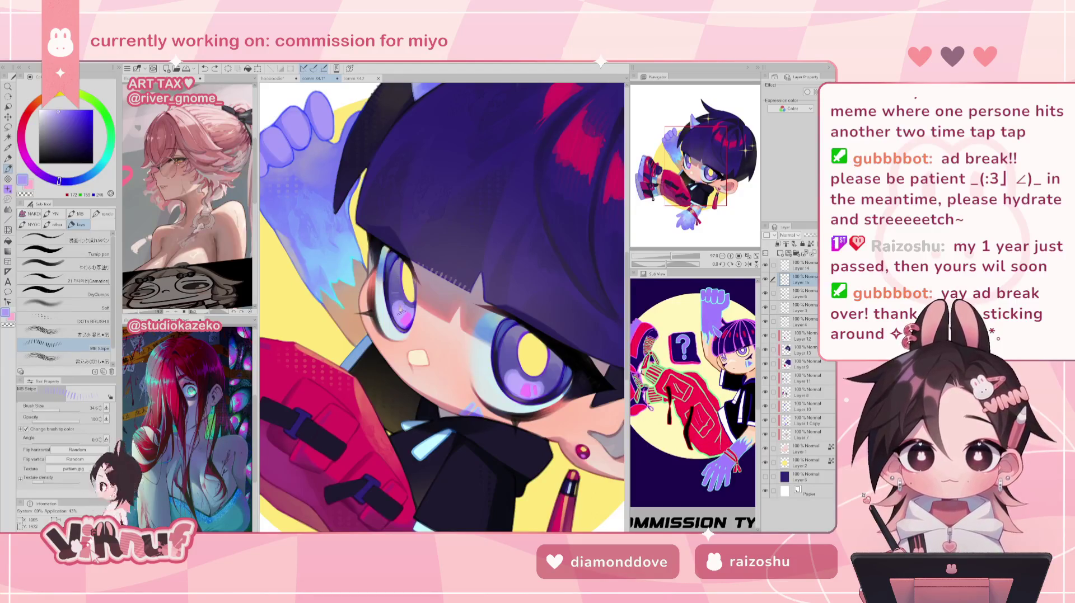
pyautogui.keyDown('alt'); pyautogui.click(397, 294); pyautogui.keyUp('alt')
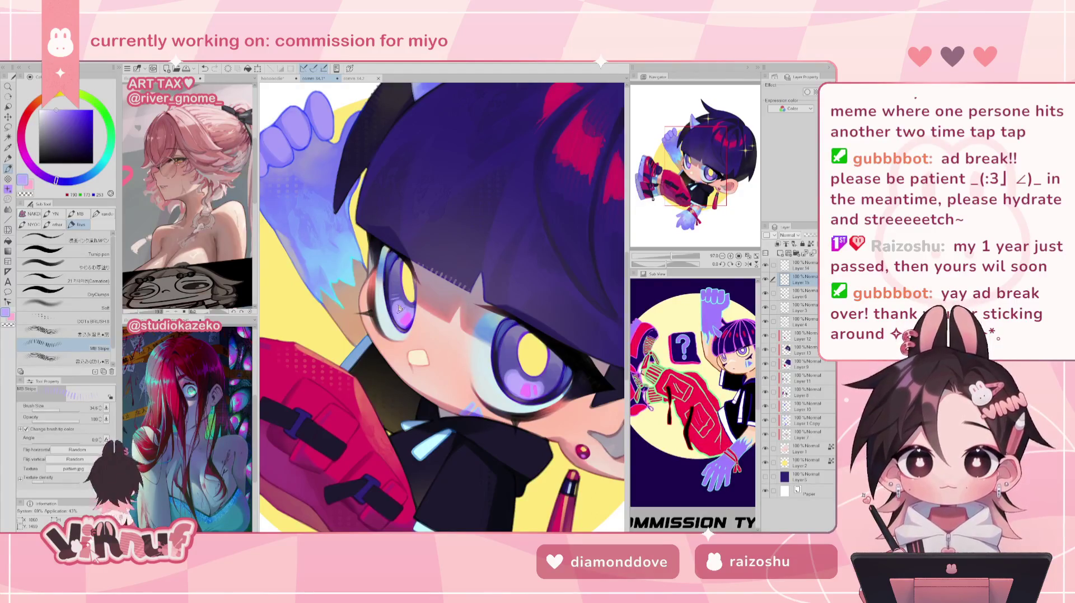
pyautogui.click(60, 409)
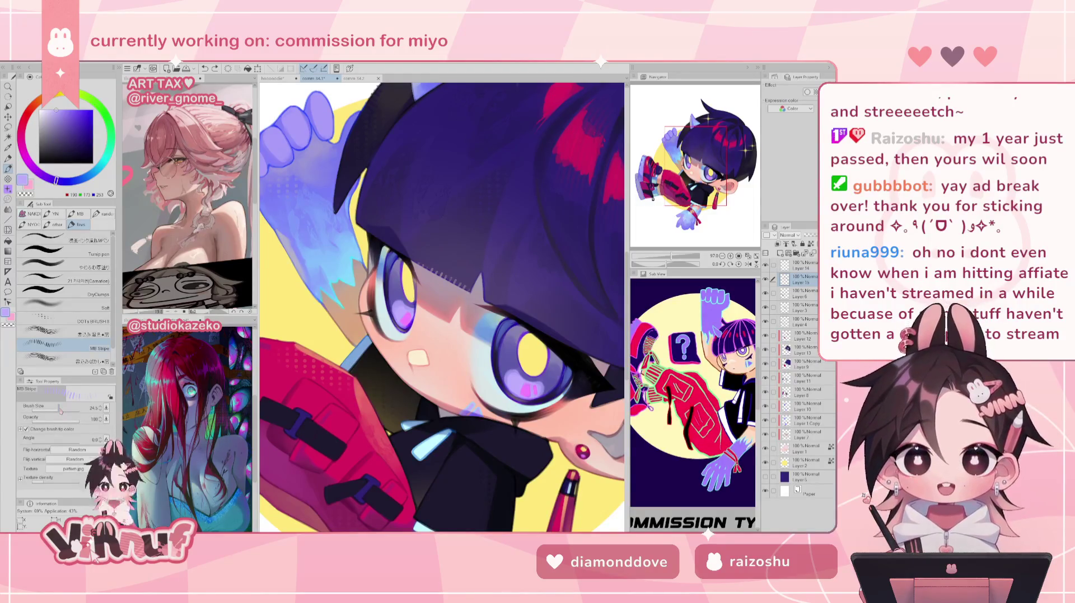
pyautogui.click(397, 298)
# - Dab light-purple highlights into the left and right eyes, redoing the right one lighter
pyautogui.press(']')
pyautogui.press(']')
pyautogui.click(398, 299)
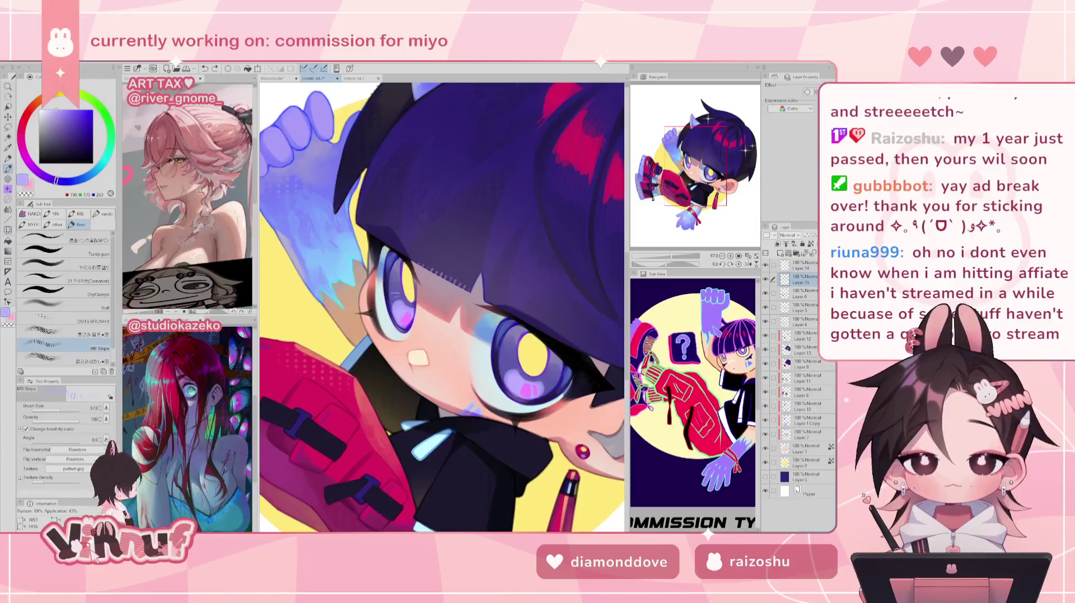
pyautogui.click(396, 300)
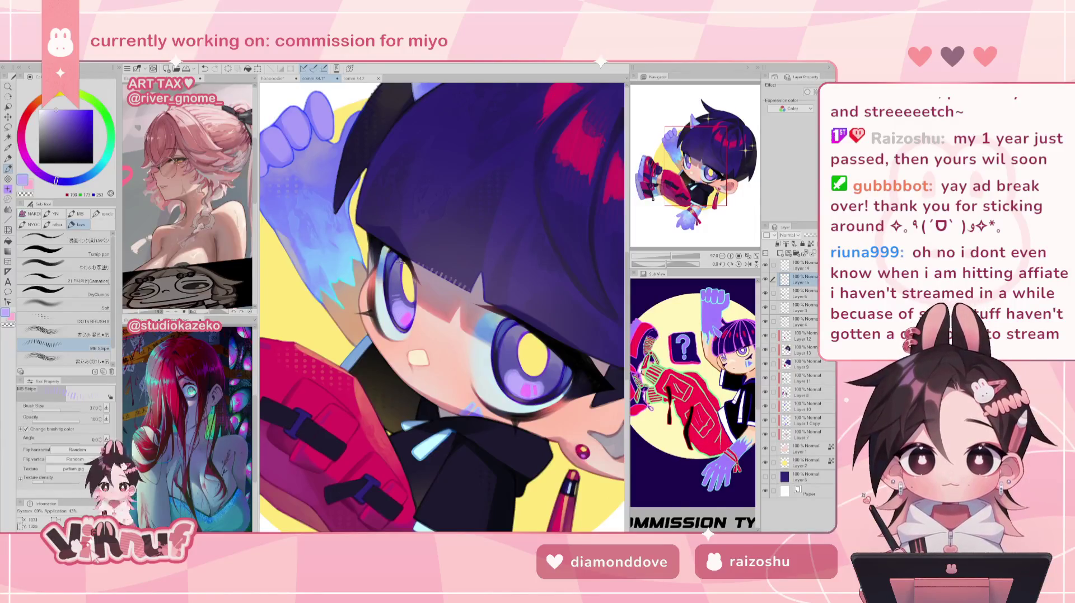
pyautogui.hotkey('ctrl', 'z')
pyautogui.click(508, 364)
pyautogui.hotkey('ctrl', 'z')
pyautogui.click(514, 376)
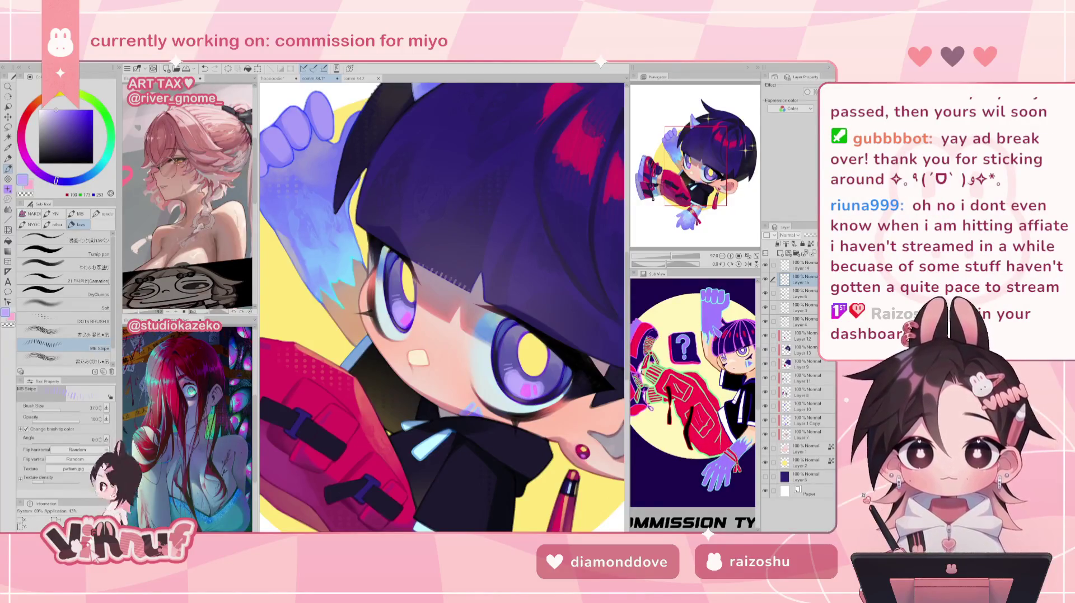
pyautogui.moveTo(672, 256); pyautogui.dragTo(675, 248)
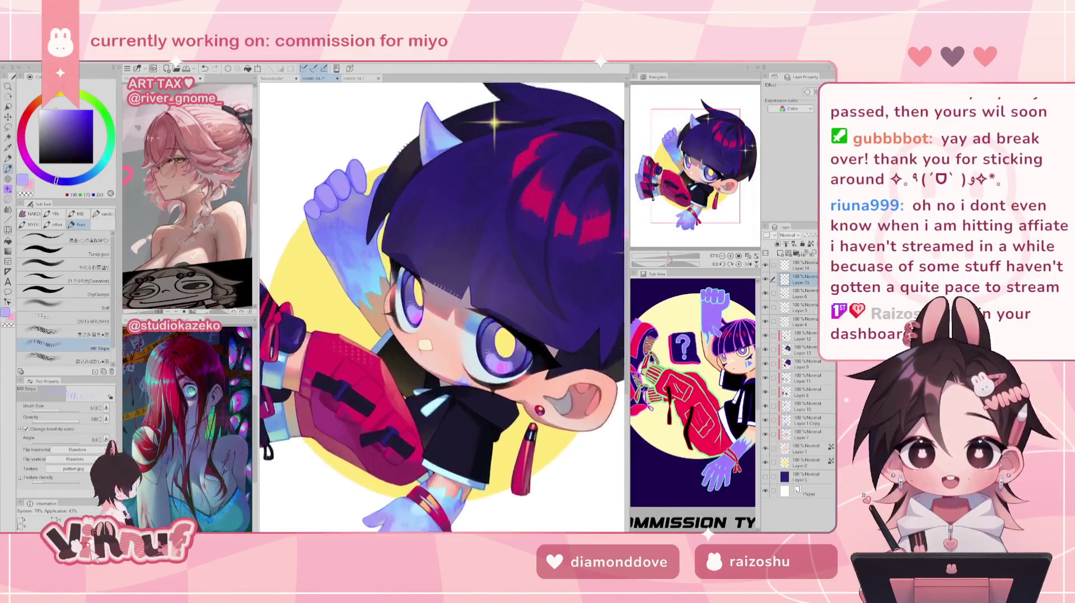
# - Fit the whole page in view and flip it briefly to check the drawing
pyautogui.click(748, 256)
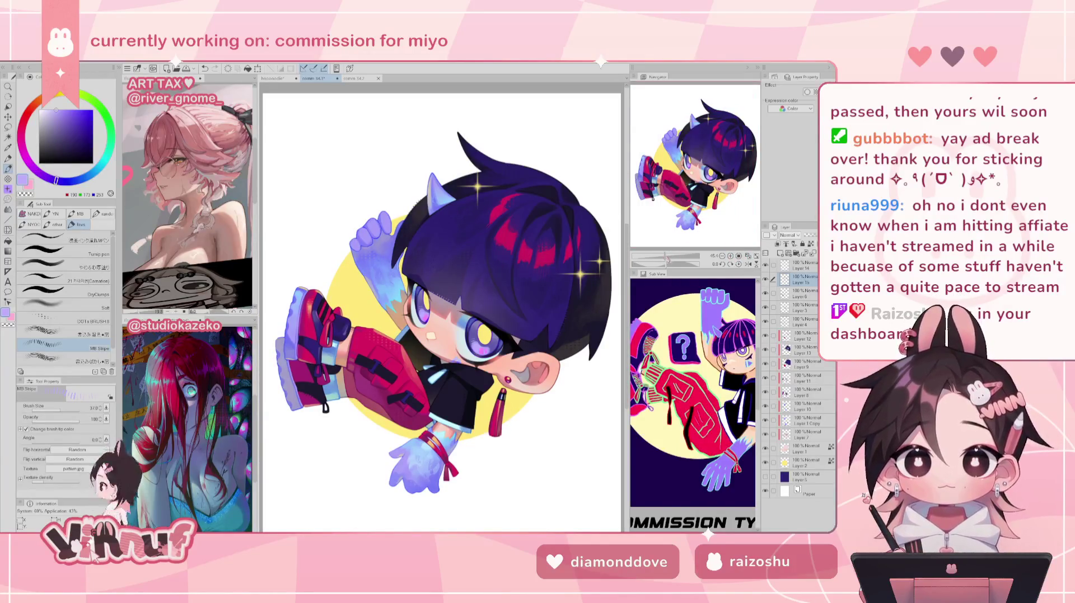
pyautogui.press('h')
pyautogui.press('h')
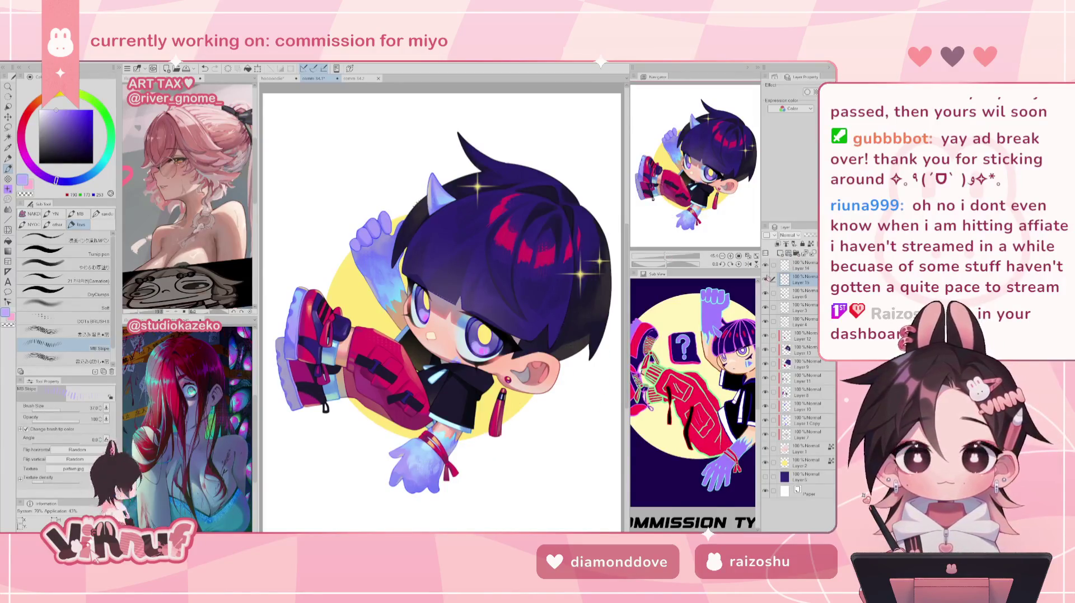
pyautogui.moveTo(664, 256); pyautogui.dragTo(667, 256)
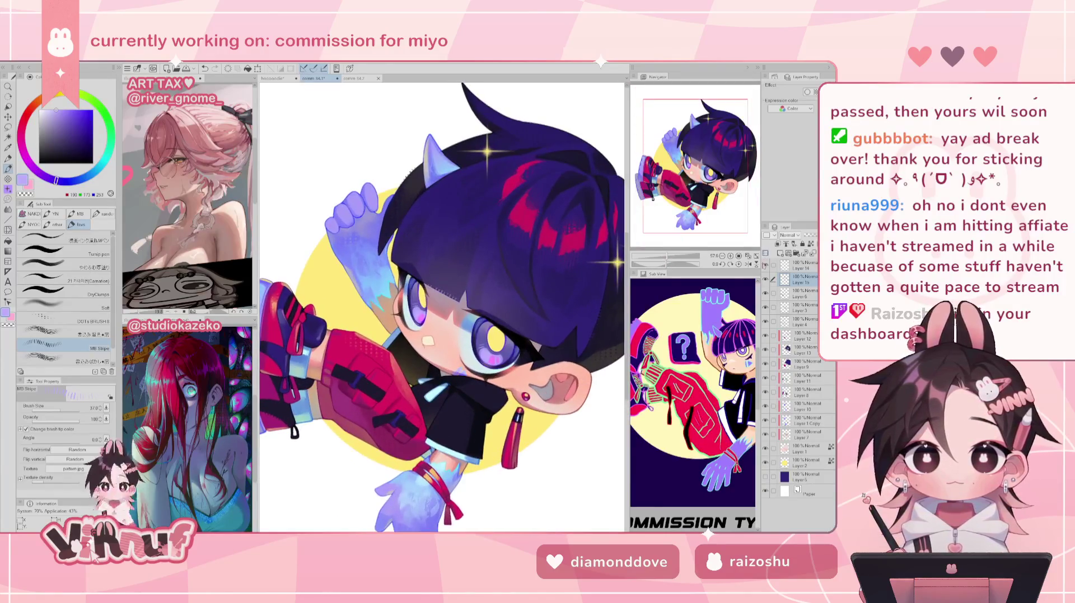
pyautogui.click(754, 256)
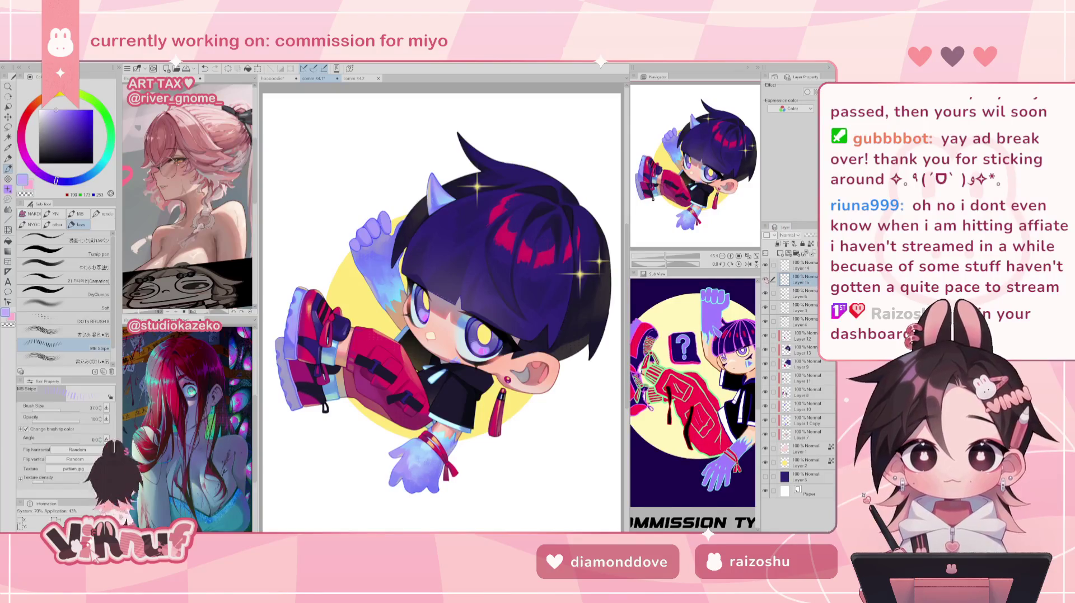
# - On Layer 14, set the Turnip pen to white with a much larger brush size
pyautogui.click(801, 293)
pyautogui.click(802, 266)
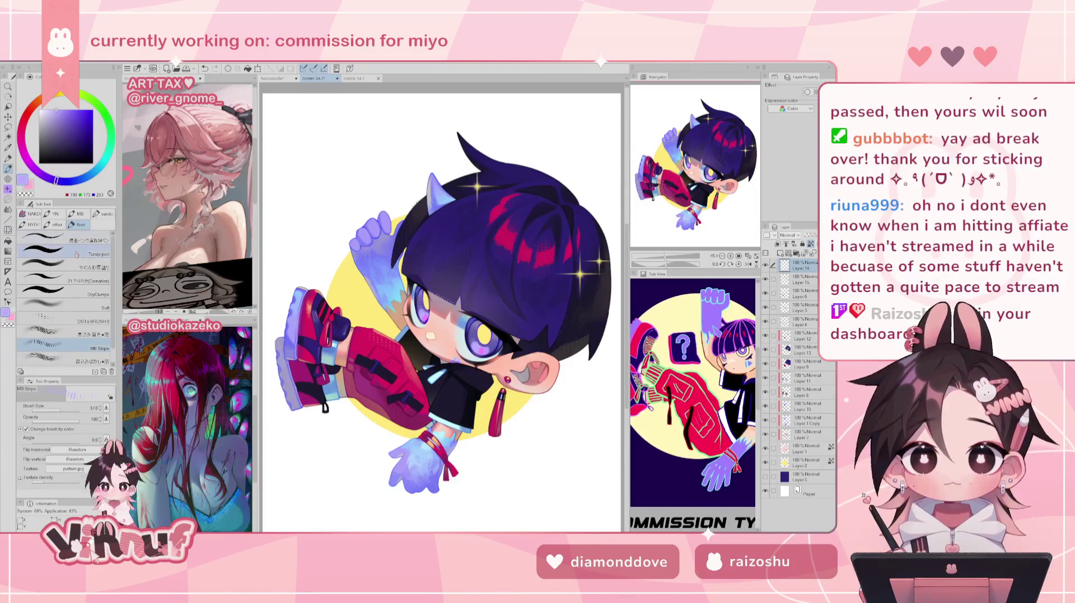
pyautogui.click(61, 254)
pyautogui.click(40, 111)
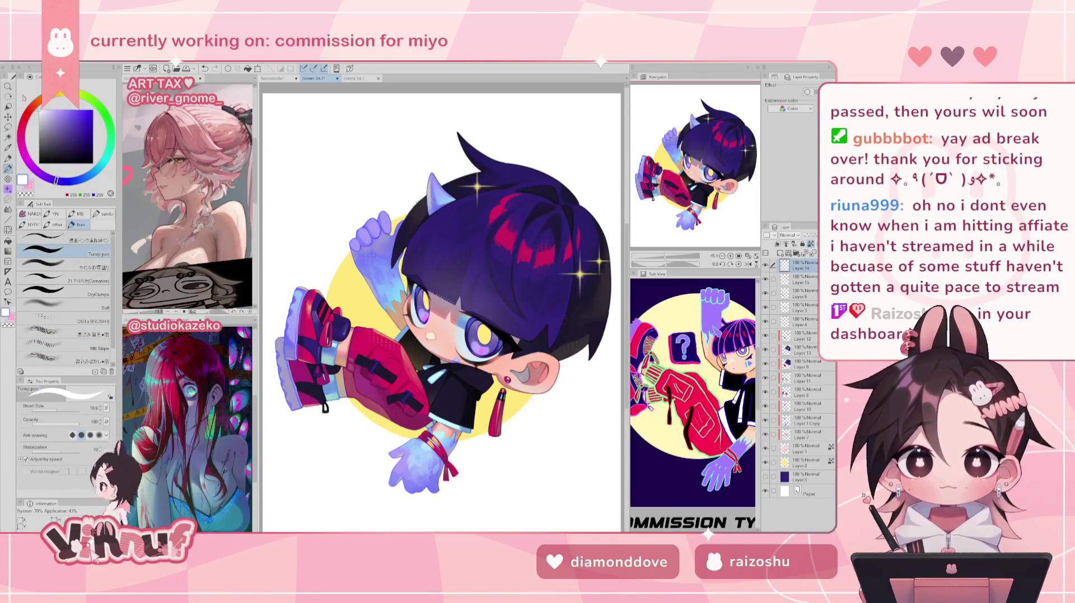
pyautogui.moveTo(64, 407); pyautogui.dragTo(78, 409)
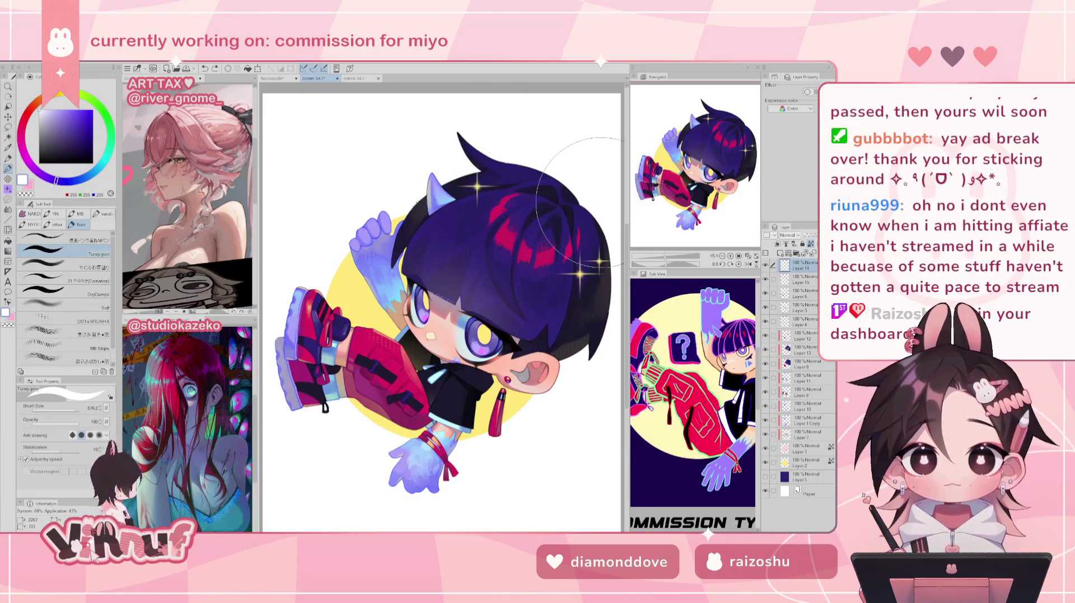
pyautogui.scroll(-3, 718, 162)
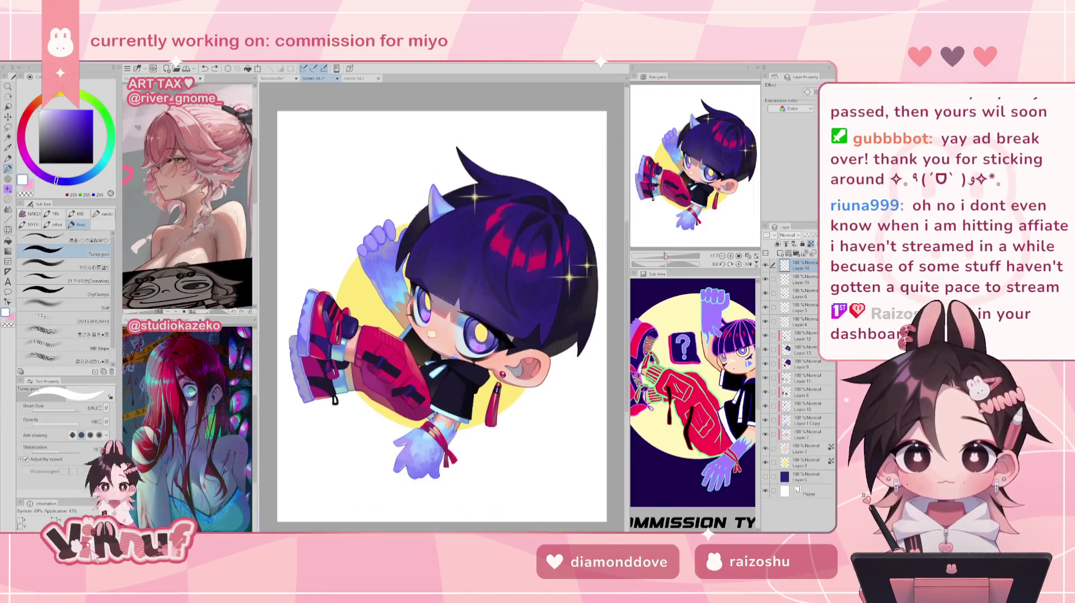
# - Lasso the right side of the hair, enlarge it and rotate it slightly clockwise
pyautogui.press('m')
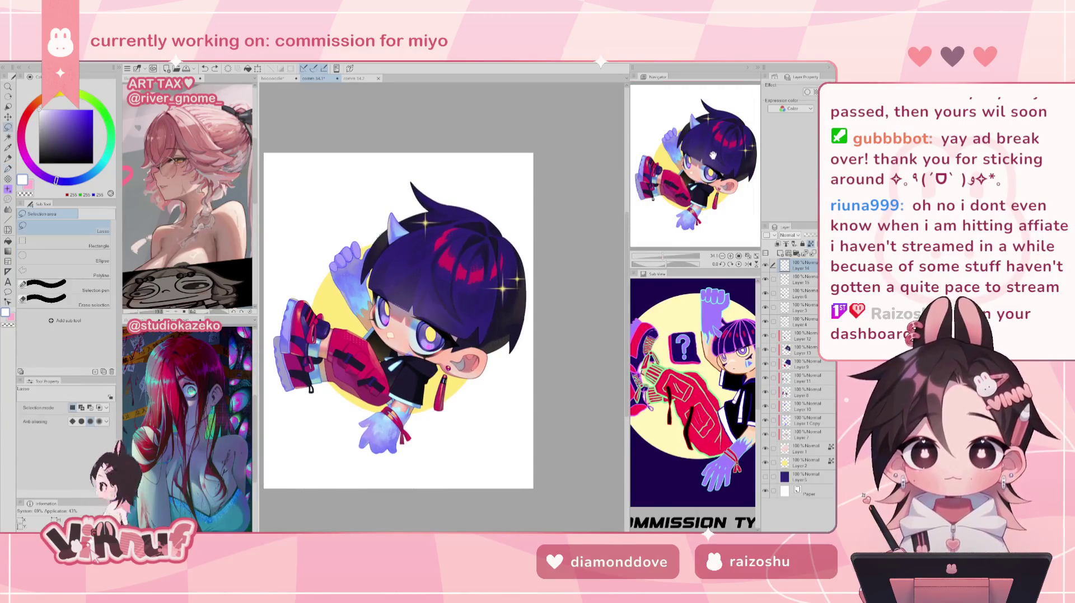
pyautogui.moveTo(520, 208); pyautogui.dragTo(547, 205)
pyautogui.hotkey('ctrl', 't')
pyautogui.moveTo(533, 277)
pyautogui.mouseDown()
pyautogui.moveTo(543, 277)
pyautogui.moveTo(524, 284)
pyautogui.mouseUp()
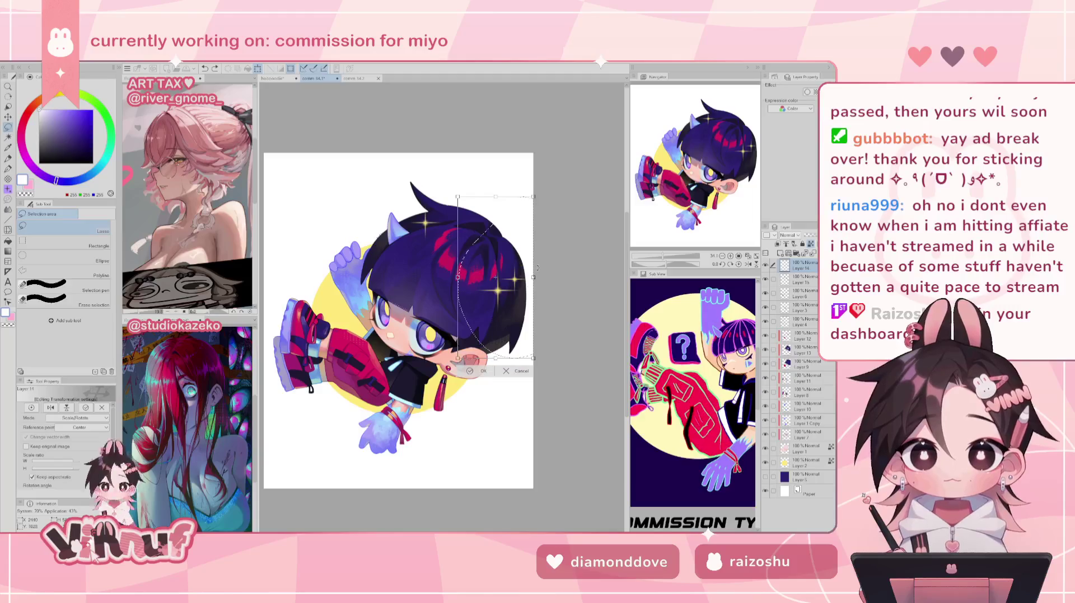
pyautogui.moveTo(538, 268)
pyautogui.mouseDown()
pyautogui.moveTo(532, 296)
pyautogui.moveTo(509, 312)
pyautogui.mouseUp()
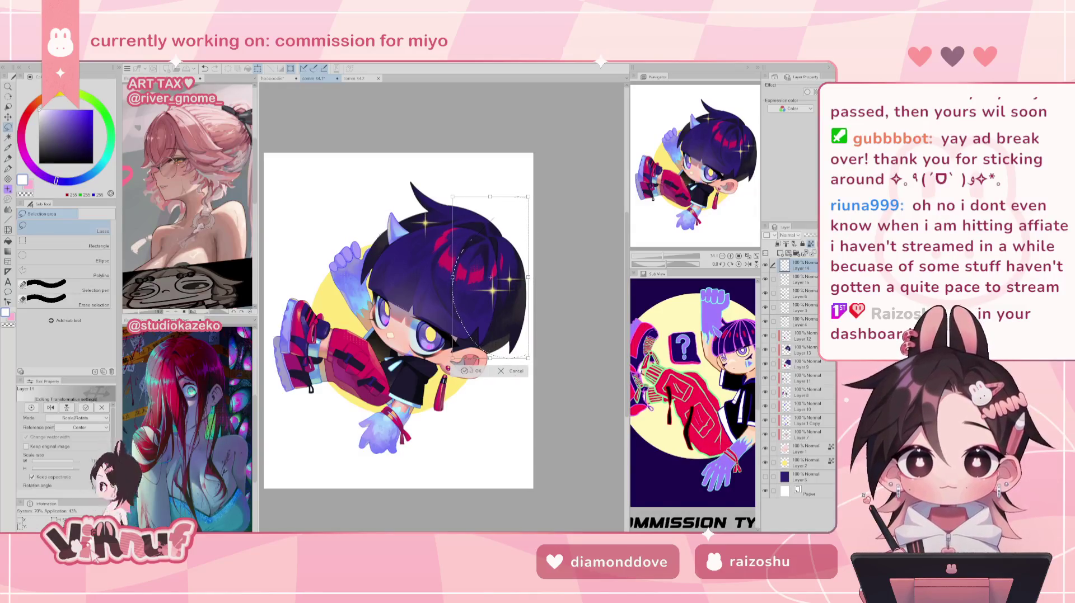
pyautogui.click(477, 371)
# - Nudge the lassoed top hair tip up and right, then mirror-check the page
pyautogui.moveTo(442, 178); pyautogui.dragTo(458, 224)
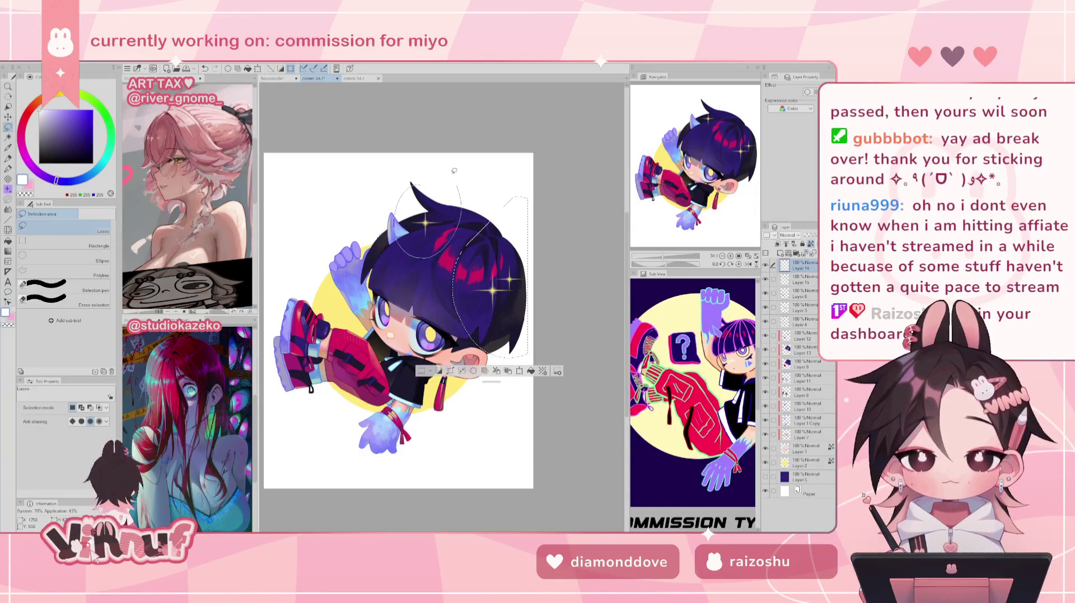
pyautogui.press('k')
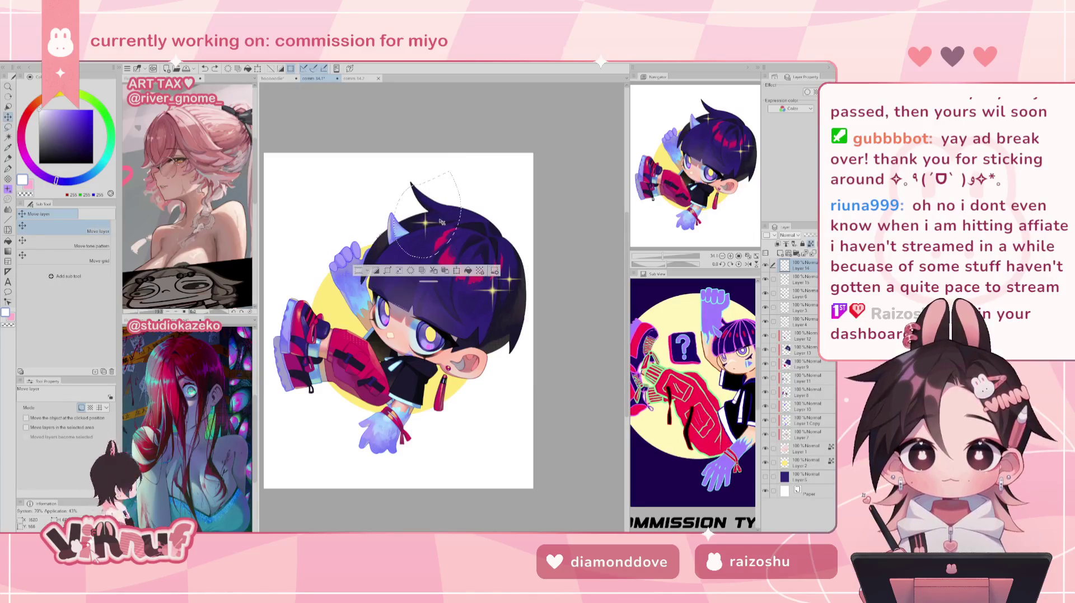
pyautogui.moveTo(449, 219); pyautogui.dragTo(455, 216)
pyautogui.hotkey('ctrl', 'd')
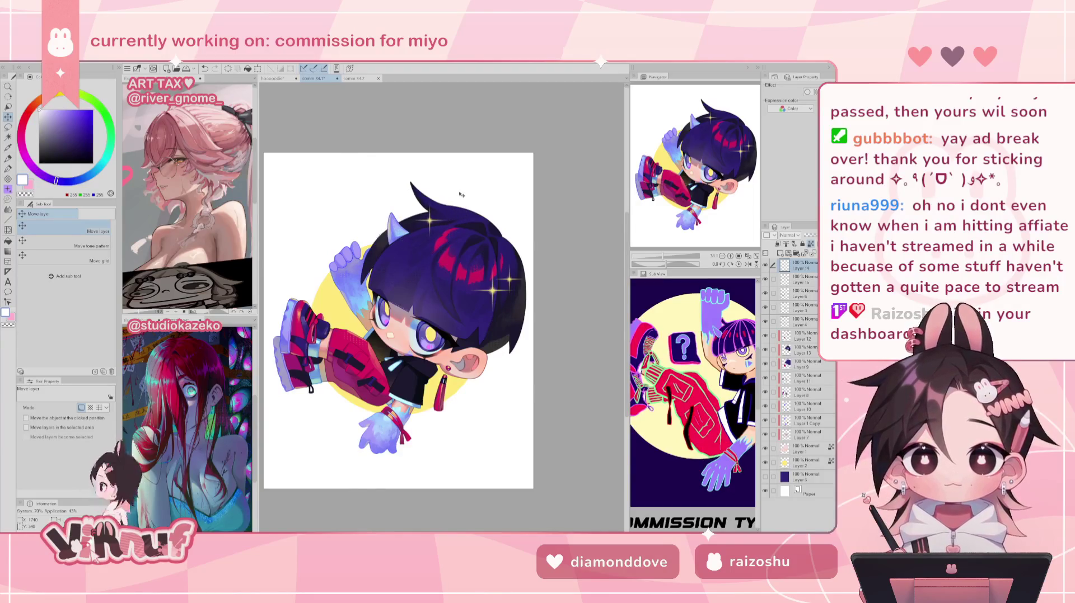
pyautogui.press('h')
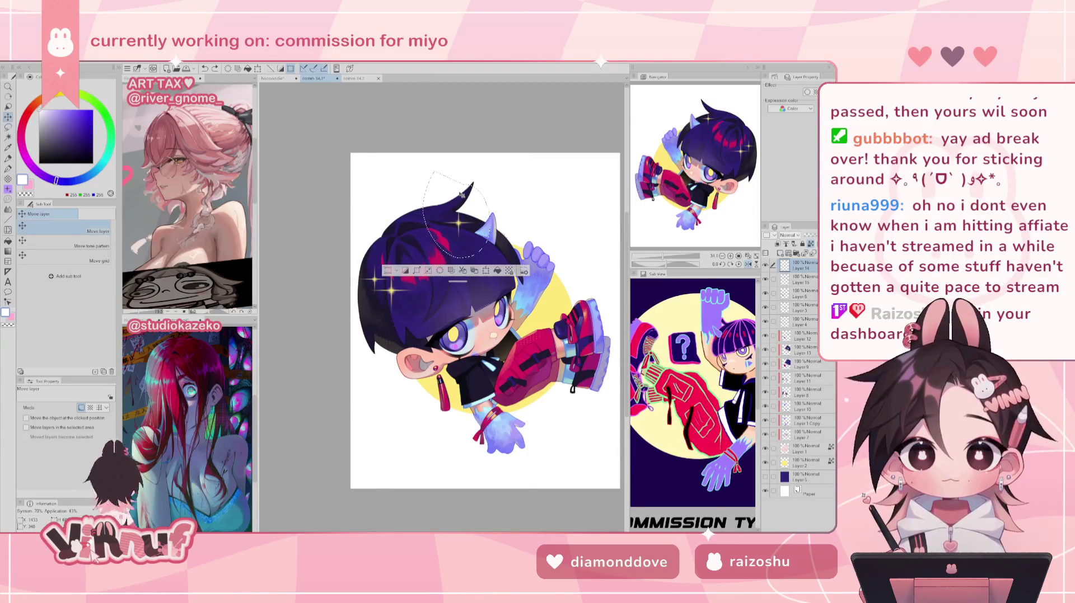
pyautogui.press('p')
pyautogui.press('h')
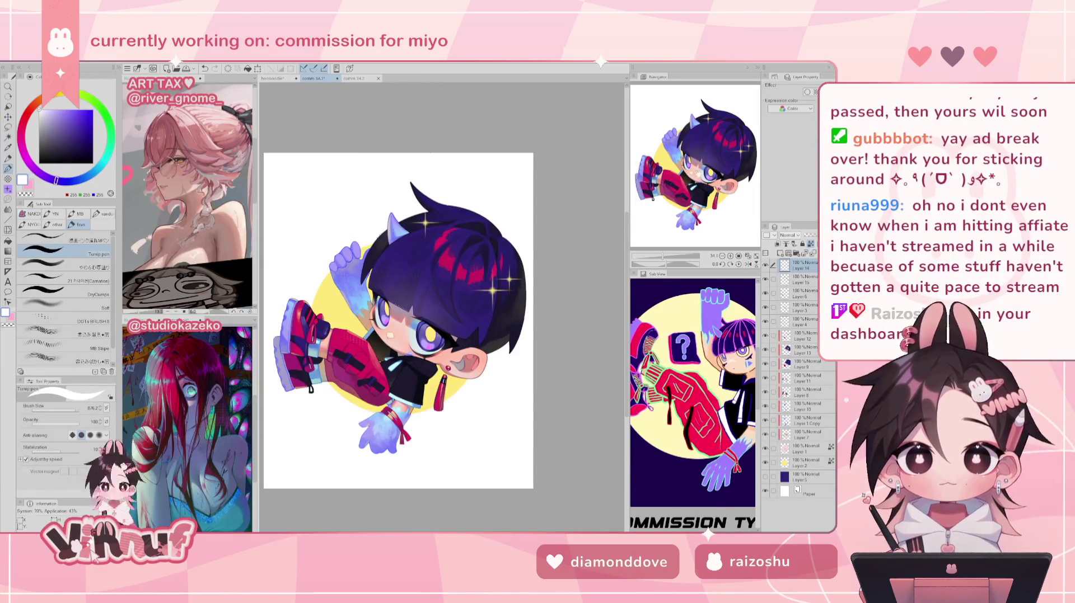
pyautogui.moveTo(716, 174); pyautogui.dragTo(704, 187)
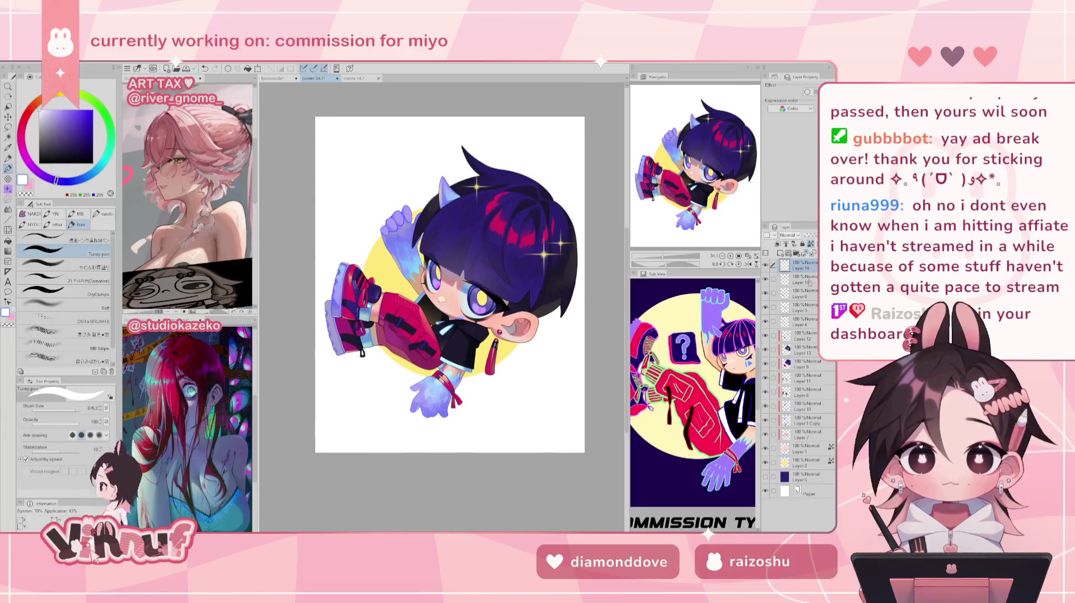
# - Select Layer 15, mirror-check, and zoom to about 62% framing the face
pyautogui.click(804, 280)
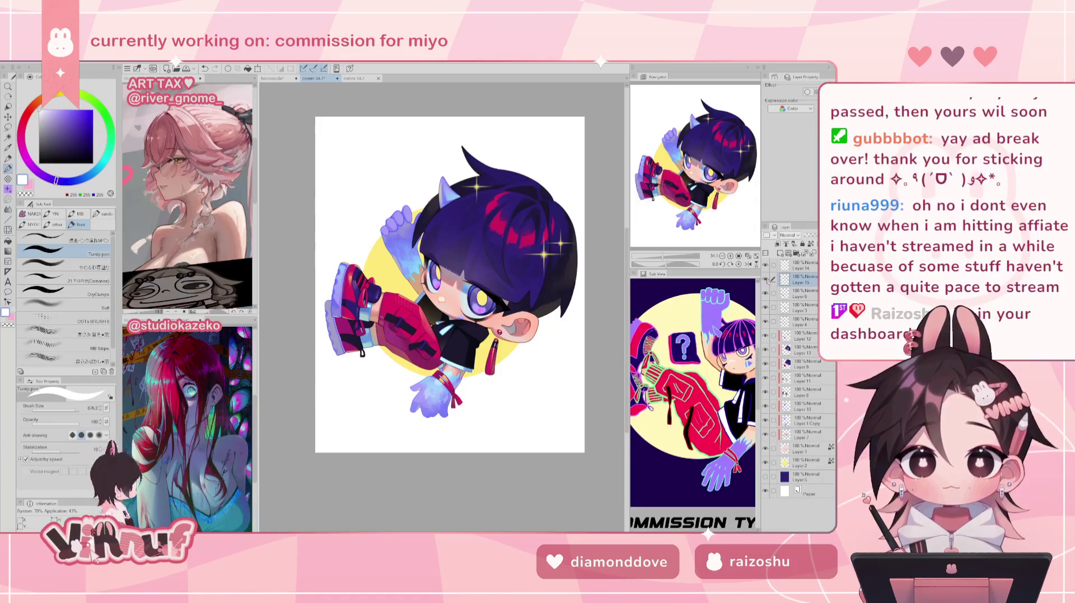
pyautogui.press('h')
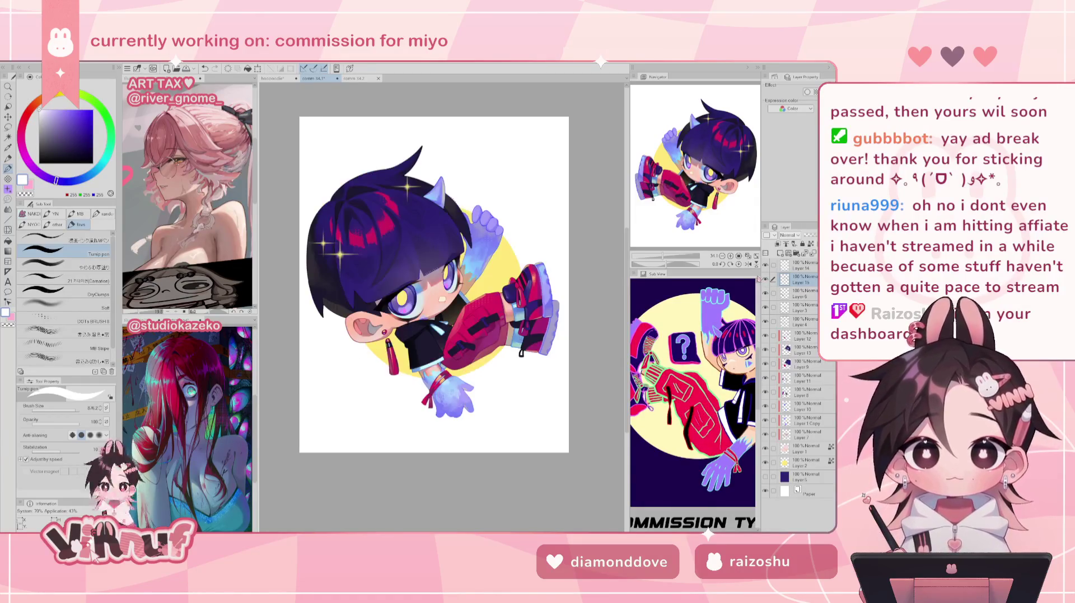
pyautogui.press('h')
pyautogui.hotkey('ctrl', '+')
pyautogui.hotkey('ctrl', '+')
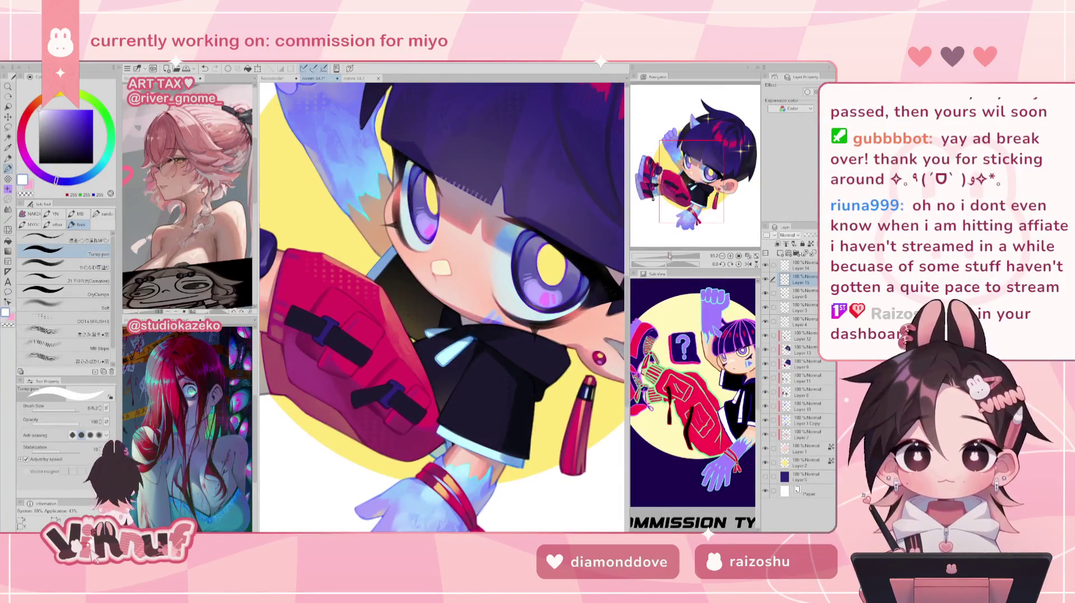
pyautogui.moveTo(669, 256); pyautogui.dragTo(666, 256)
pyautogui.moveTo(711, 120); pyautogui.dragTo(725, 132)
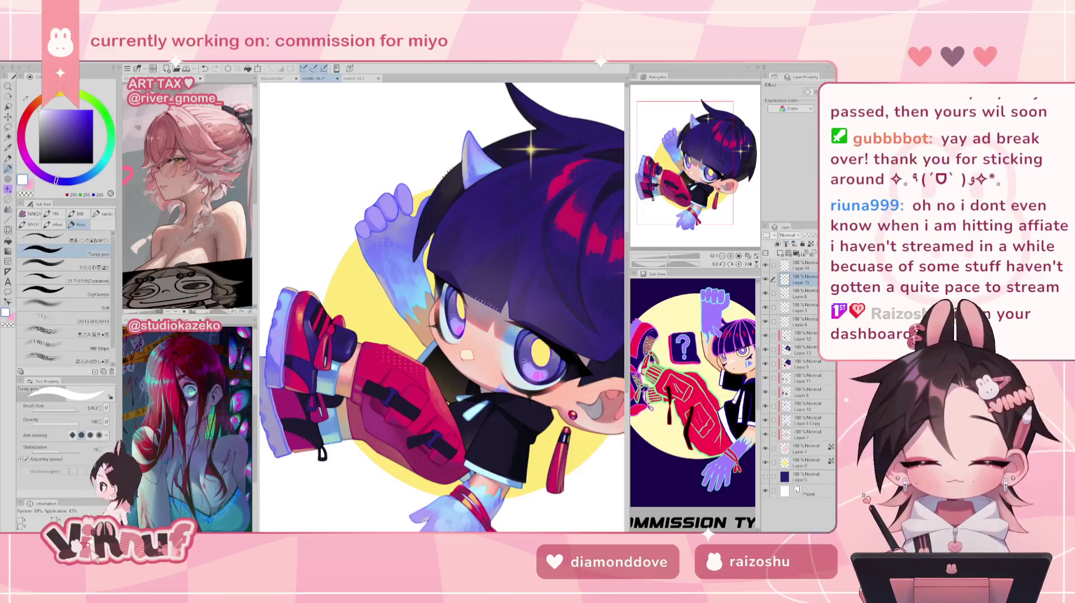
pyautogui.click(84, 241)
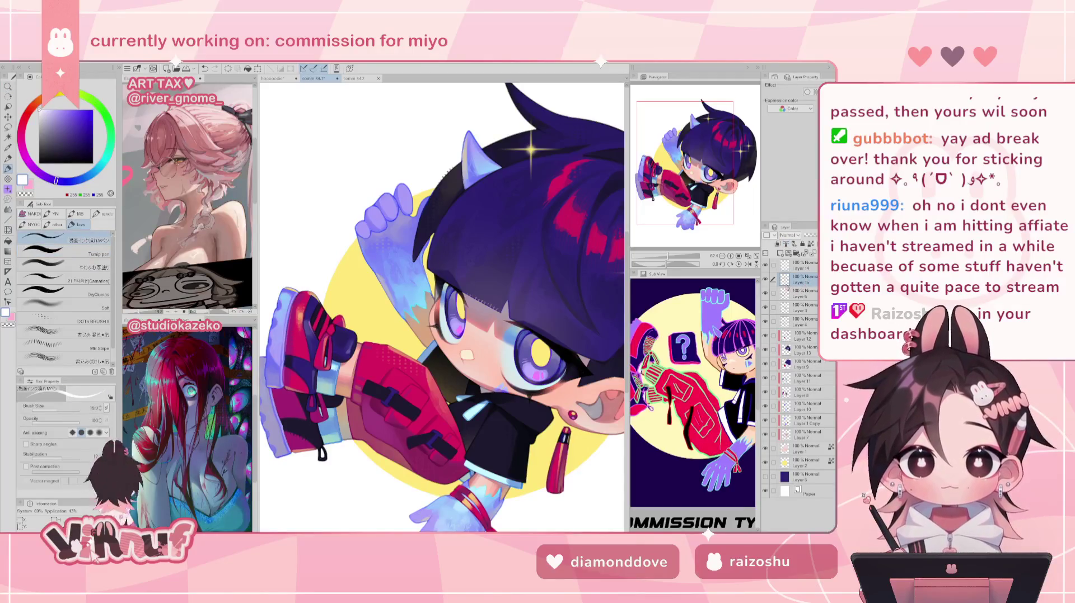
# - Zoom out and delete Layer 15, leaving the top layer active
pyautogui.click(805, 265)
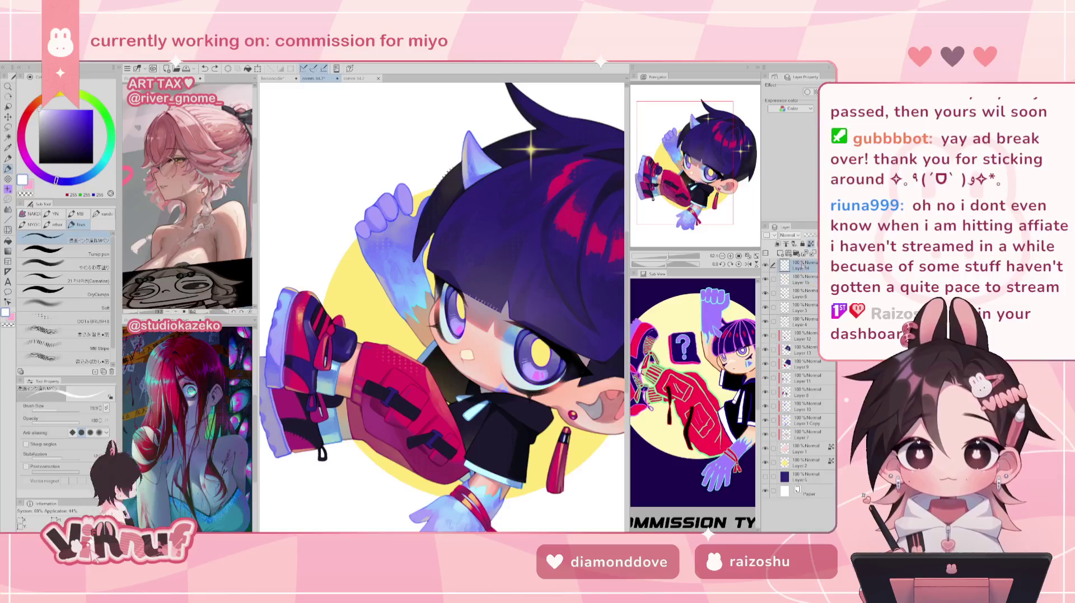
pyautogui.moveTo(667, 256); pyautogui.dragTo(660, 256)
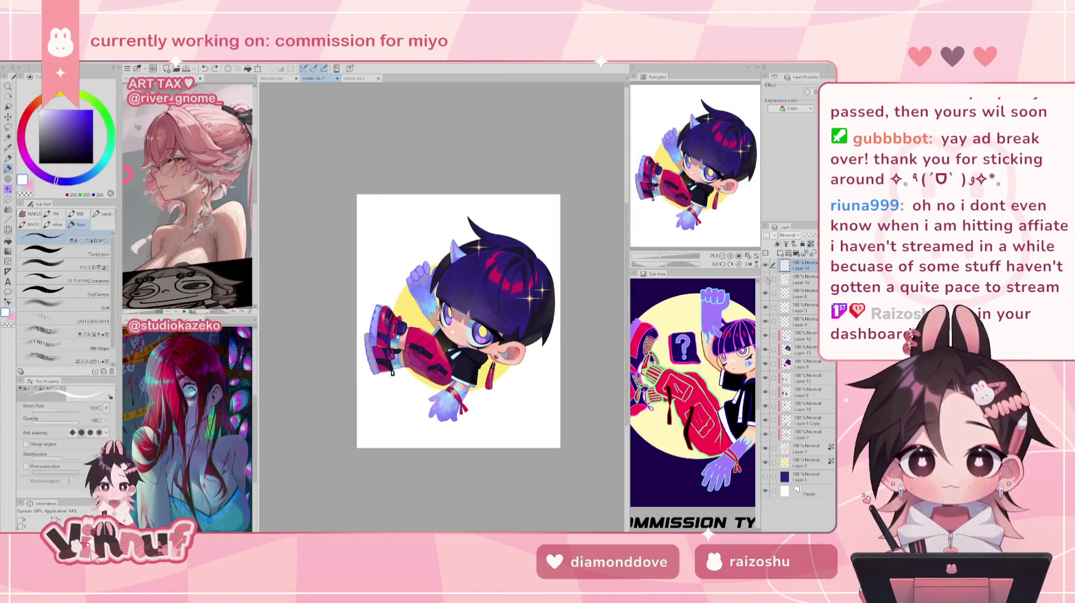
pyautogui.click(807, 278)
pyautogui.click(810, 245)
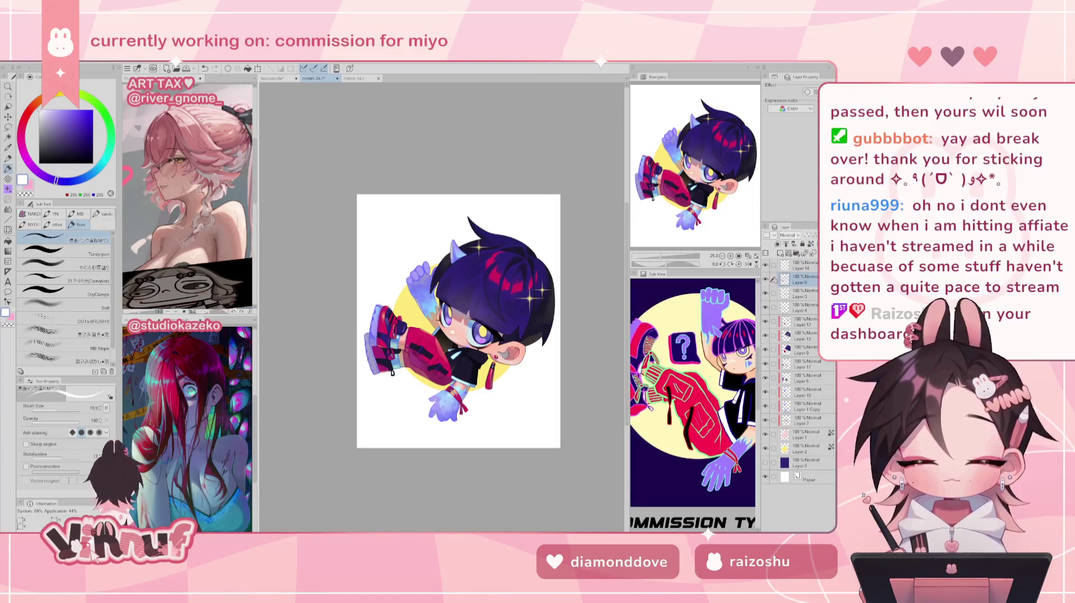
pyautogui.click(806, 268)
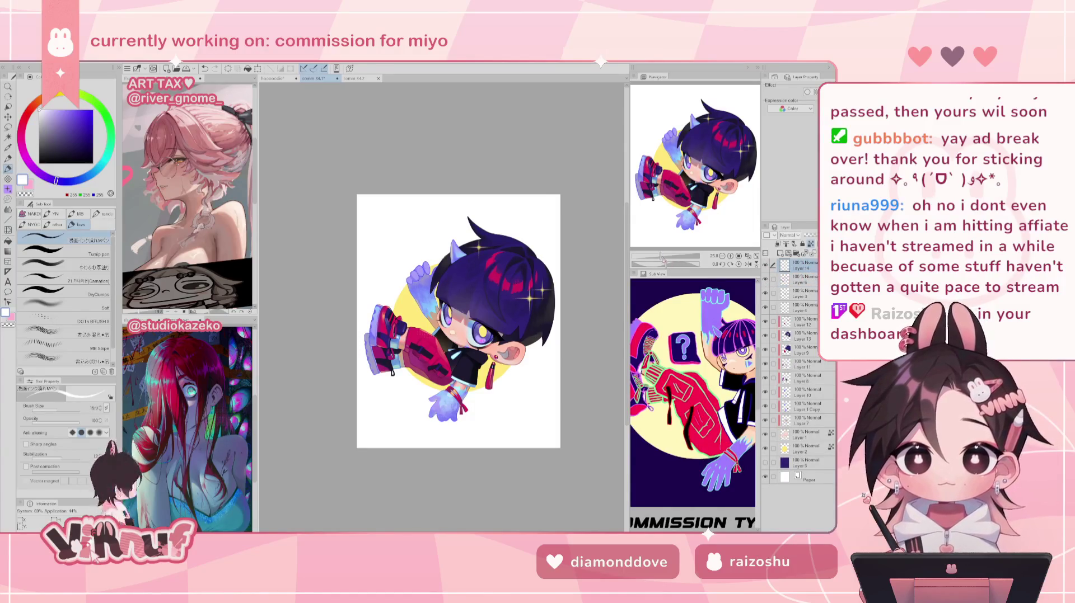
pyautogui.moveTo(660, 256); pyautogui.dragTo(666, 256)
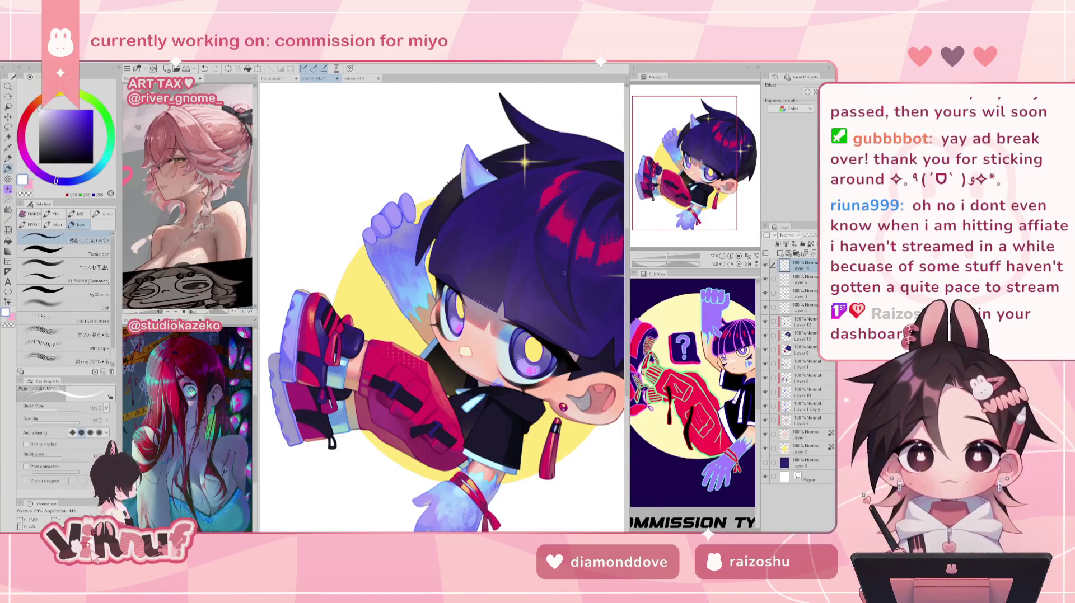
pyautogui.moveTo(703, 147); pyautogui.dragTo(717, 154)
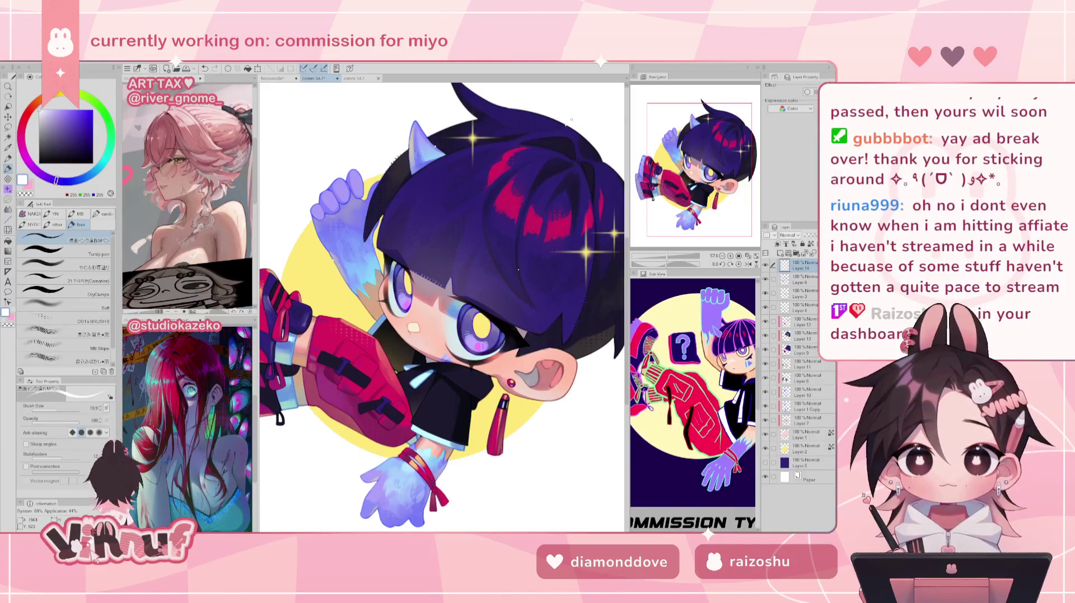
pyautogui.moveTo(578, 111); pyautogui.dragTo(645, 83)
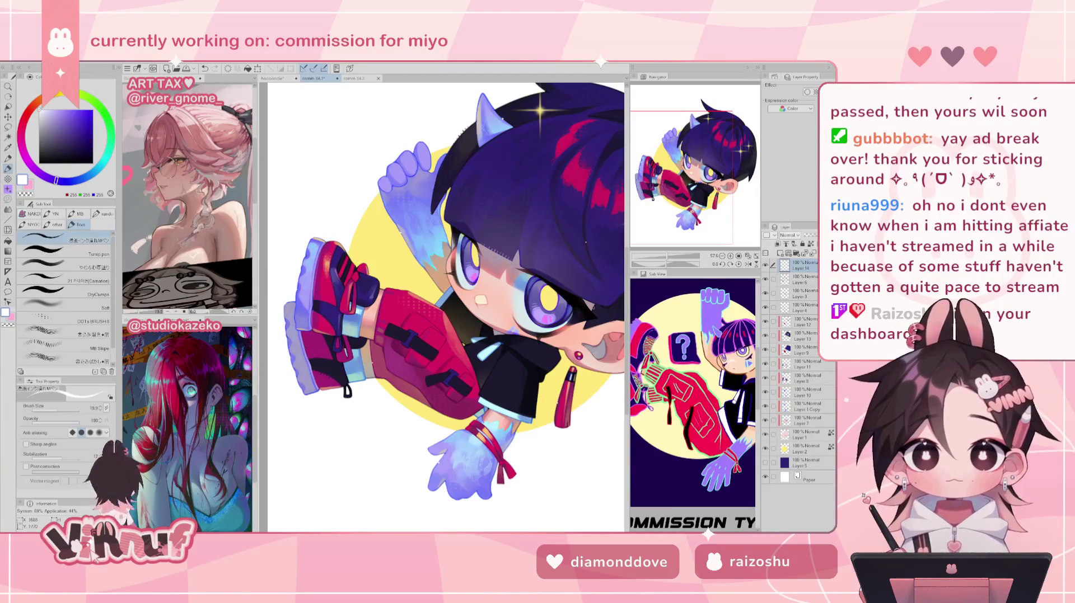
pyautogui.moveTo(592, 287); pyautogui.dragTo(553, 316)
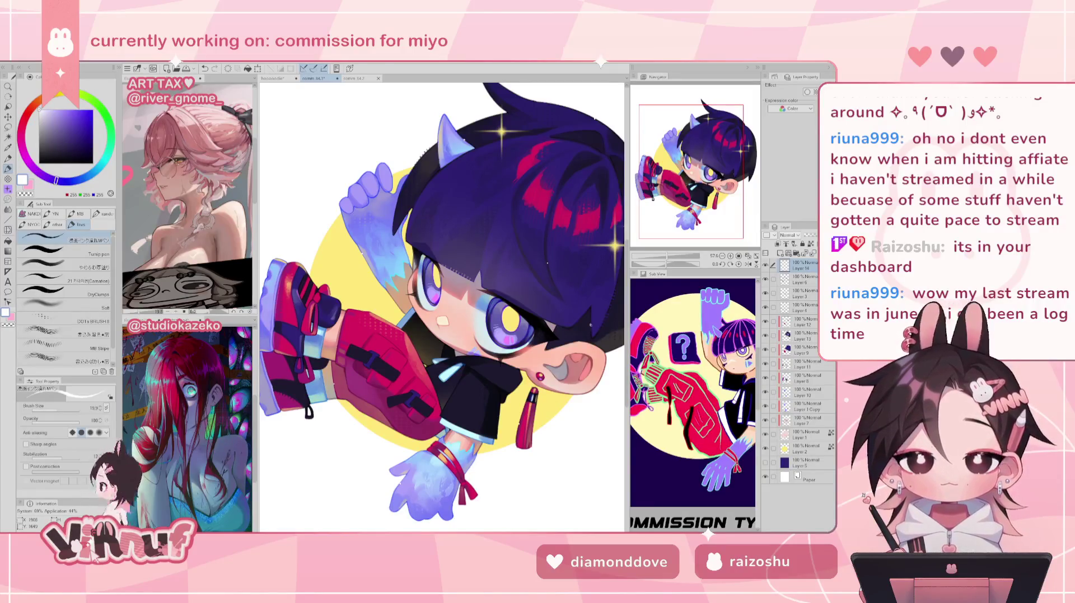
pyautogui.click(750, 256)
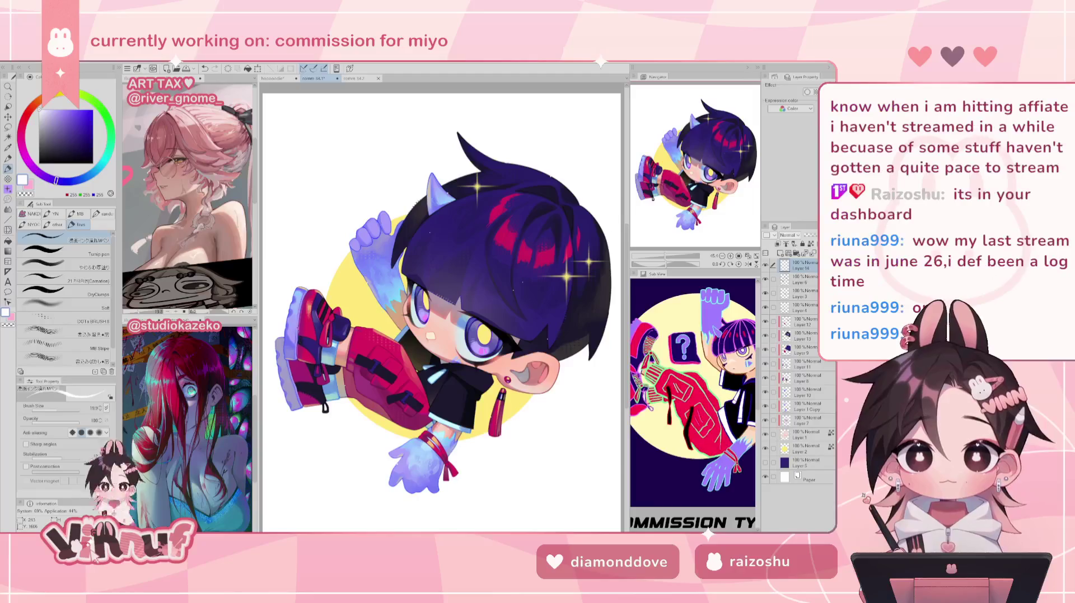
# - Undo the last four changes, removing the small texture dots on the hair
pyautogui.hotkey('ctrl', 'z')
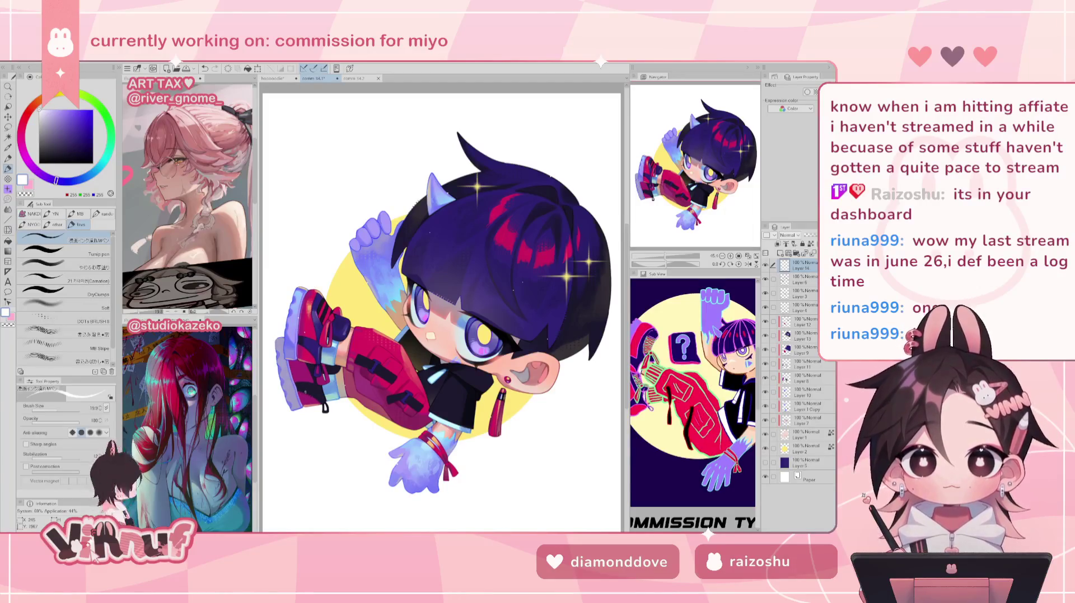
pyautogui.hotkey('ctrl', 'z')
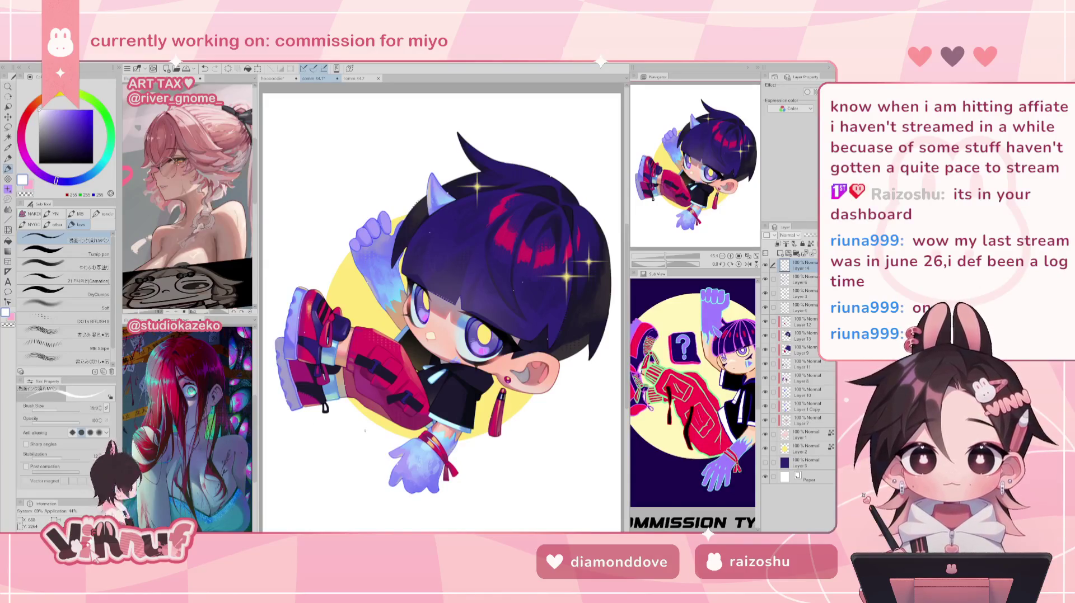
pyautogui.hotkey('ctrl', 'z')
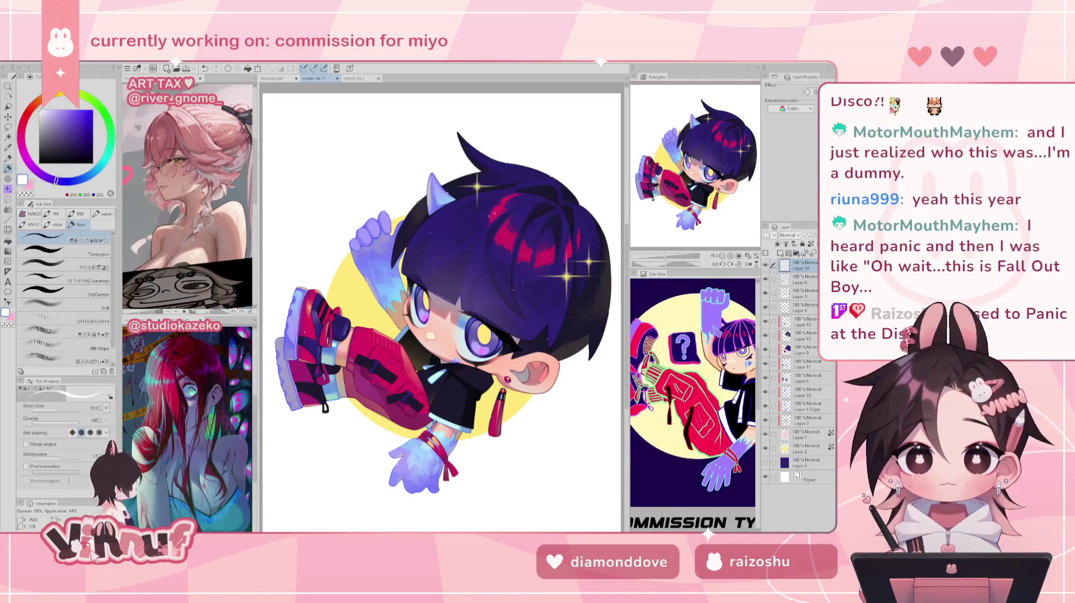
pyautogui.hotkey('ctrl', 'z')
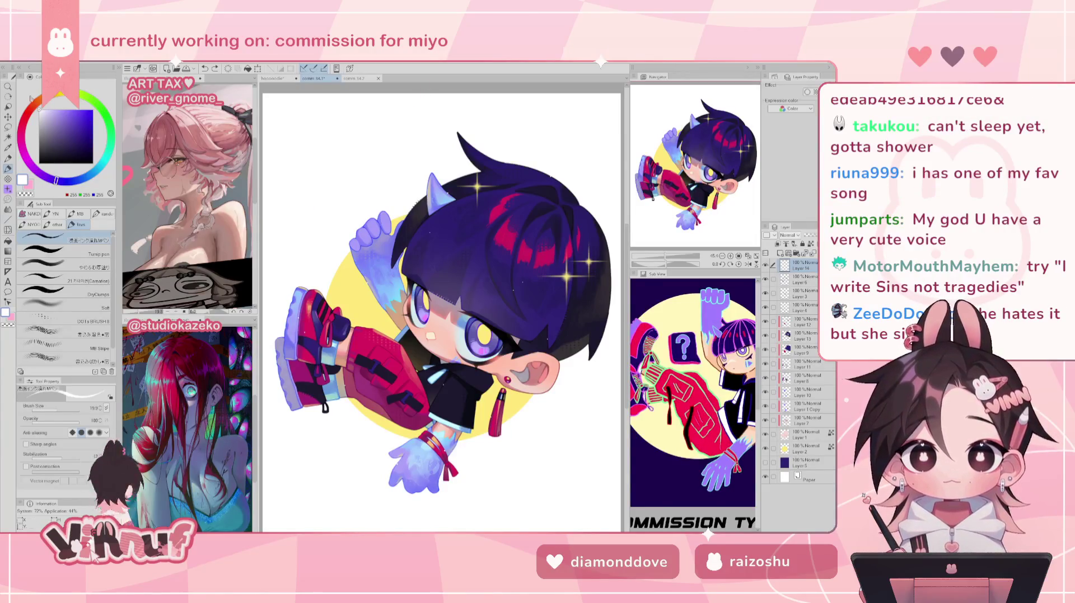
pyautogui.click(17, 66)
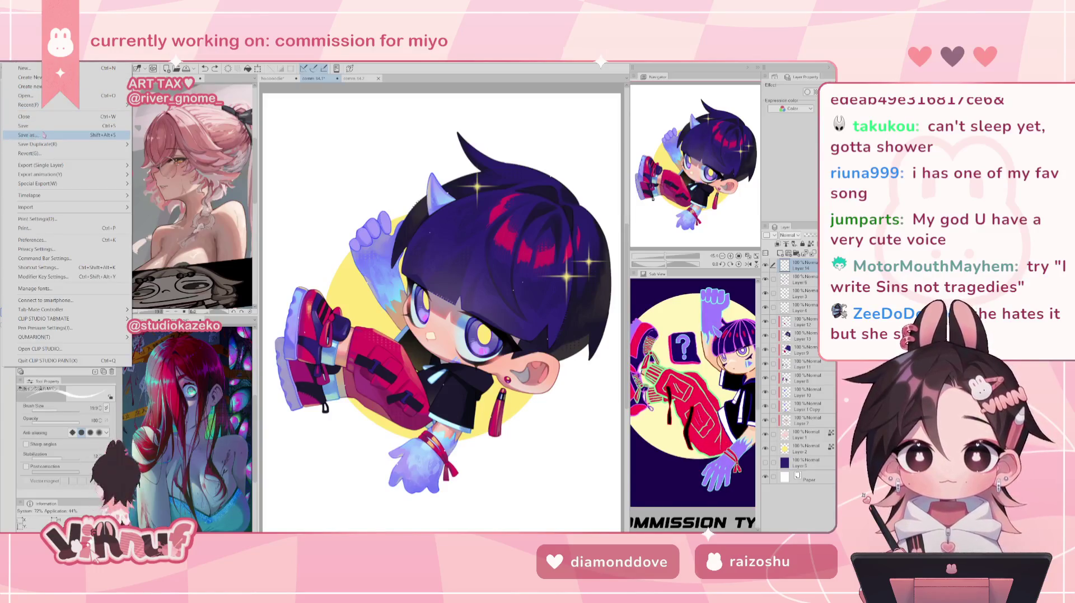
pyautogui.moveTo(41, 143)
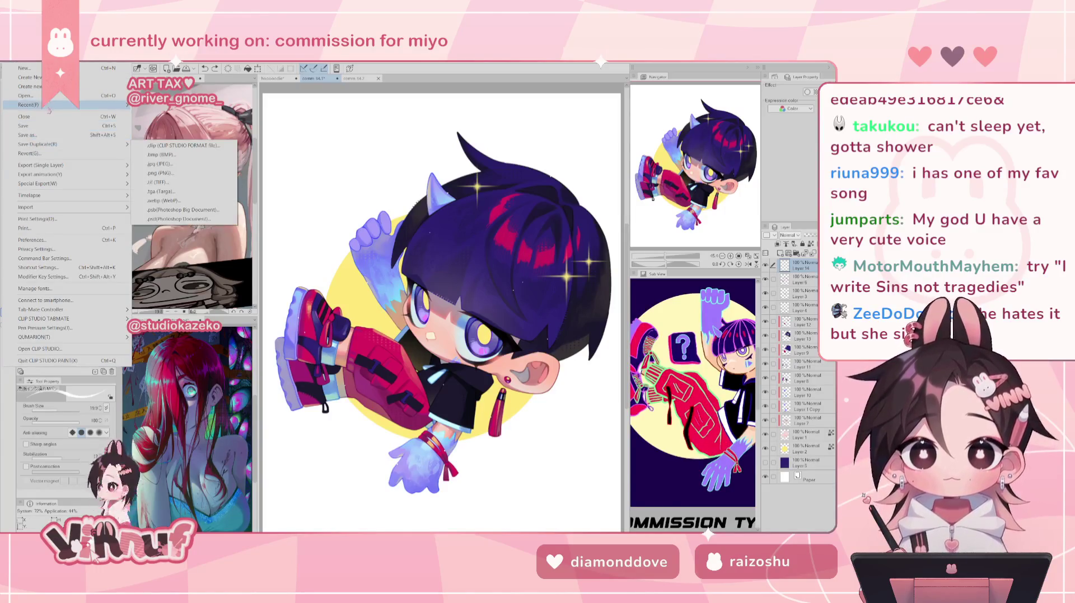
pyautogui.click(168, 106)
pyautogui.hotkey('ctrl', '+')
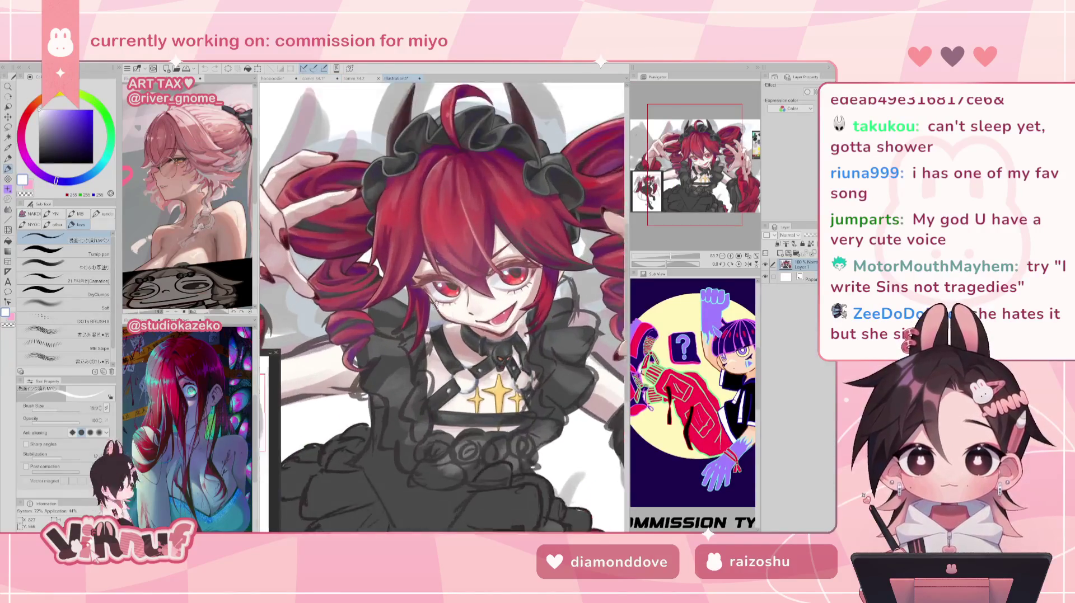
pyautogui.moveTo(135, 142)
pyautogui.mouseDown()
pyautogui.moveTo(275, 187)
pyautogui.moveTo(392, 291)
pyautogui.mouseUp()
pyautogui.moveTo(468, 235); pyautogui.dragTo(532, 259)
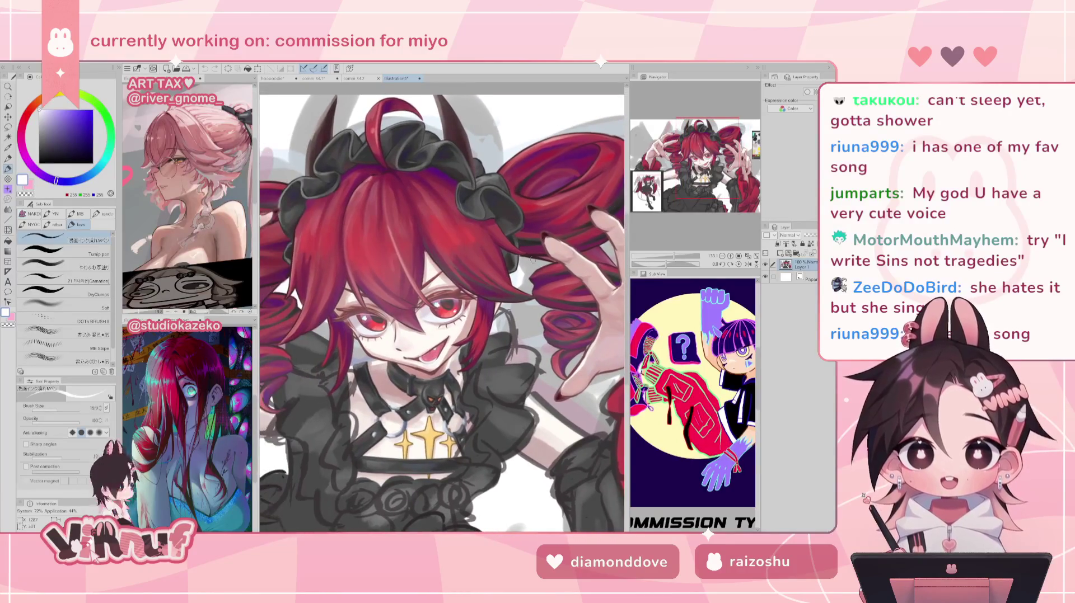
pyautogui.scroll(-1, 502, 287)
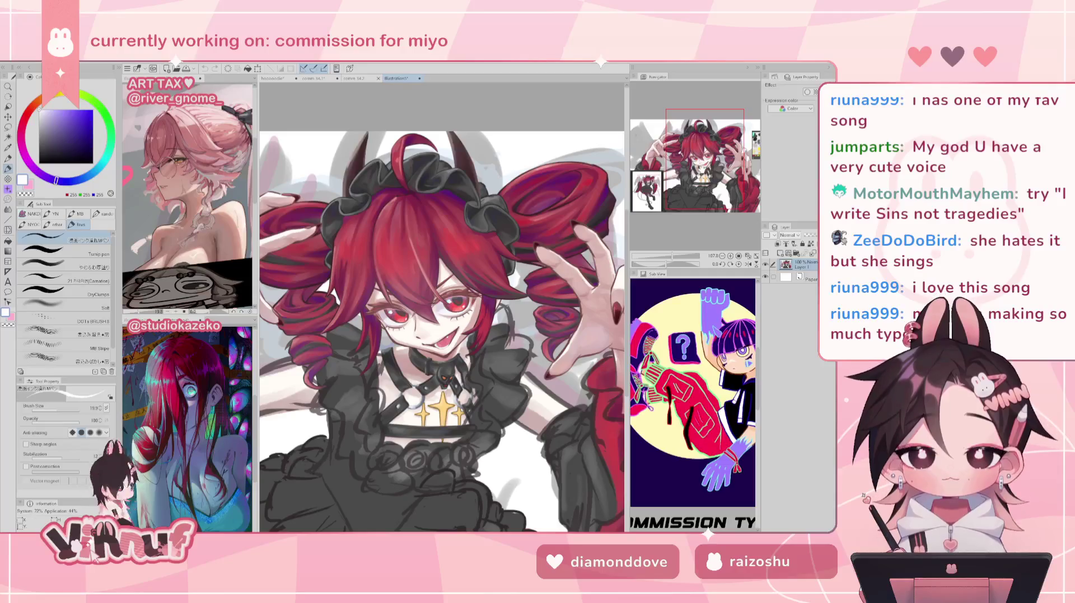
pyautogui.scroll(-3, 442, 319)
pyautogui.scroll(1, 442, 319)
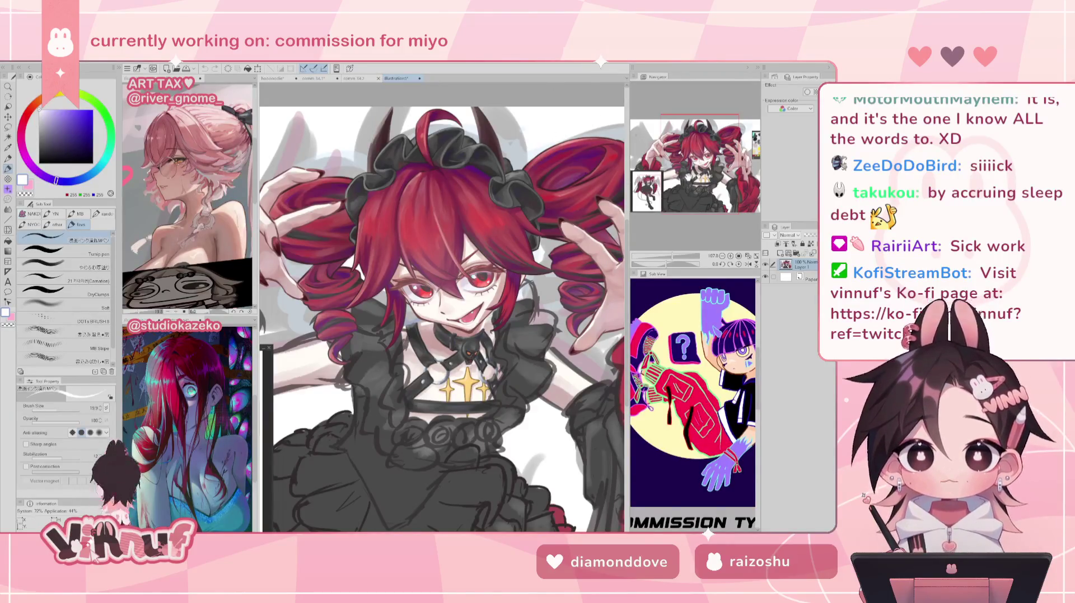
pyautogui.scroll(2, 517, 176)
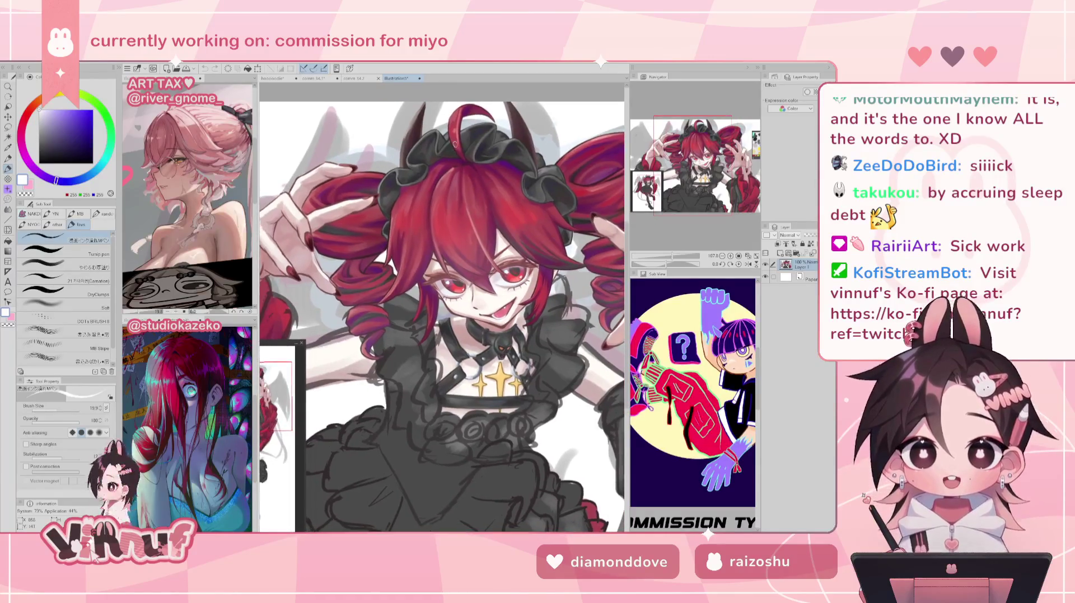
pyautogui.scroll(3, 517, 176)
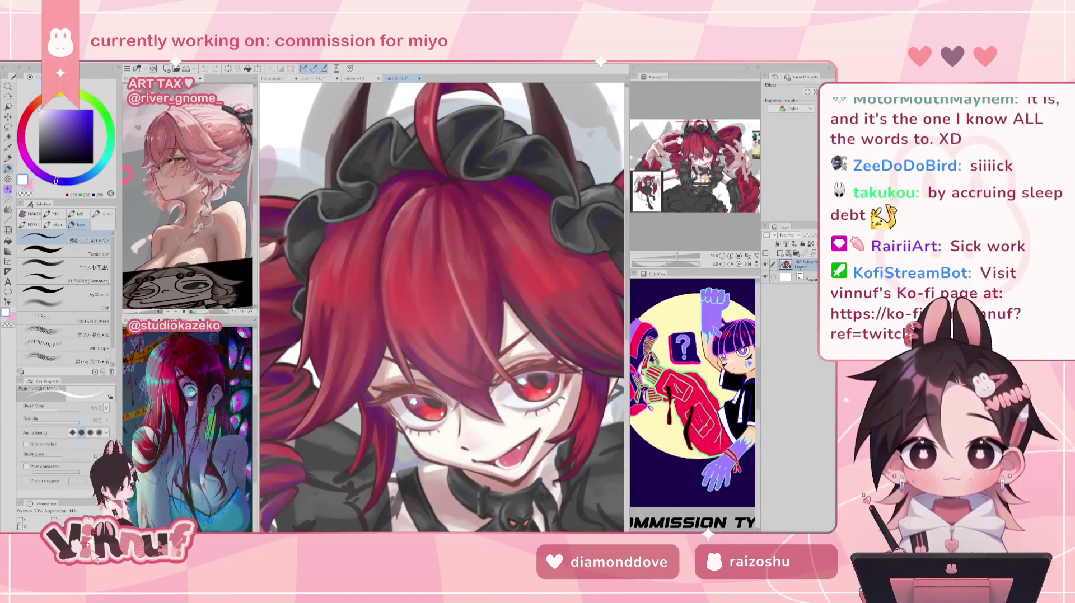
pyautogui.moveTo(517, 176); pyautogui.dragTo(456, 188)
pyautogui.moveTo(442, 308); pyautogui.dragTo(447, 263)
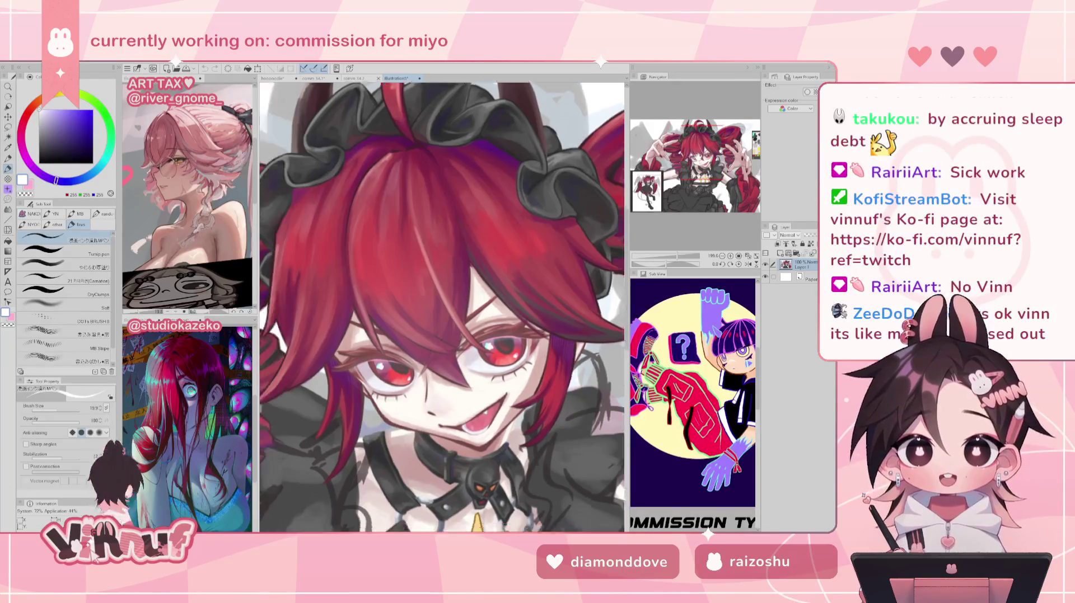
pyautogui.moveTo(587, 191); pyautogui.dragTo(762, 39)
pyautogui.moveTo(392, 252); pyautogui.dragTo(566, 285)
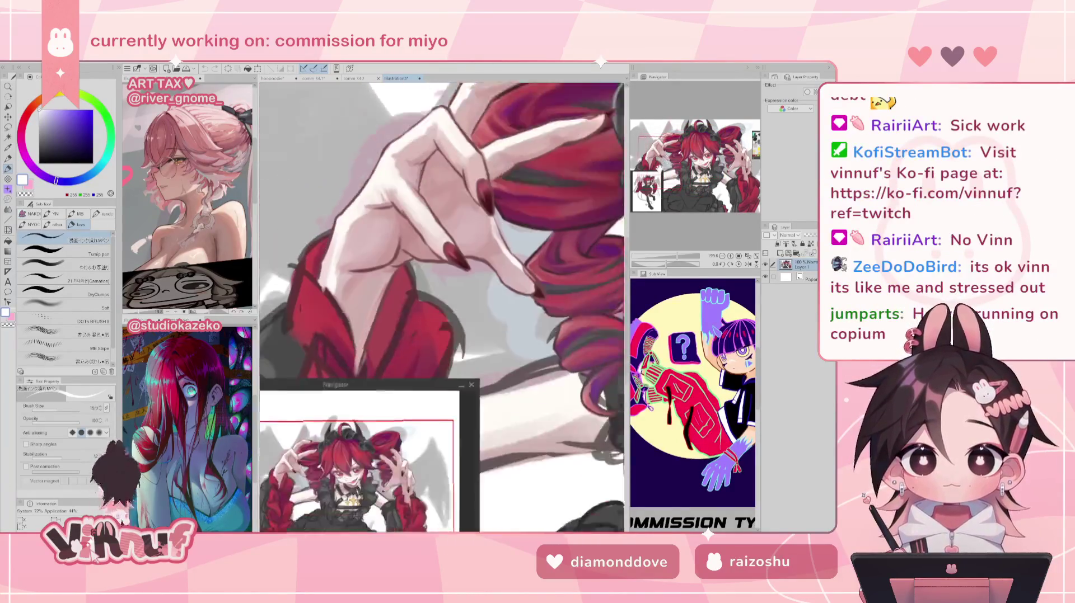
pyautogui.moveTo(504, 224); pyautogui.dragTo(392, 336)
pyautogui.moveTo(448, 280); pyautogui.dragTo(351, 332)
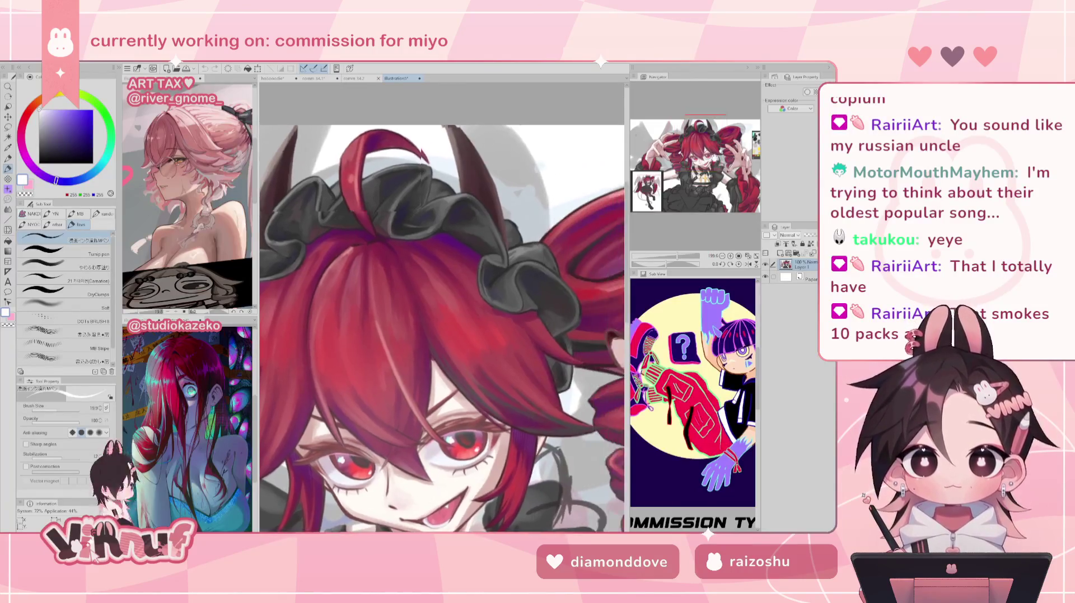
pyautogui.moveTo(504, 364); pyautogui.dragTo(313, 218)
pyautogui.moveTo(442, 392); pyautogui.dragTo(443, 235)
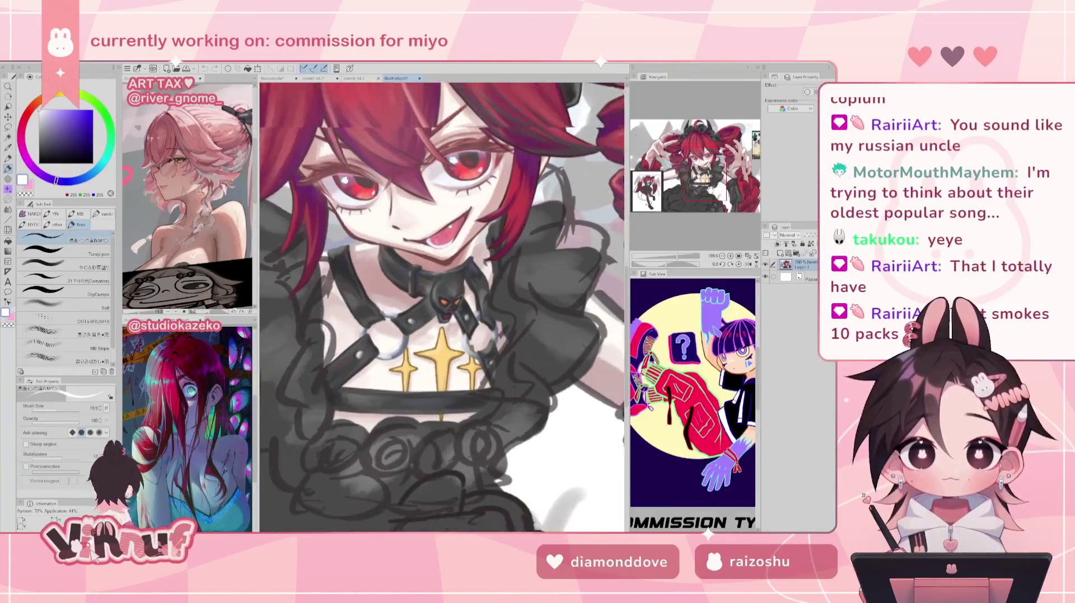
pyautogui.scroll(4, 542, 273)
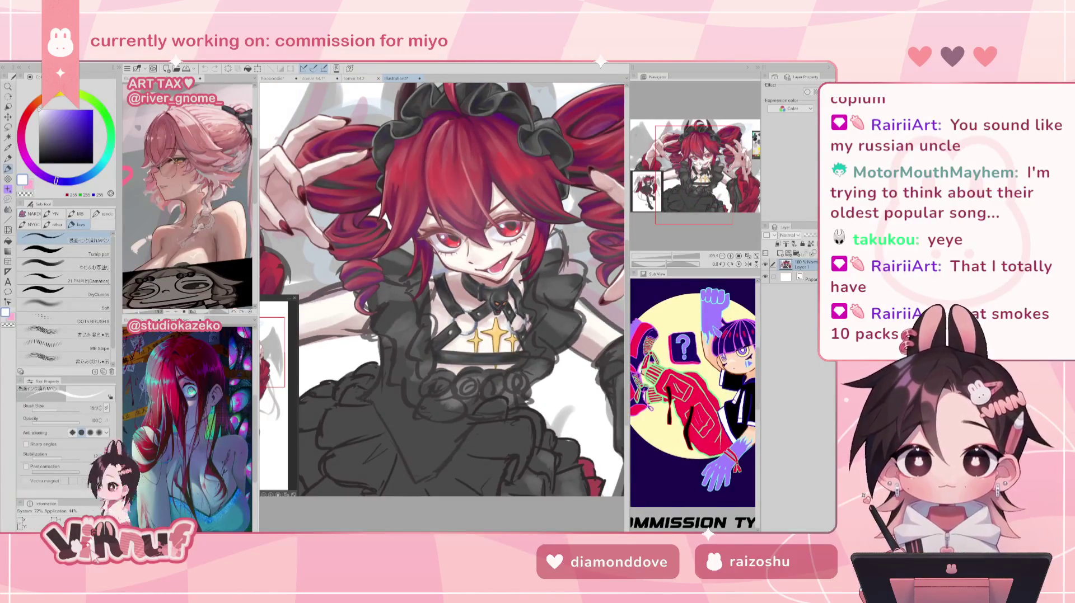
pyautogui.scroll(2, 541, 272)
pyautogui.scroll(2, 442, 308)
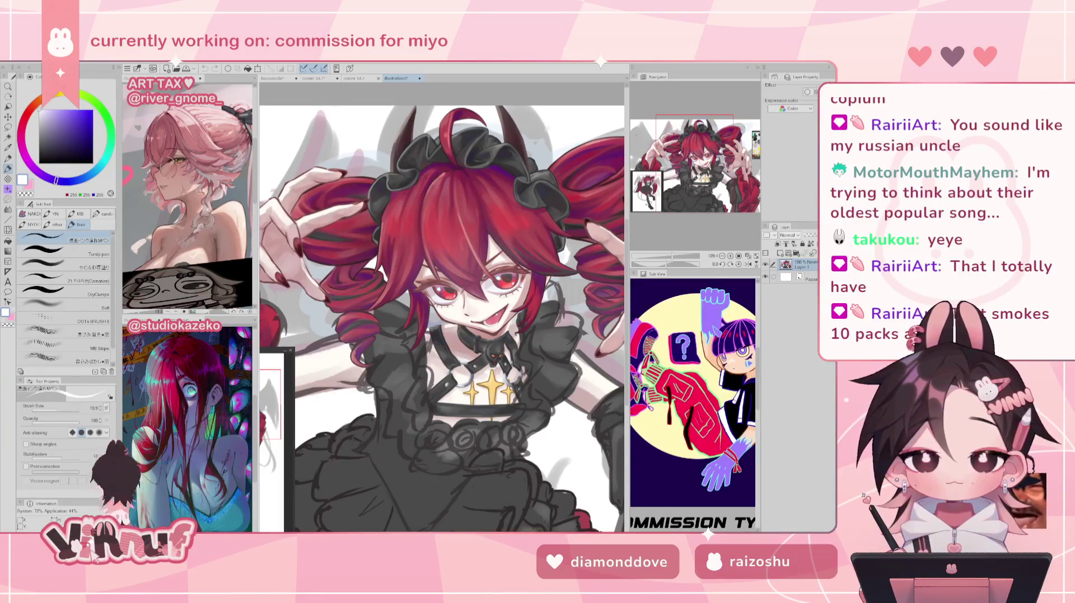
pyautogui.moveTo(442, 308); pyautogui.dragTo(370, 288)
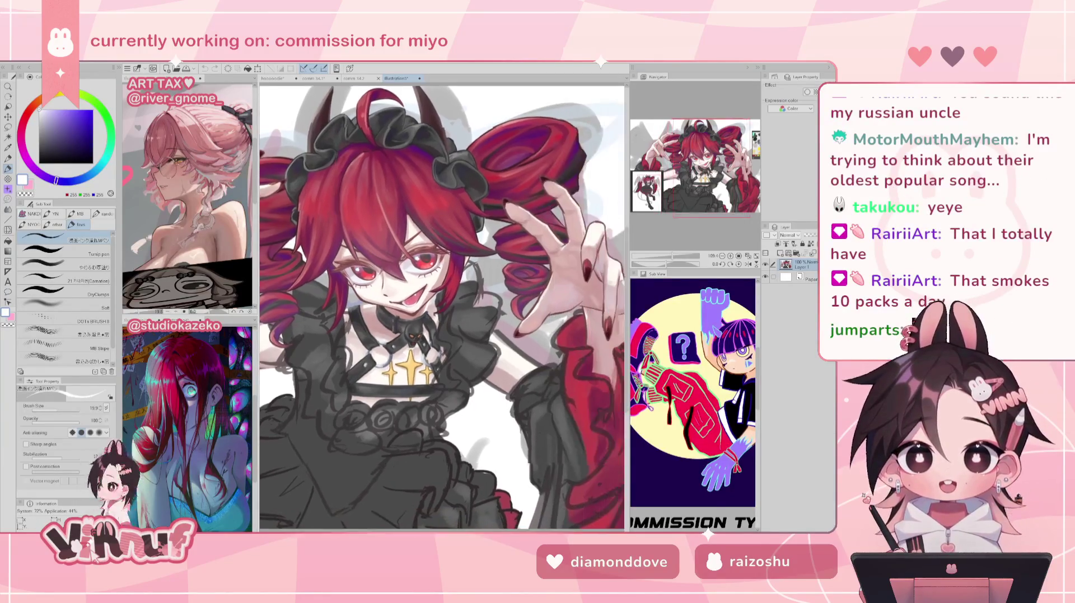
pyautogui.scroll(-2, 442, 308)
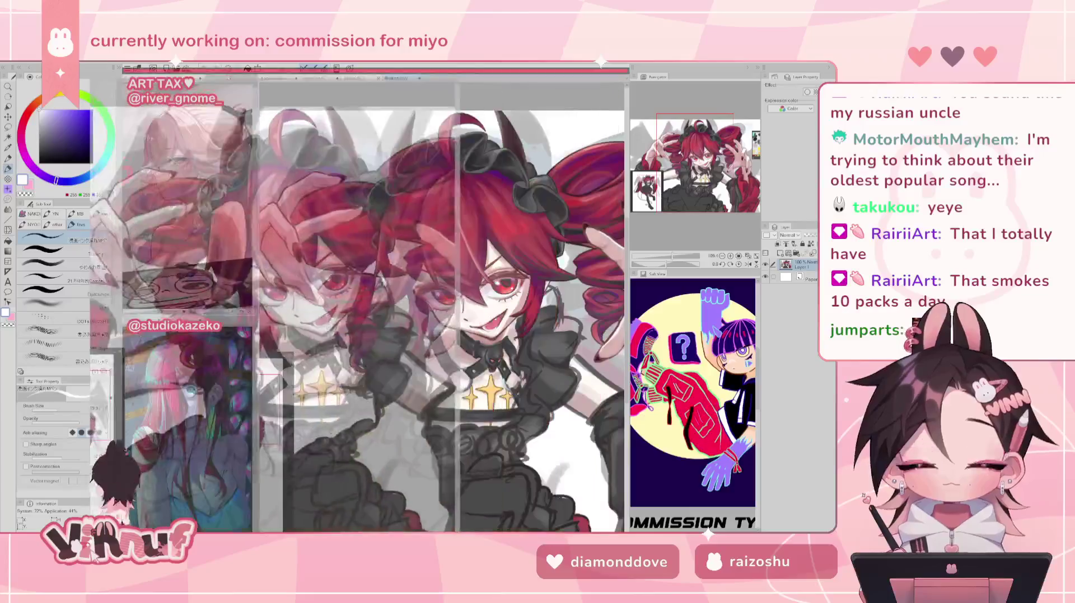
# - Dock illustration5 in the left sub-view and show the hoodie drawing on the main canvas
pyautogui.moveTo(398, 79); pyautogui.dragTo(218, 78)
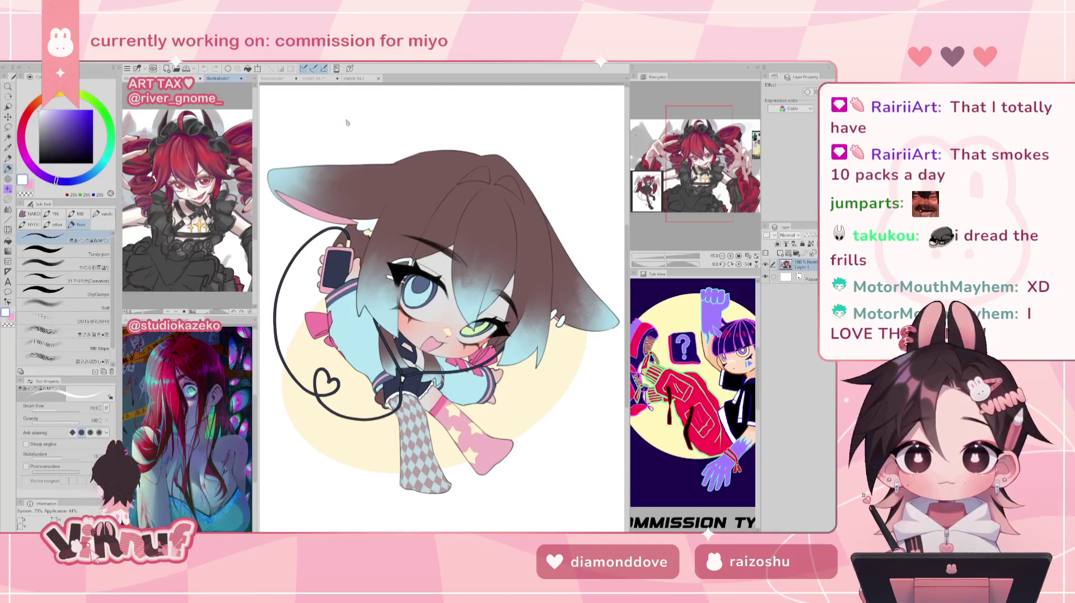
pyautogui.click(274, 78)
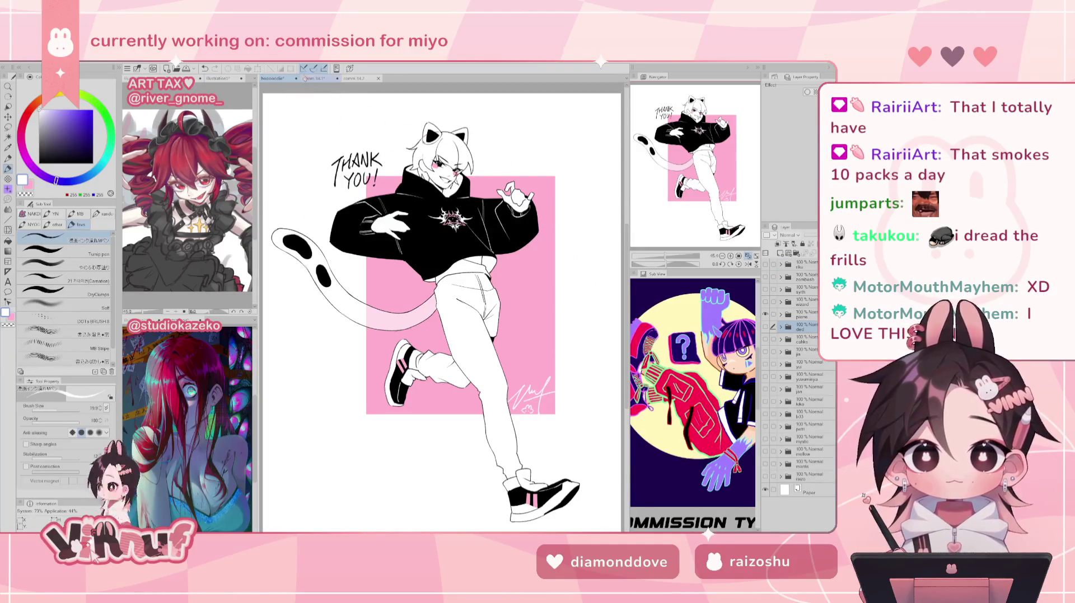
# - Switch to the comm 34.1 canvas and zoom so the whole horned chibi fits on screen
pyautogui.click(318, 78)
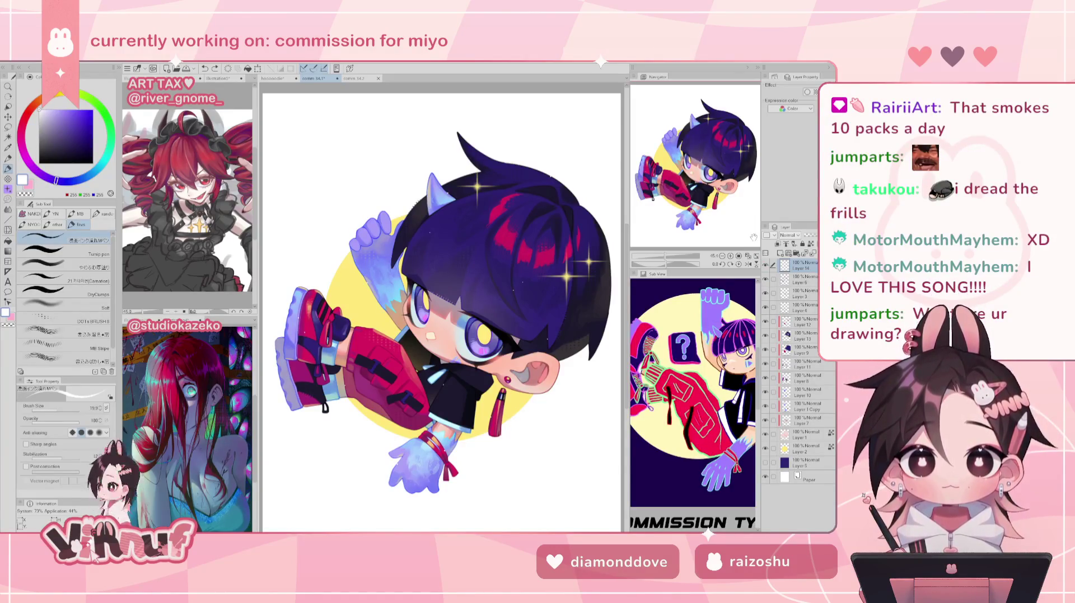
pyautogui.moveTo(663, 256); pyautogui.dragTo(668, 259)
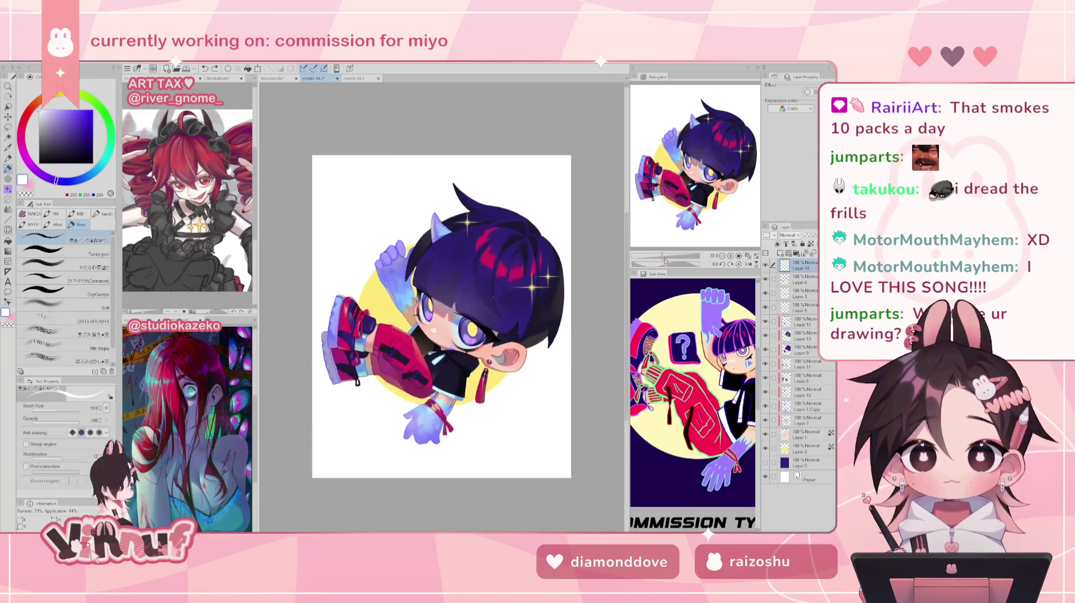
pyautogui.scroll(1, 705, 190)
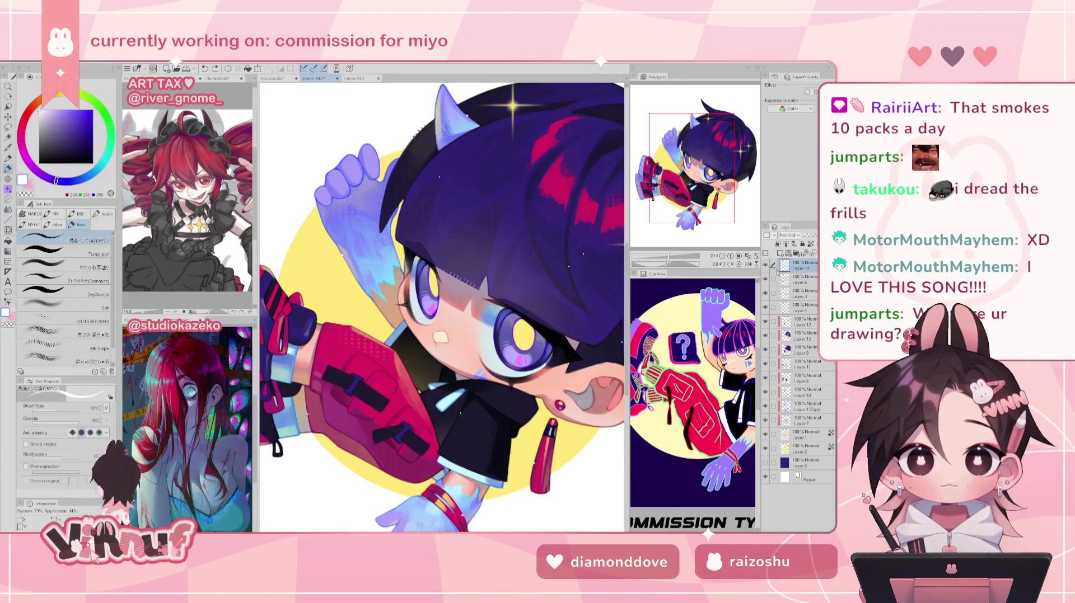
pyautogui.moveTo(669, 258); pyautogui.dragTo(665, 257)
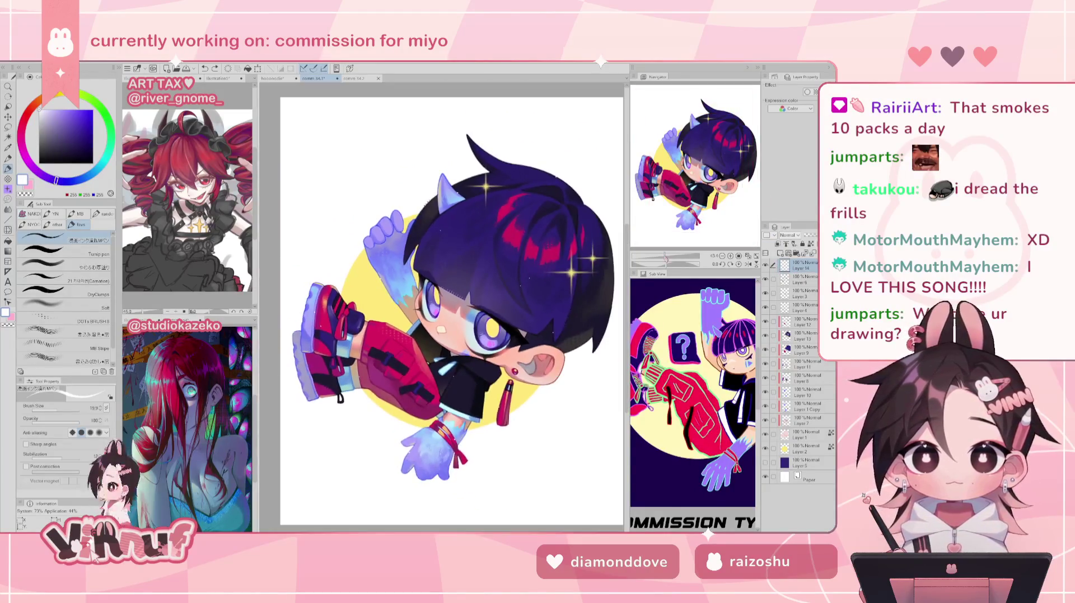